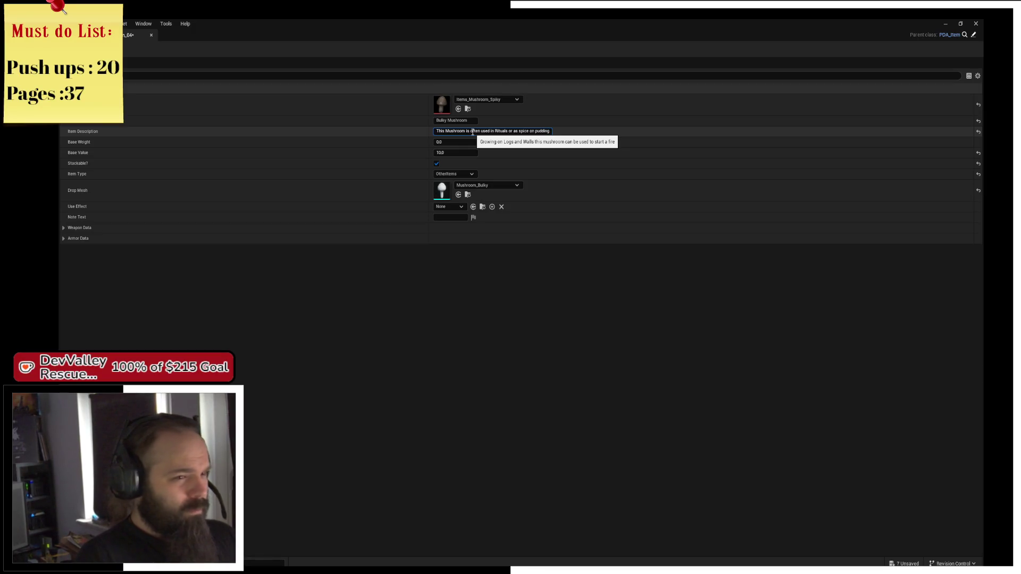
Give Bulky Mushroom a 12.0 base value and Consumables type, save, then start a 'fallout tactics cure' search
left_click(451, 153)
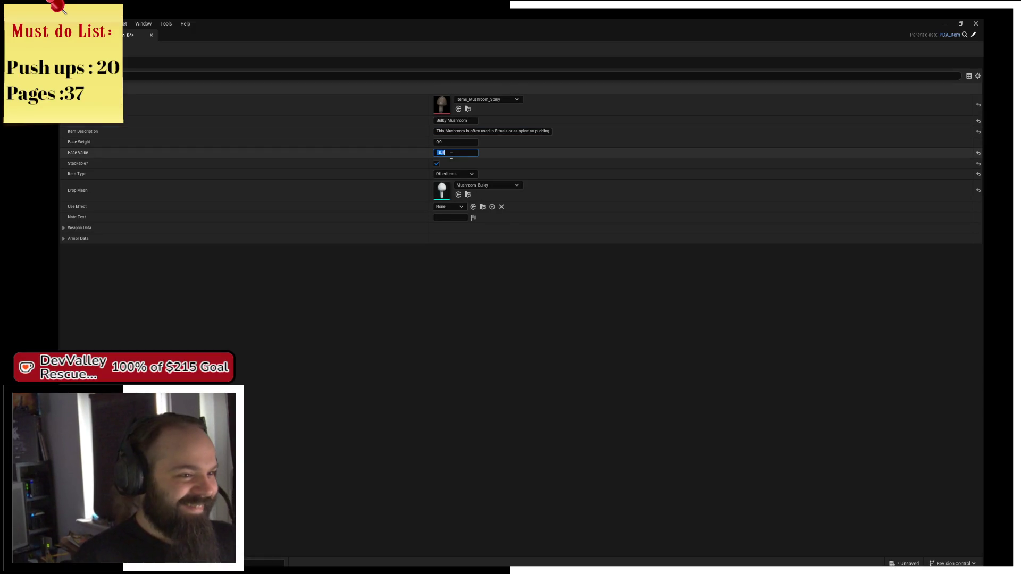
type("12")
key("Return")
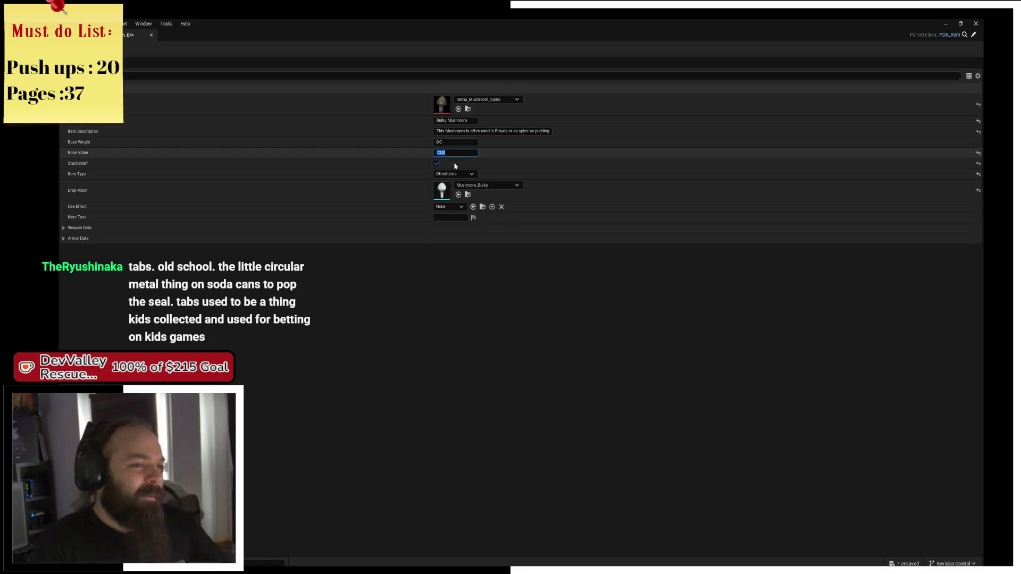
left_click(457, 174)
left_click(448, 197)
key("ctrl+s")
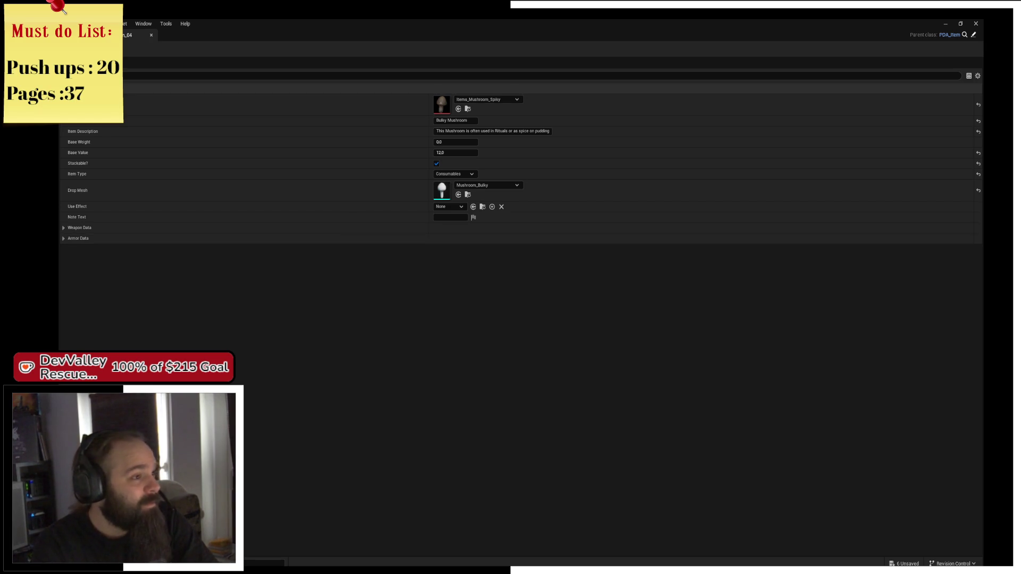
key("alt+Tab")
type("fallout tactics ")
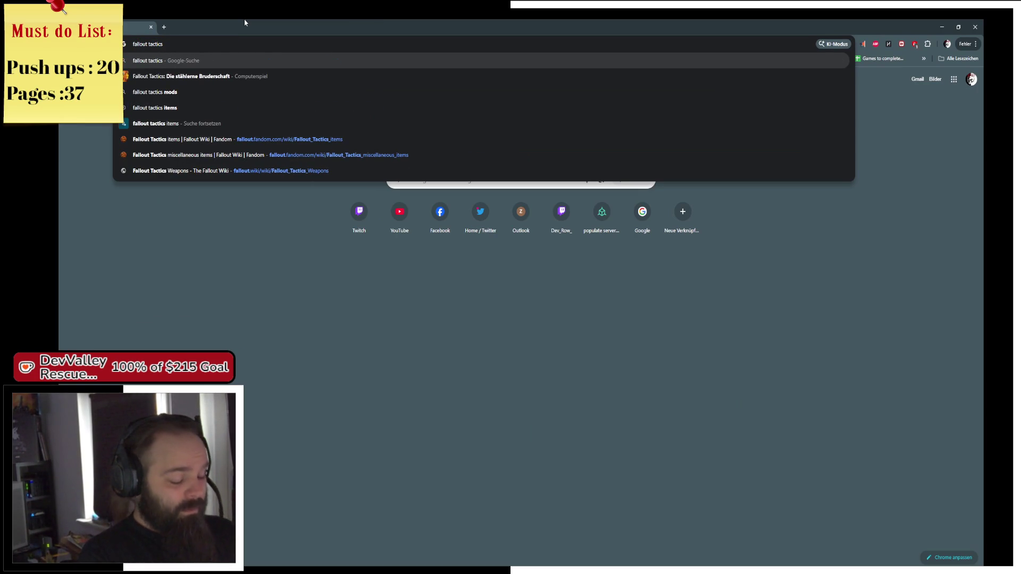
type("cure")
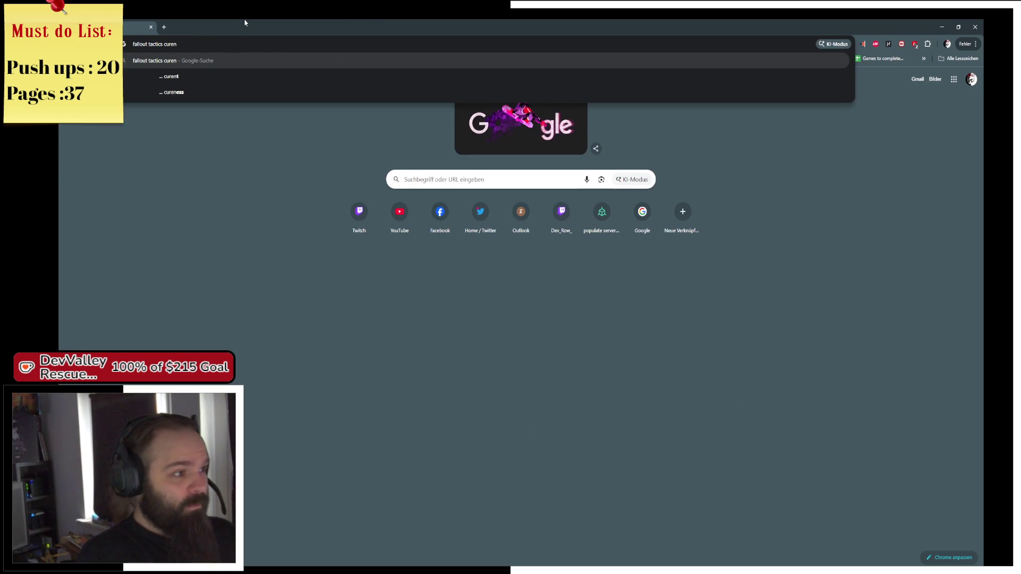
Search 'fallout tactics currency' and open the Nukapedia Ring pull page, viewing its enlarged image
key("BackSpace")
type("r")
key("Return")
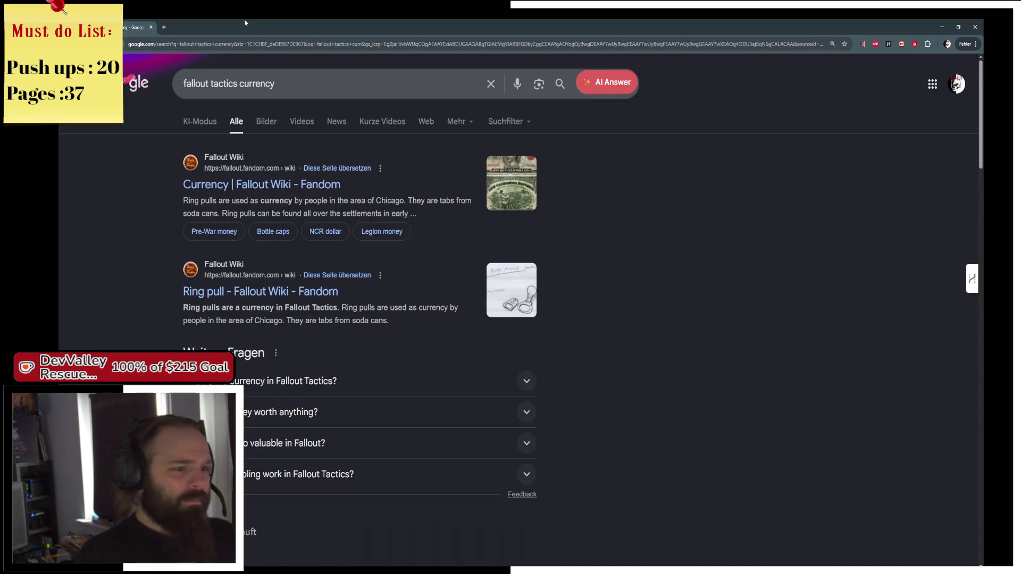
left_click(256, 293)
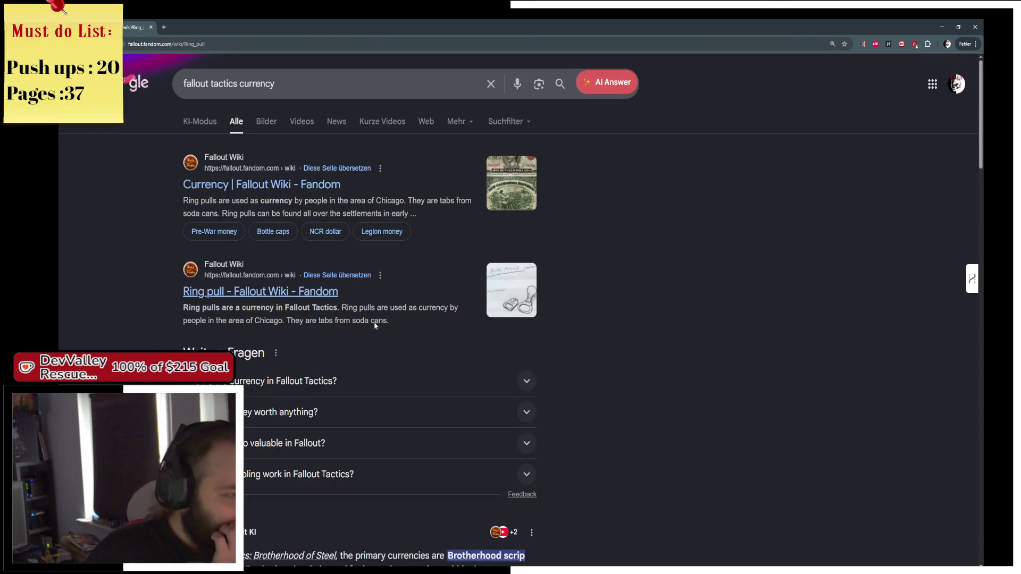
left_click(584, 319)
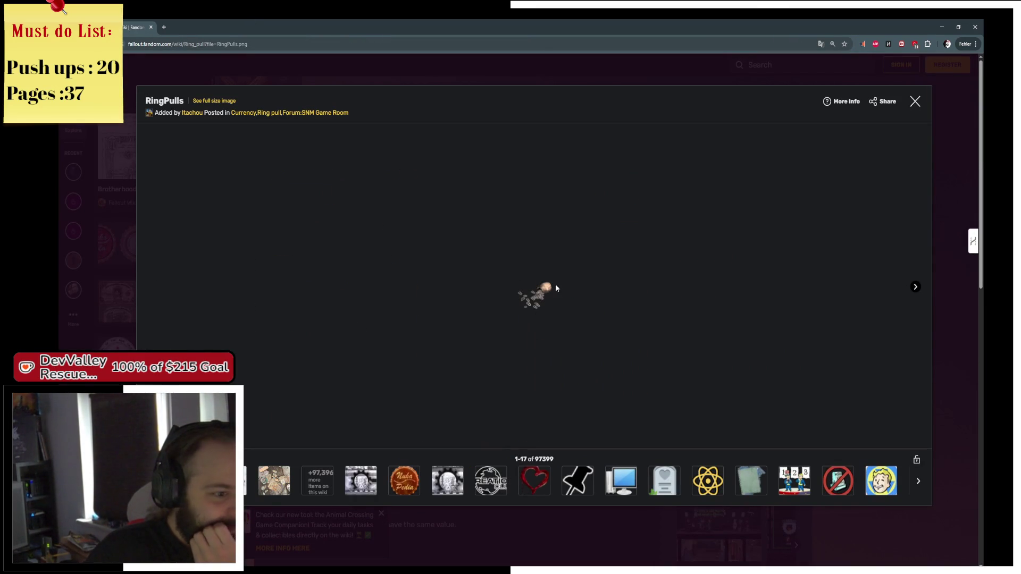
left_click(585, 534)
Read through the Ring pull page's value and weight, then return to Unreal Engine
scroll(532, 411, "down", 4)
scroll(537, 396, "down", 3)
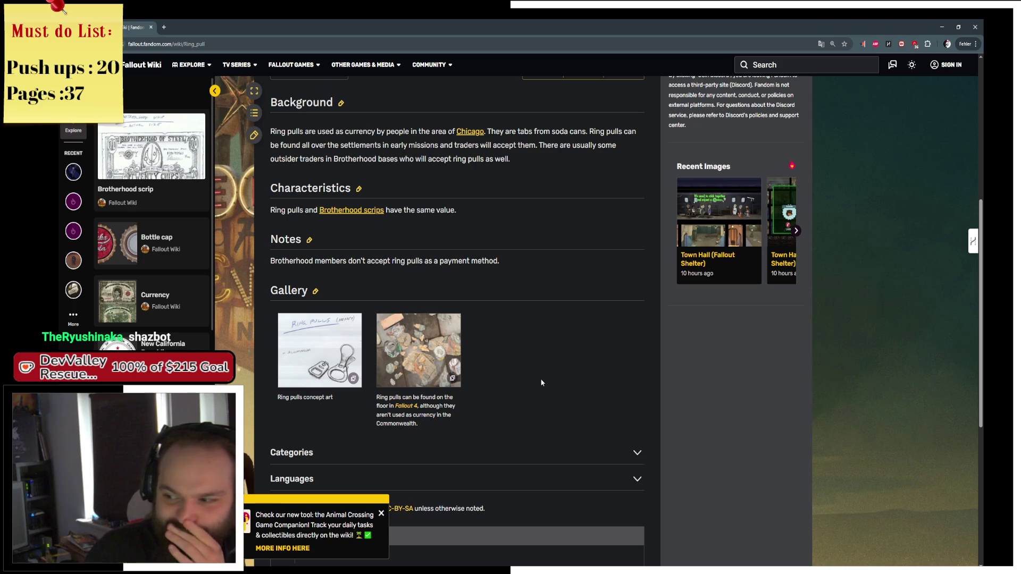
scroll(516, 253, "up", 3)
scroll(516, 254, "down", 2)
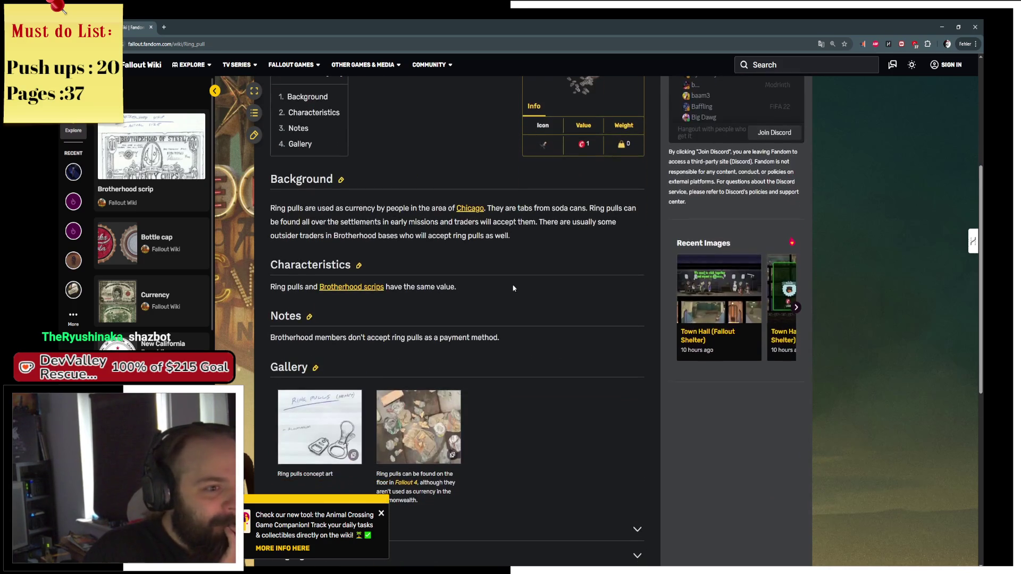
scroll(589, 408, "up", 5)
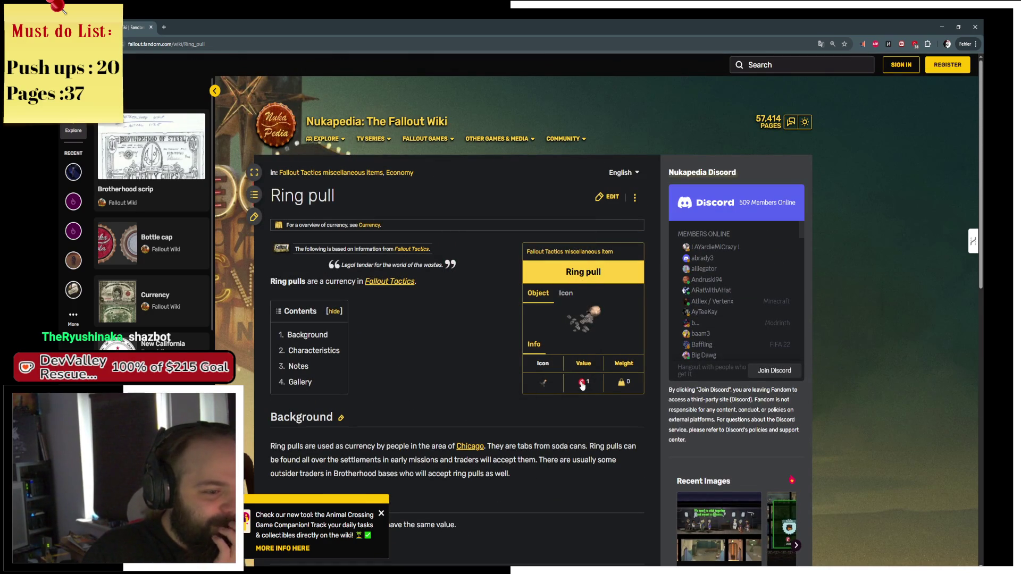
mouse_move(581, 384)
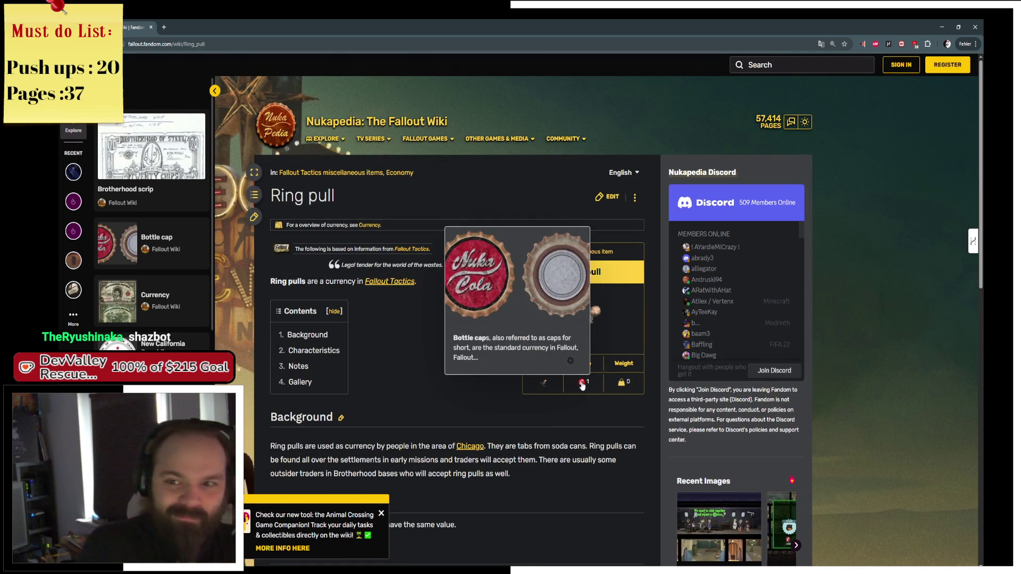
left_click(164, 27)
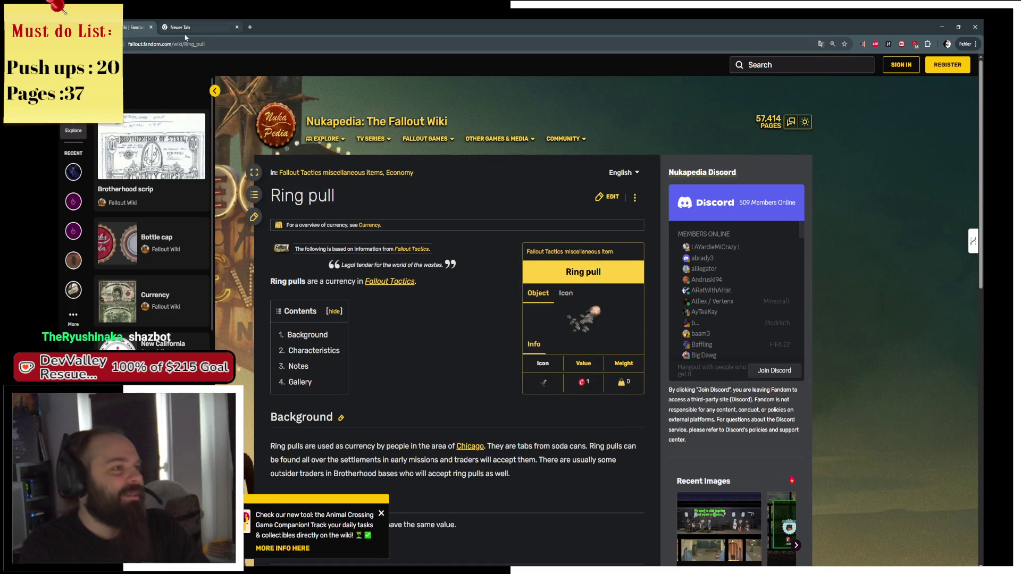
key("alt+Tab")
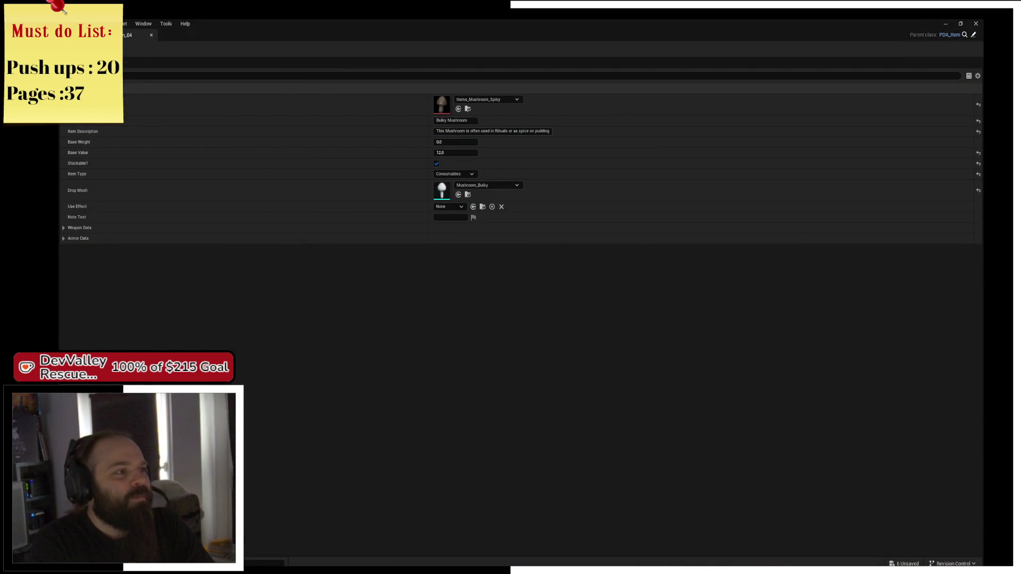
Fly to the crate, select the mushroom pickup, and inspect then close DA_Mushroom_04
key("alt+Tab")
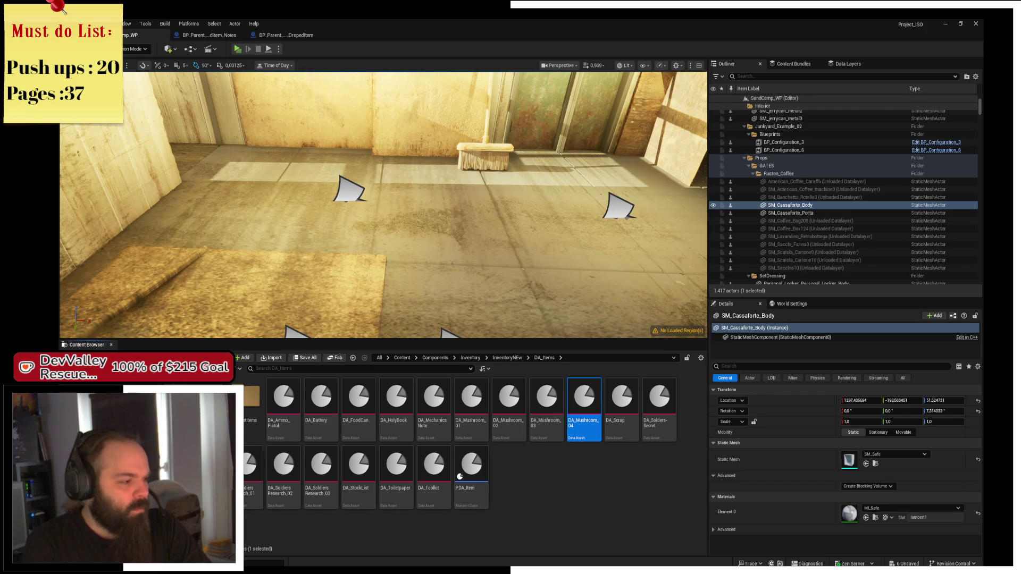
left_click_drag(377, 287, 289, 249)
left_click_drag(379, 199, 378, 199)
left_click(379, 199)
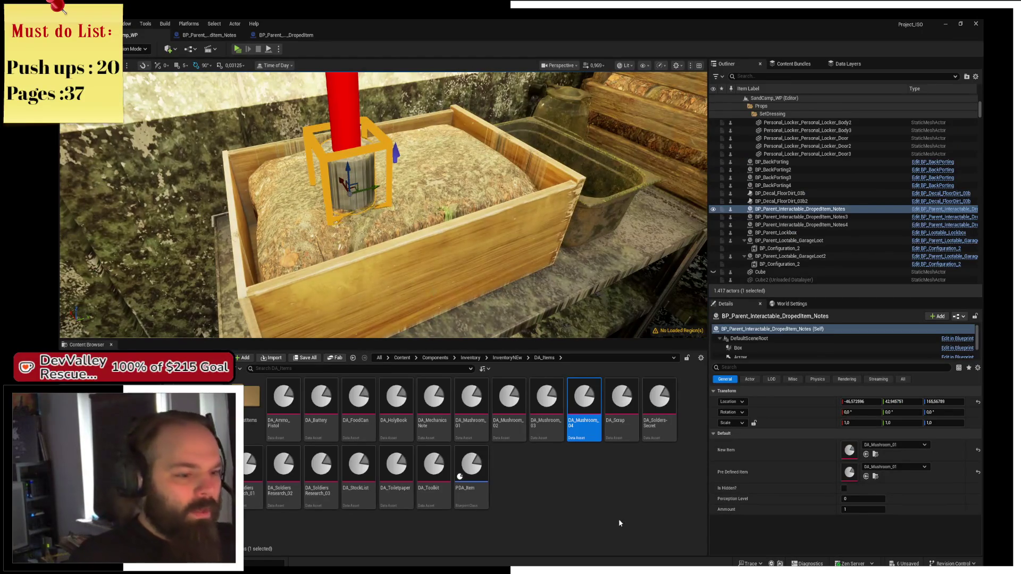
double_click(584, 429)
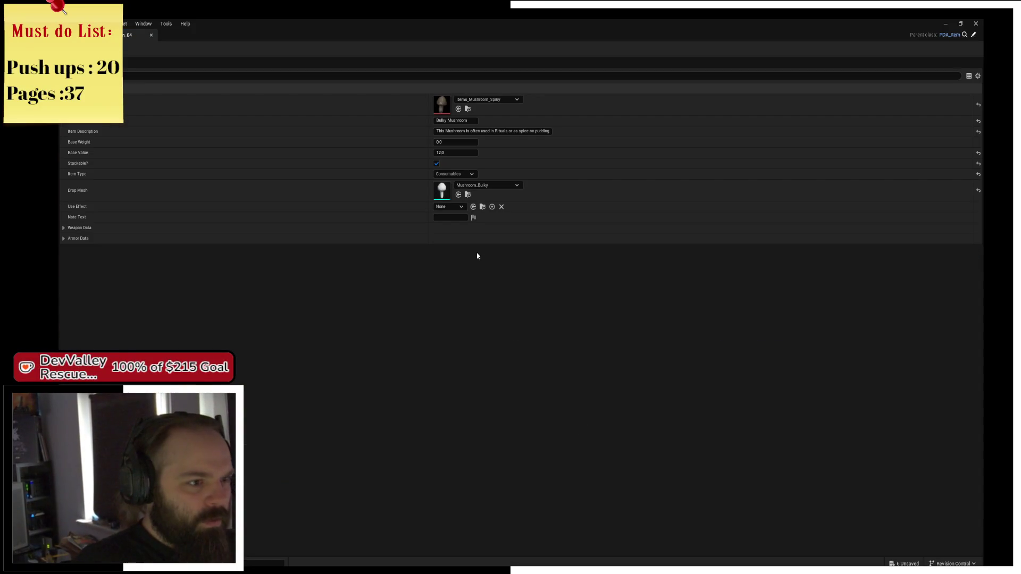
key("ctrl+space")
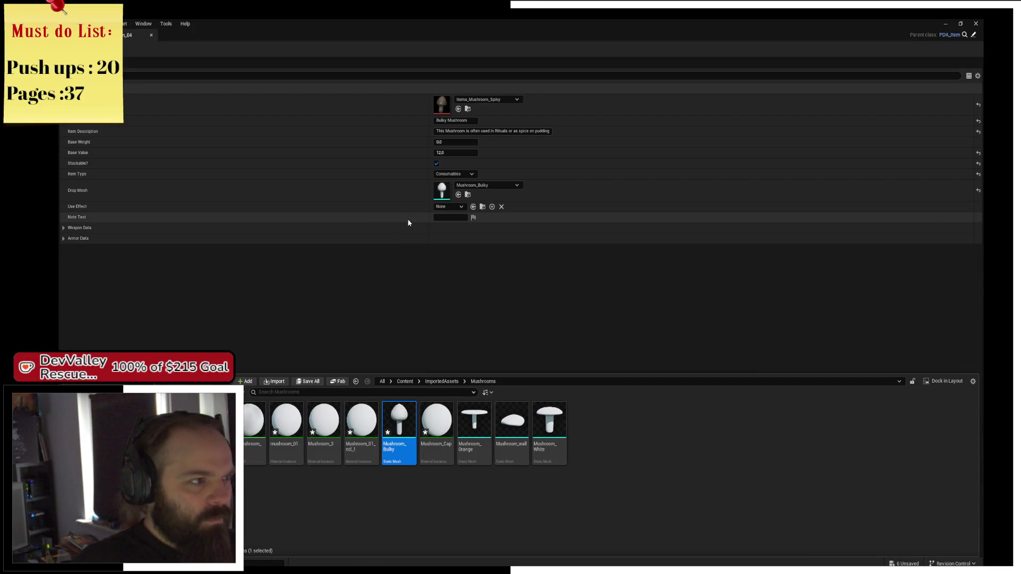
key("ctrl+space")
left_click(151, 35)
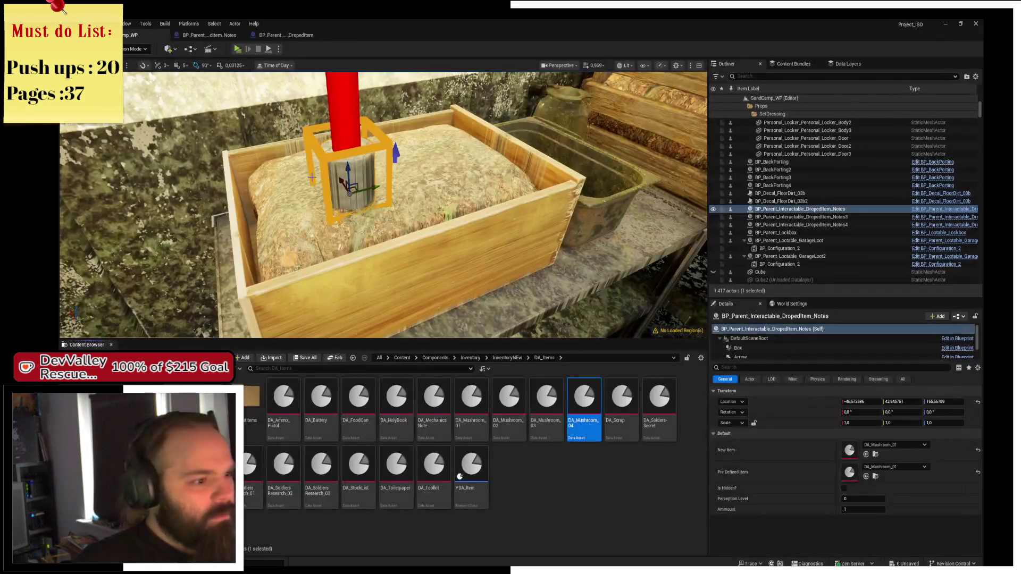
Shift the pickup slightly along X and review the DA_Mushroom_01 Whitecap asset
left_click_drag(339, 199, 331, 187)
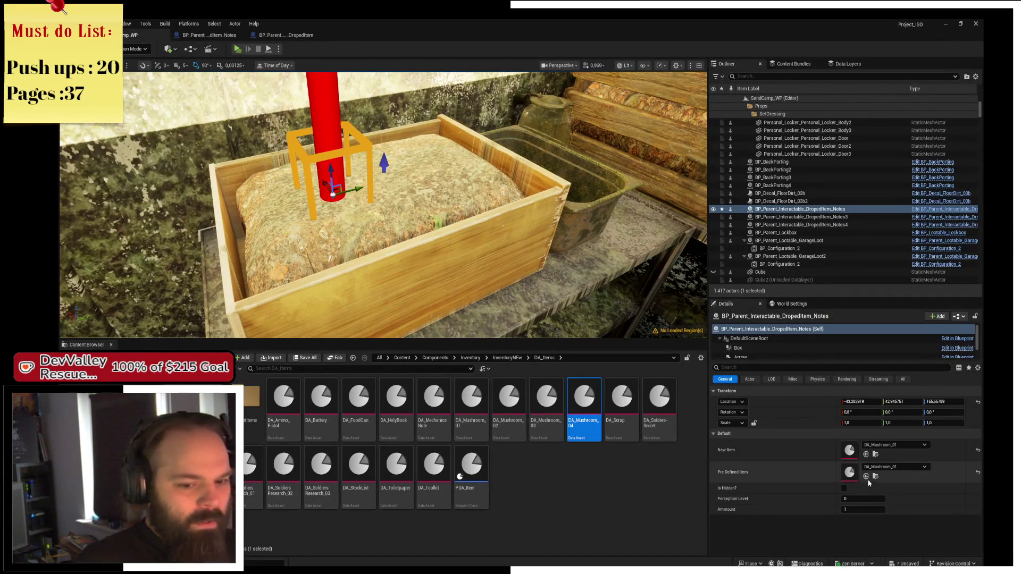
left_click(509, 432)
double_click(472, 410)
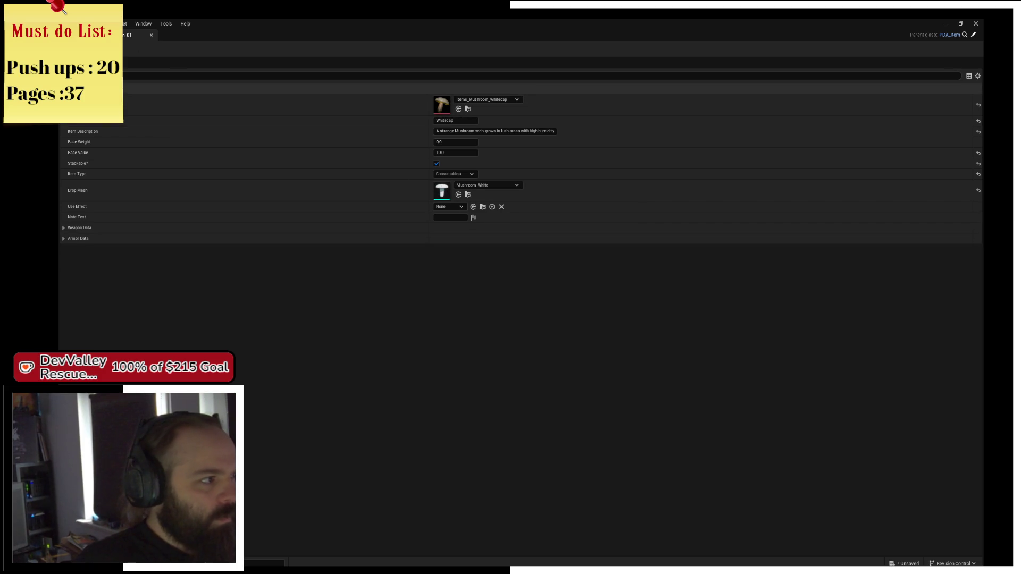
left_click(151, 35)
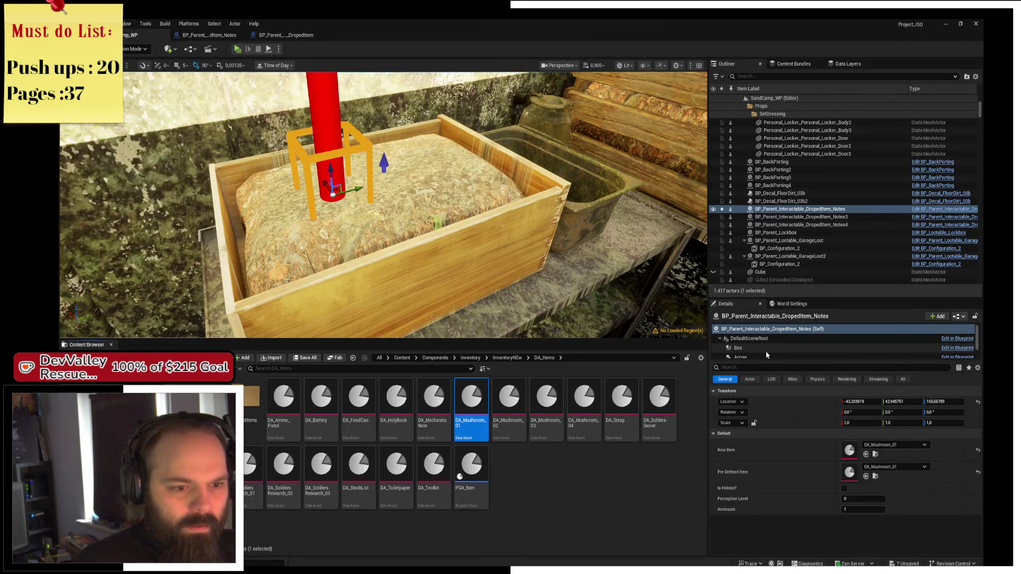
Select the pickup's mushroom mesh component and set its scale to 1.0 on X, Y and Z
scroll(766, 355, "down", 1)
left_click(755, 344)
left_click(872, 423)
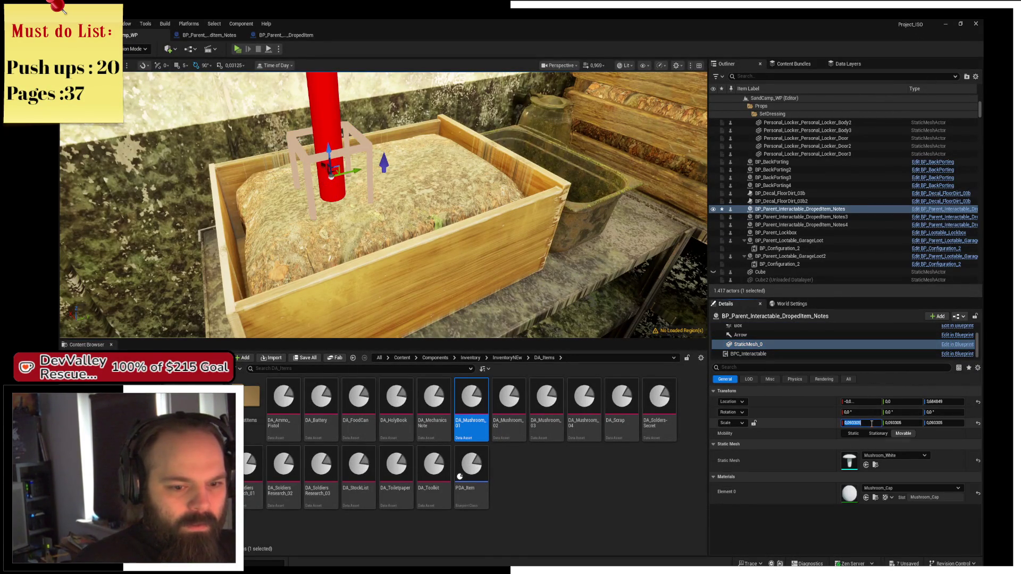
type("1")
key("Return")
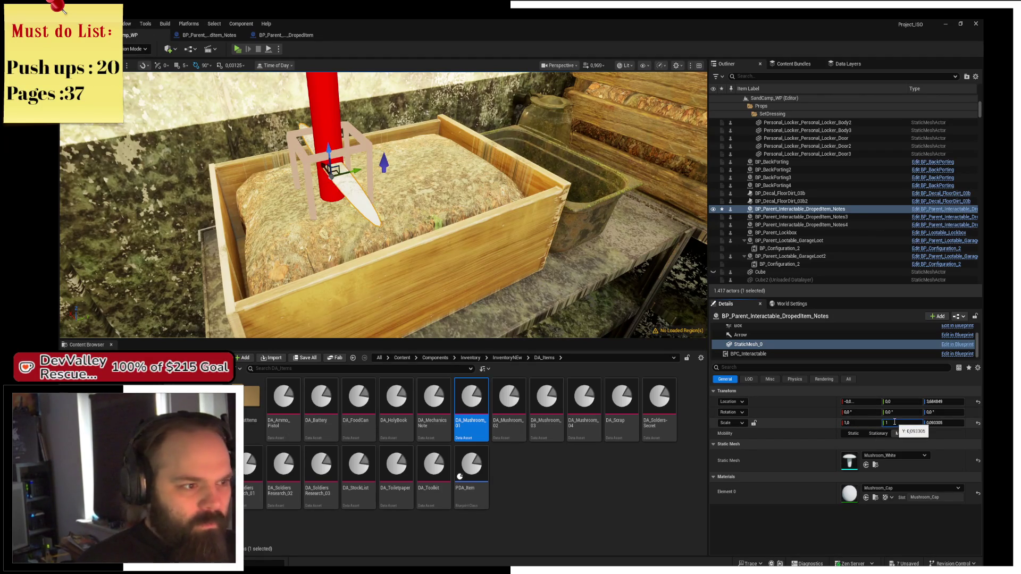
key("Return")
left_click(944, 423)
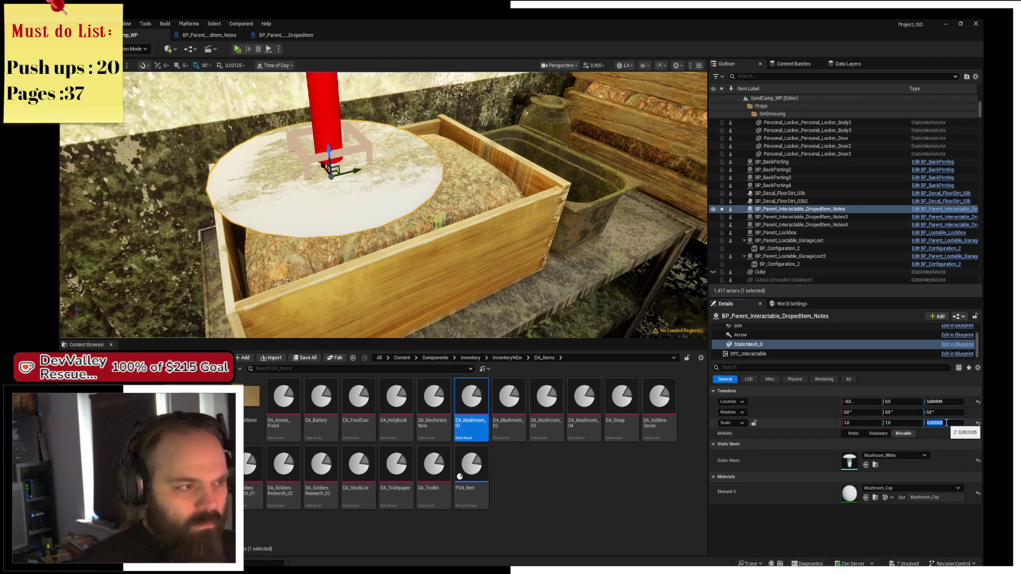
type("1")
key("Return")
key("f")
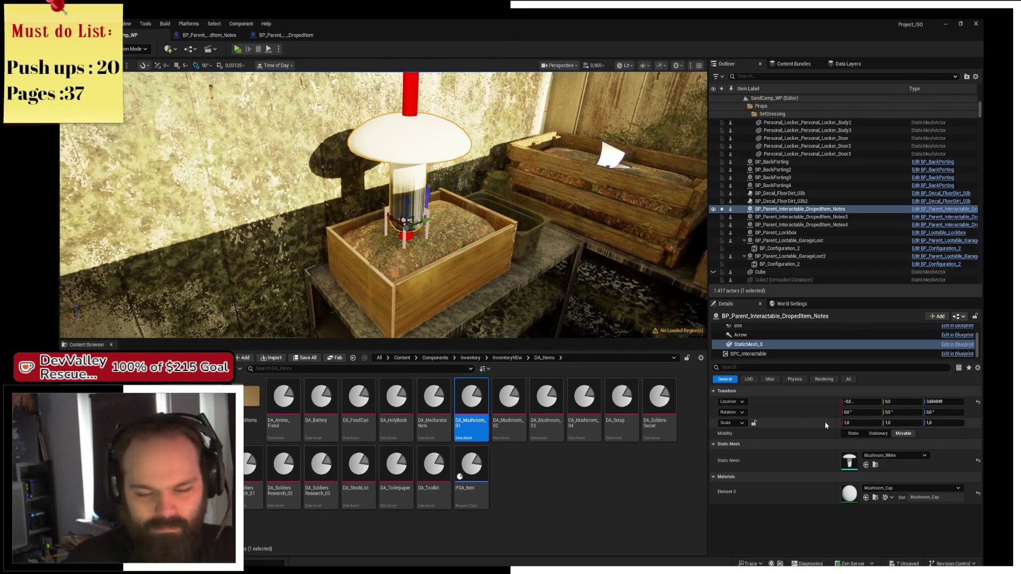
Shrink the mushroom mesh to 0.25 on all axes and lower it onto the crate
left_click(860, 424)
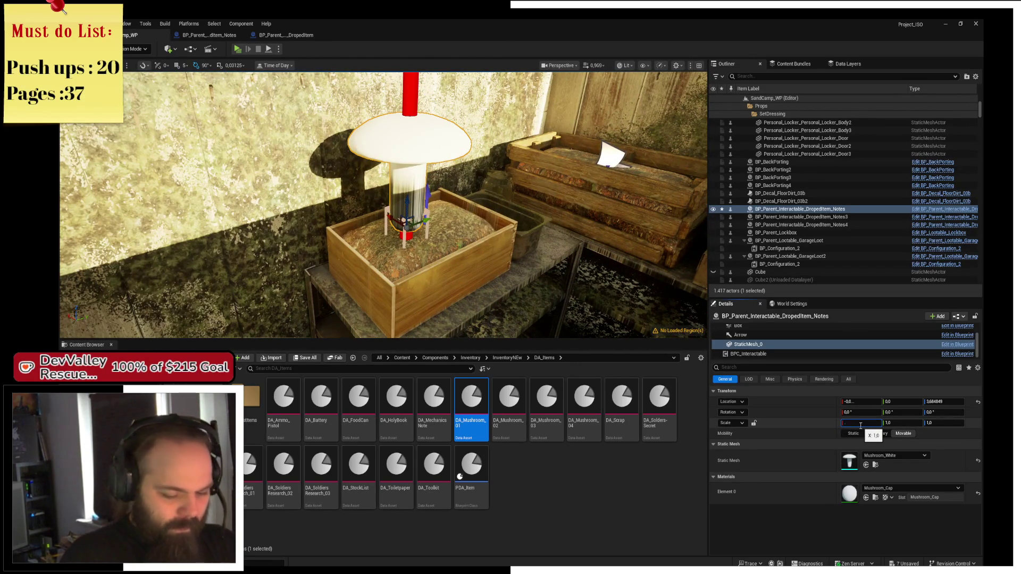
key("Return")
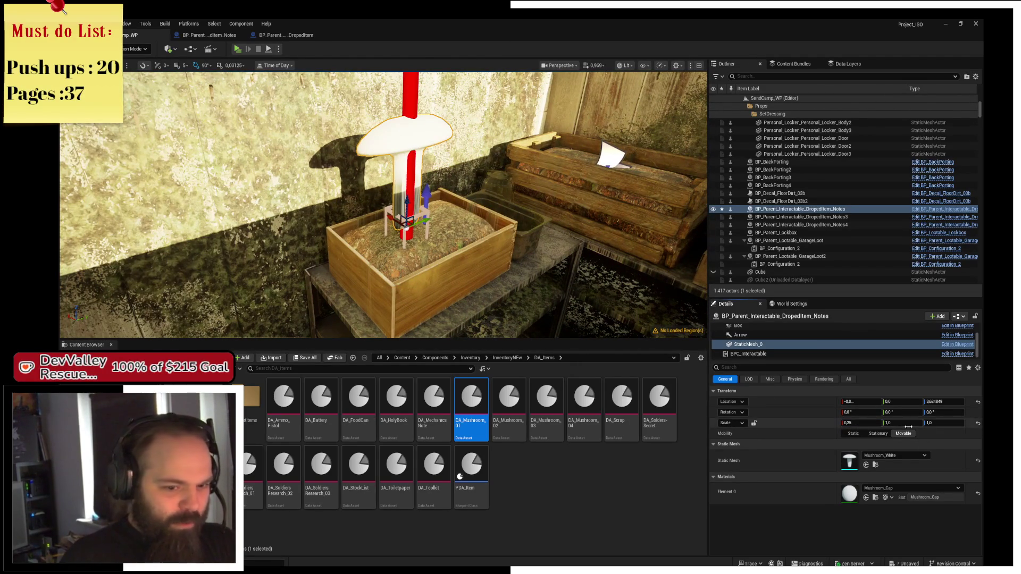
type("5")
key("Return")
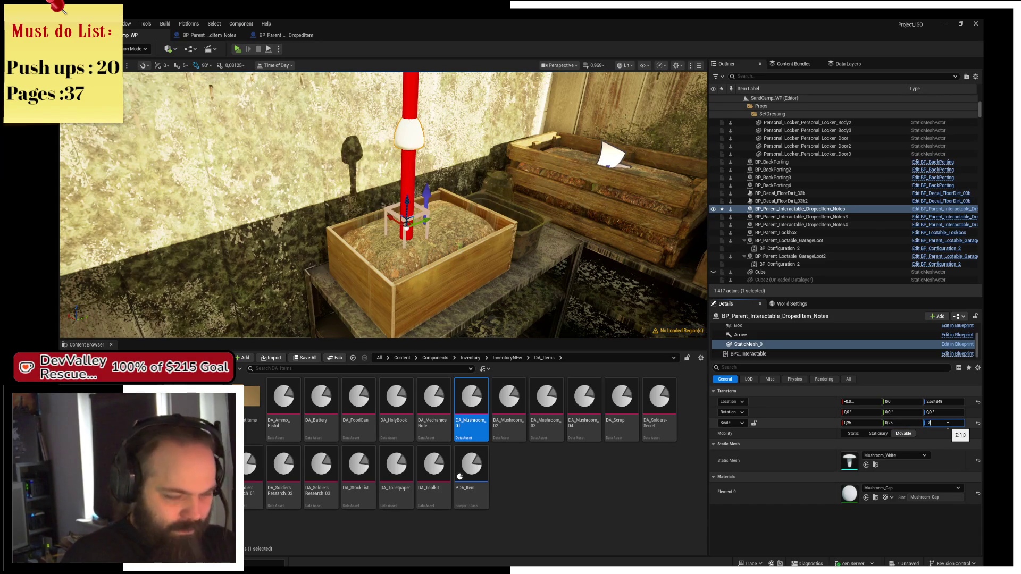
type("0,25")
key("Return")
key("f")
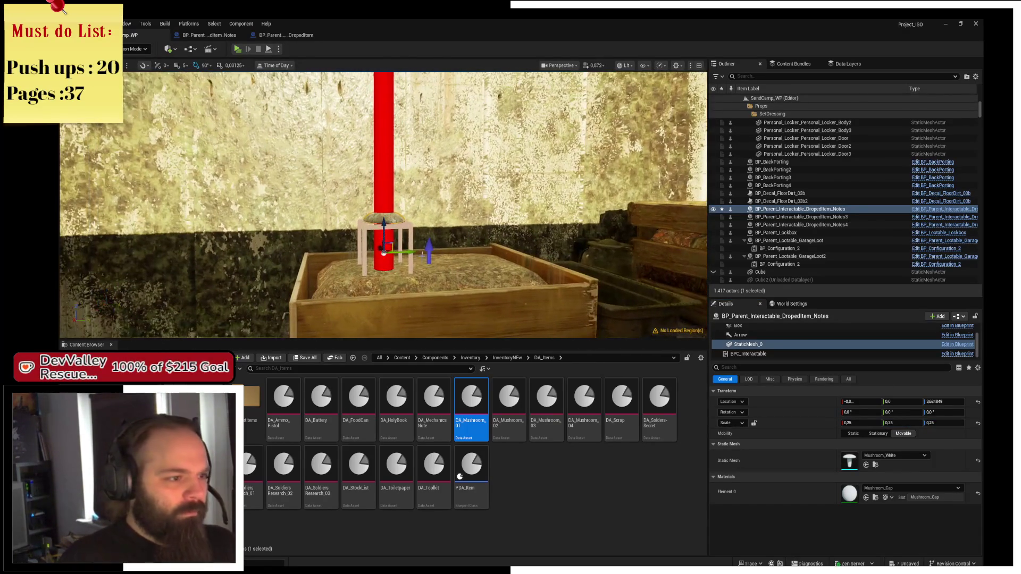
left_click_drag(383, 227, 380, 245)
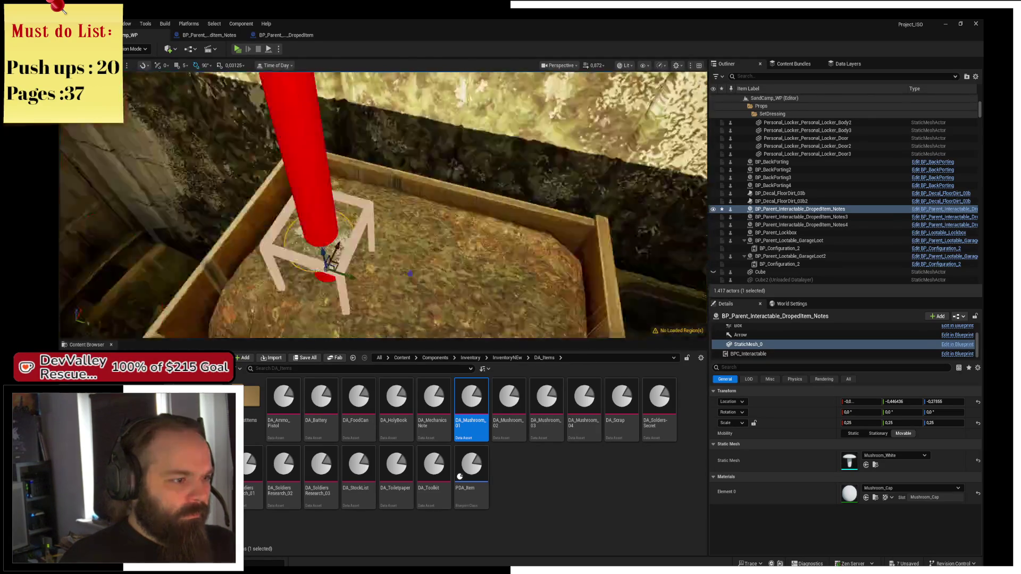
scroll(652, 282, "down", 5)
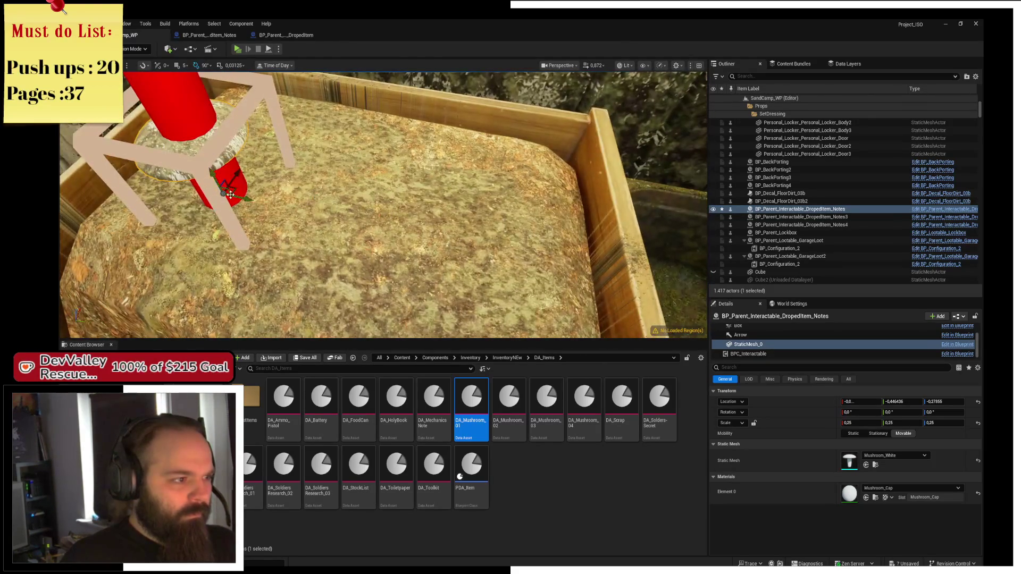
scroll(800, 343, "up", 2)
left_click(798, 329)
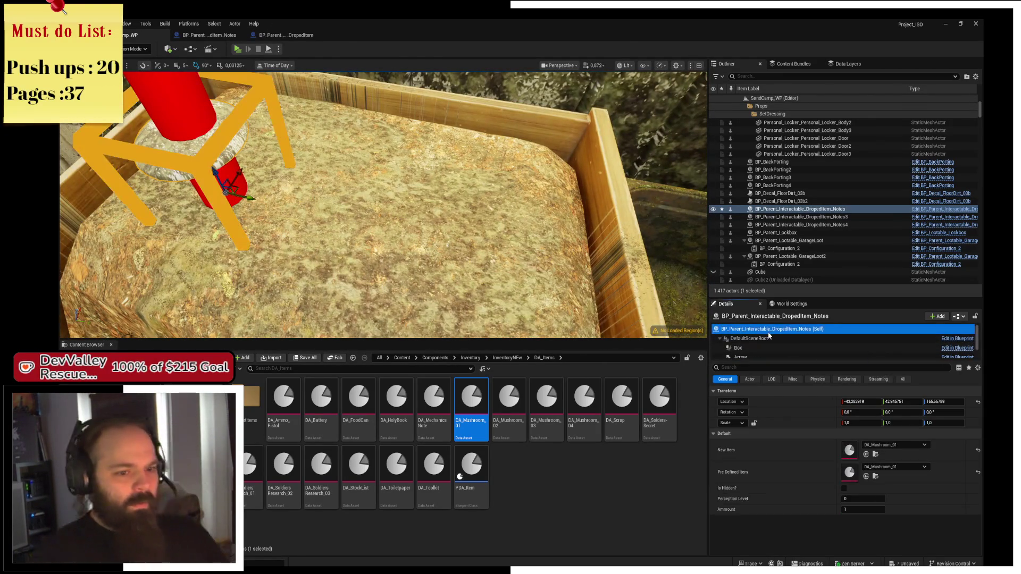
Duplicate the pickup to the right and enlarge its mushroom mesh to about 0.32 scale
mouse_move(227, 187)
left_mouse_down()
mouse_move(391, 155)
mouse_move(434, 240)
mouse_move(473, 285)
mouse_move(532, 314)
left_mouse_up()
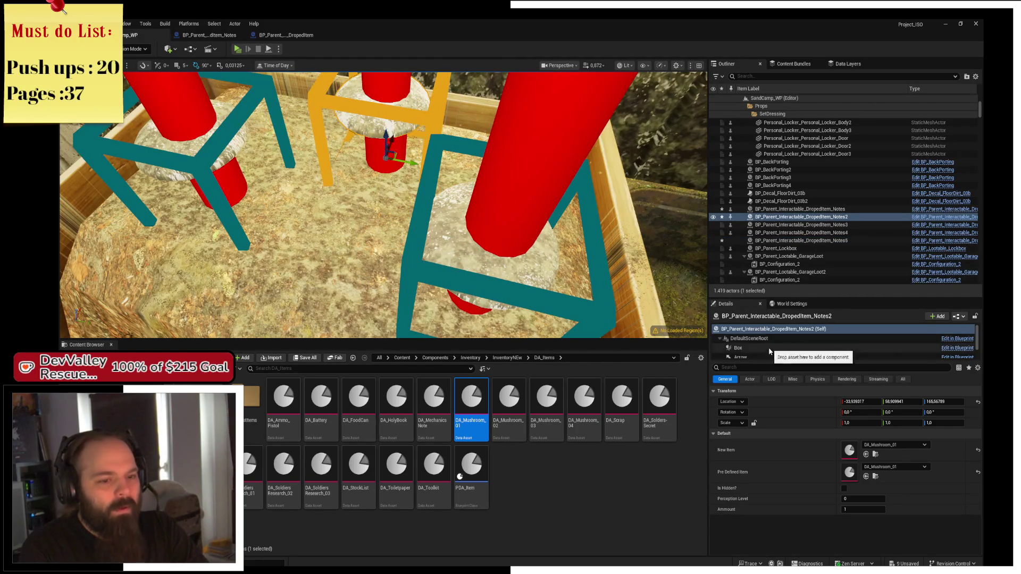
scroll(780, 340, "down", 1)
left_click(750, 354)
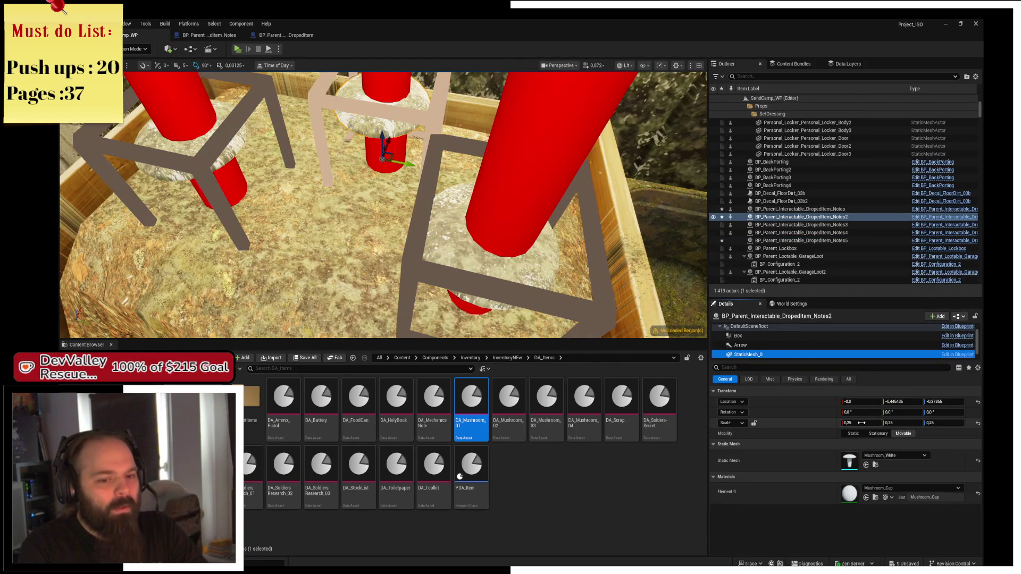
key("ctrl+z")
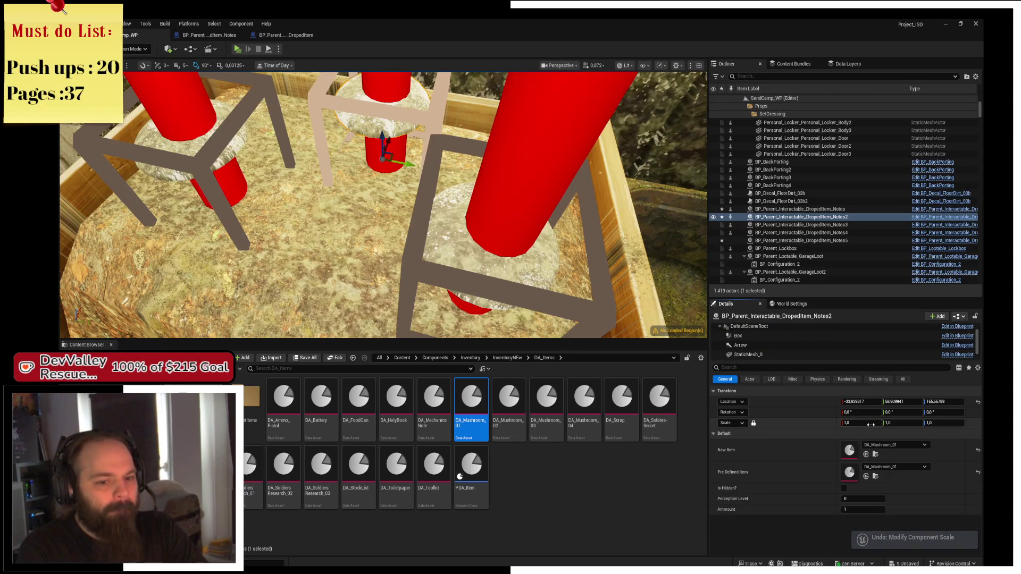
left_click_drag(870, 424, 872, 425)
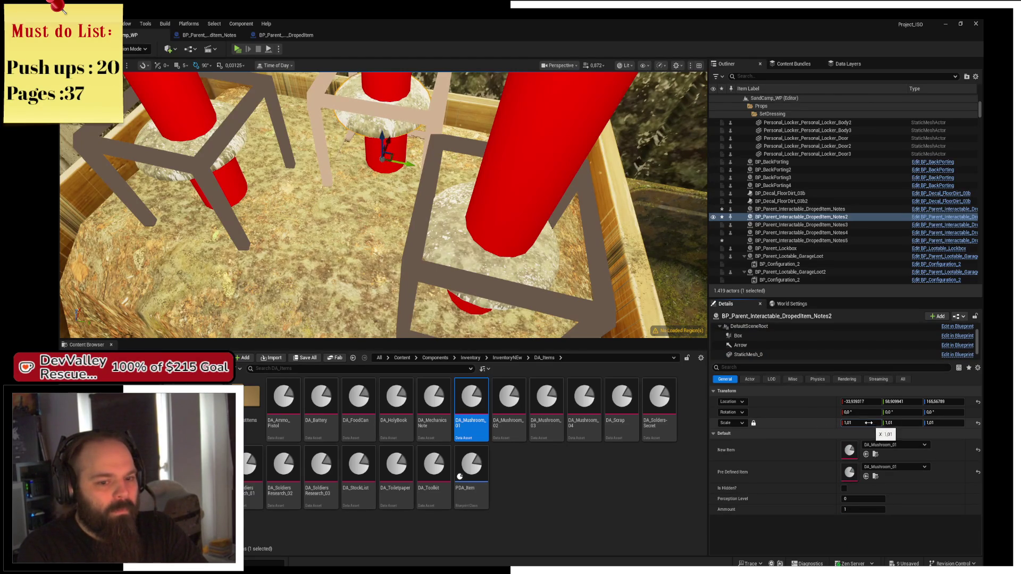
left_click(755, 354)
left_click_drag(861, 424, 867, 424)
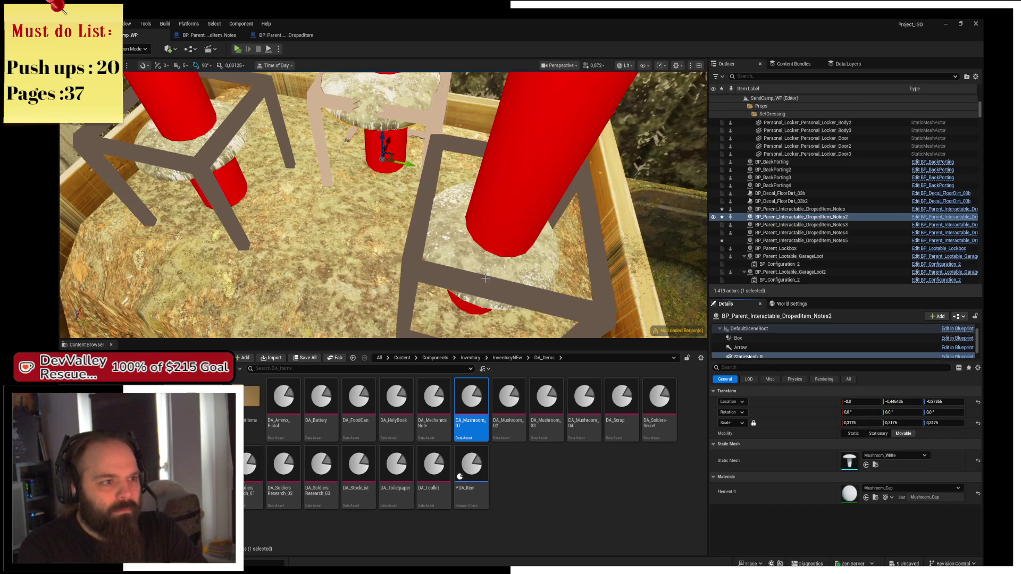
Shrink the Notes5 pickup's mushroom mesh to about 0.1975 scale
left_click(488, 249)
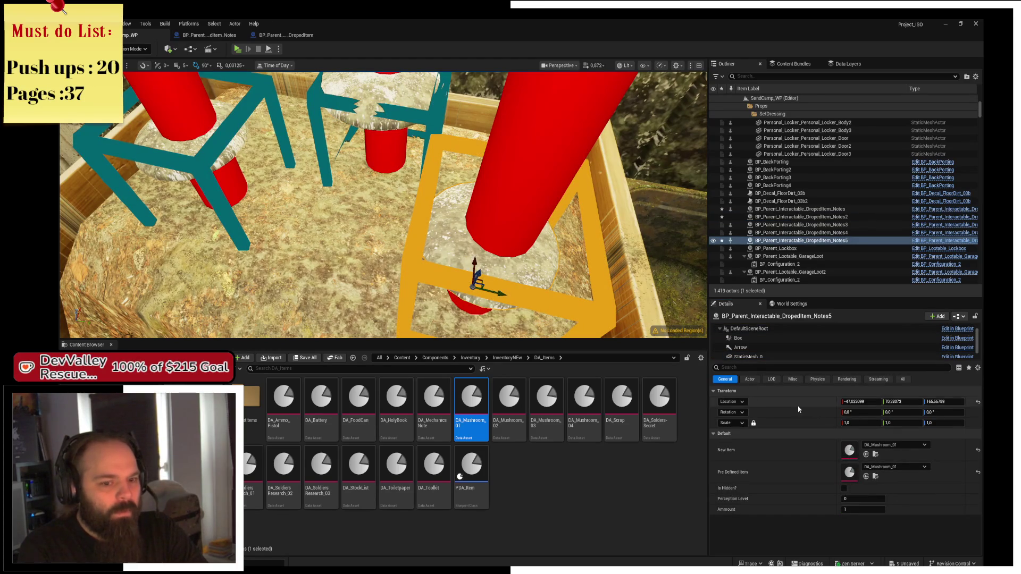
scroll(768, 349, "down", 1)
left_click(779, 345)
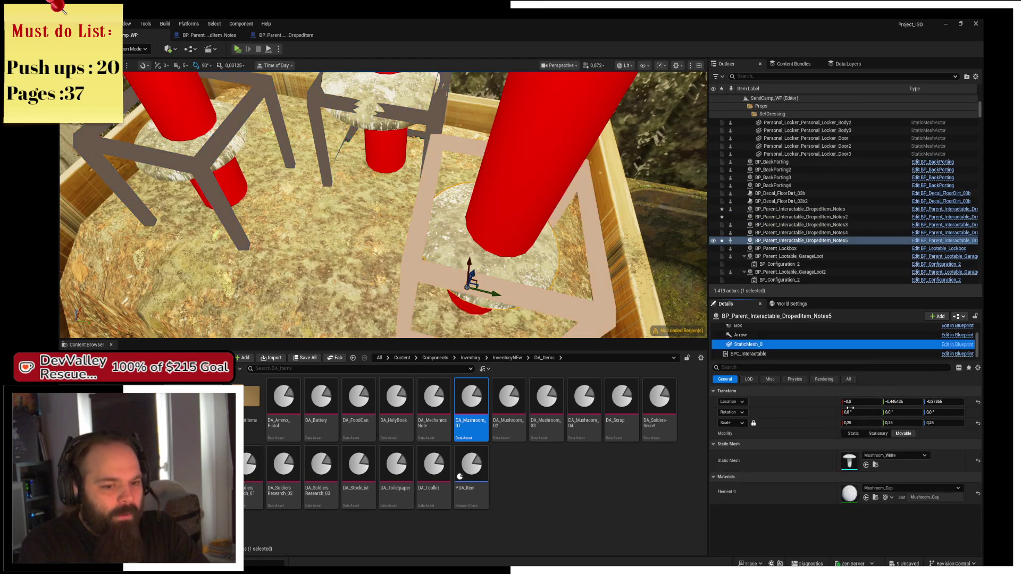
left_click_drag(858, 423, 862, 422)
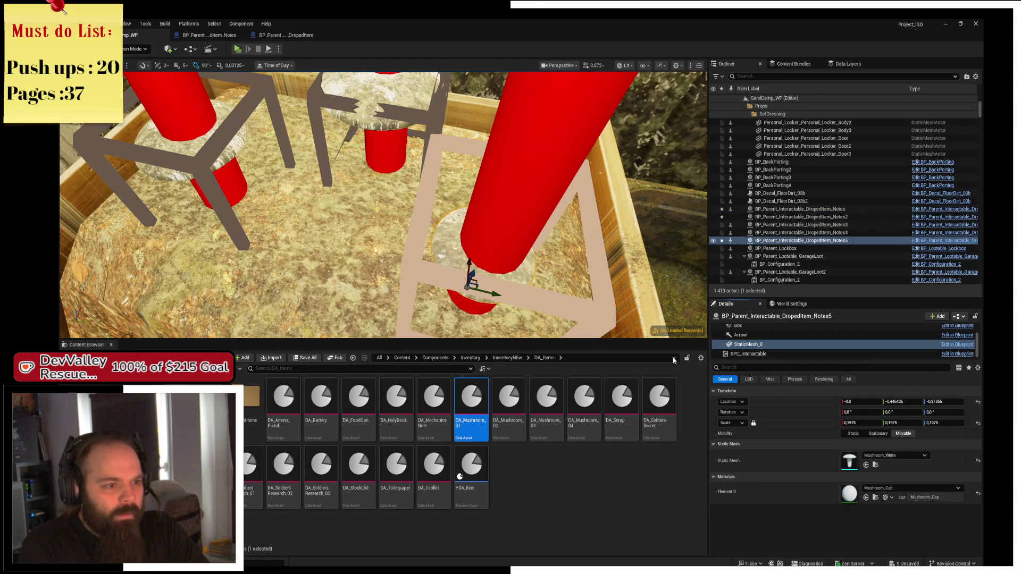
scroll(753, 343, "up", 2)
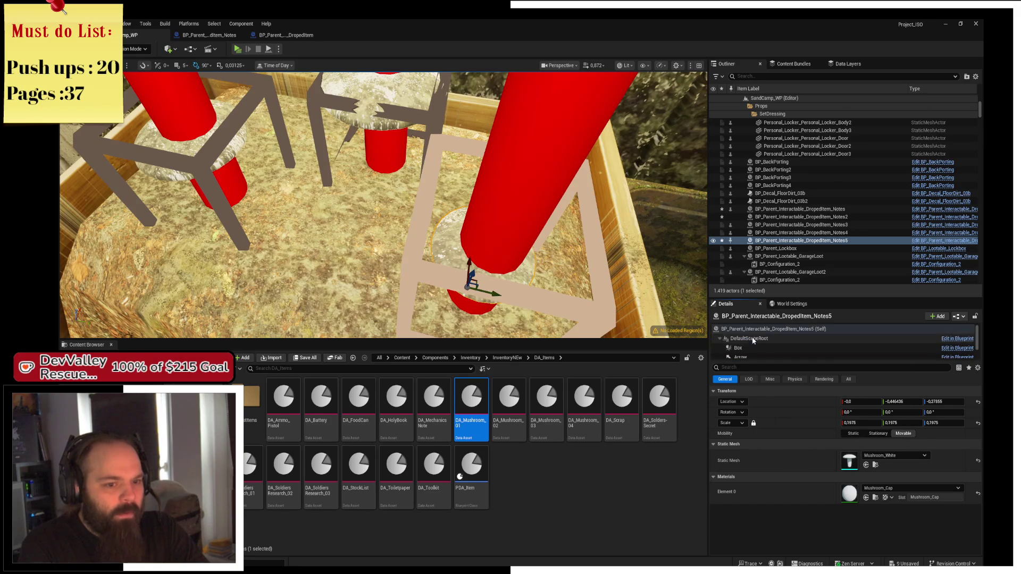
Duplicate the pickup beside the cluster on the left crate
left_click(755, 330)
mouse_move(503, 297)
left_mouse_down("alt")
mouse_move(372, 244)
mouse_move(332, 240)
left_mouse_up("alt")
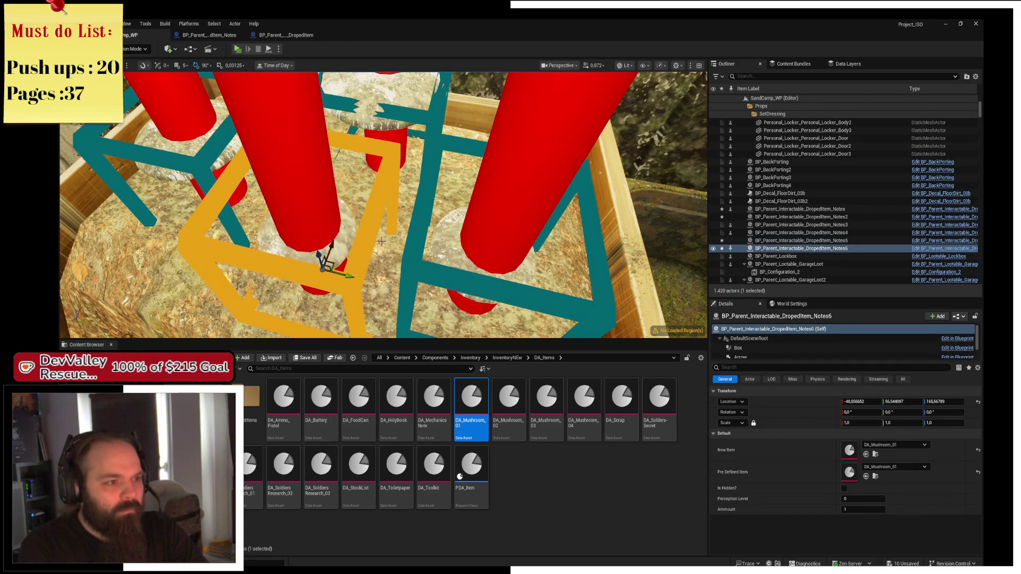
scroll(332, 240, "down", 5)
scroll(251, 249, "up", 5)
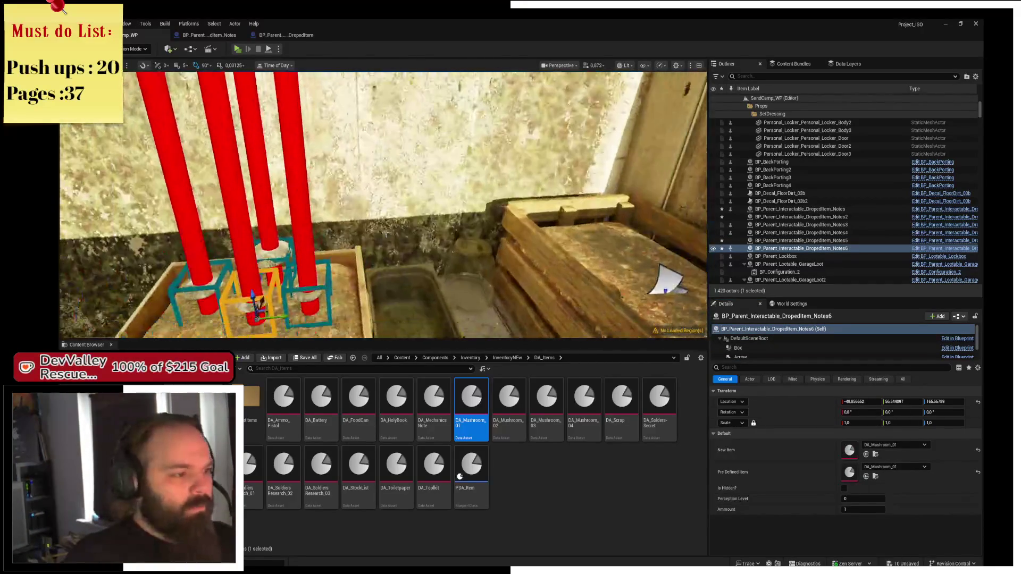
Copy the original pickup onto the right-hand crate as Notes7, adjusting its Y and Z
left_click(217, 293)
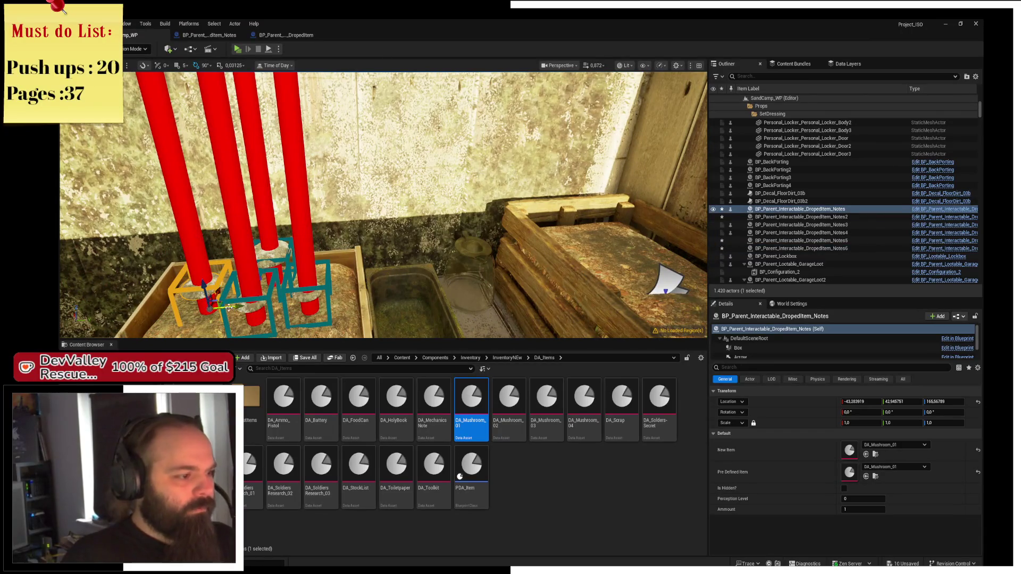
mouse_move(229, 307)
left_mouse_down("alt")
mouse_move(606, 242)
mouse_move(574, 202)
left_mouse_up("alt")
scroll(383, 205, "down", 2)
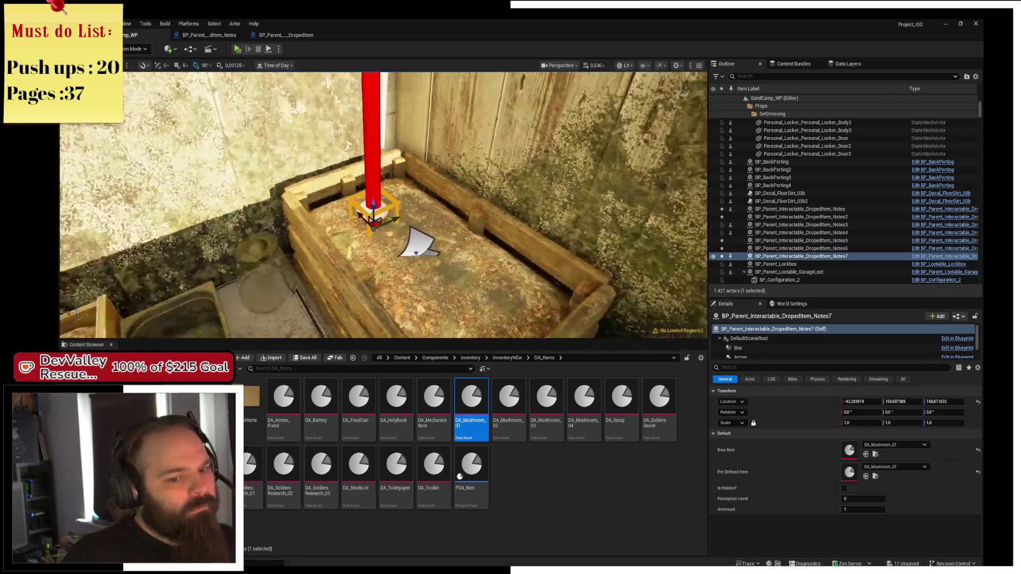
left_click_drag(380, 249, 387, 247)
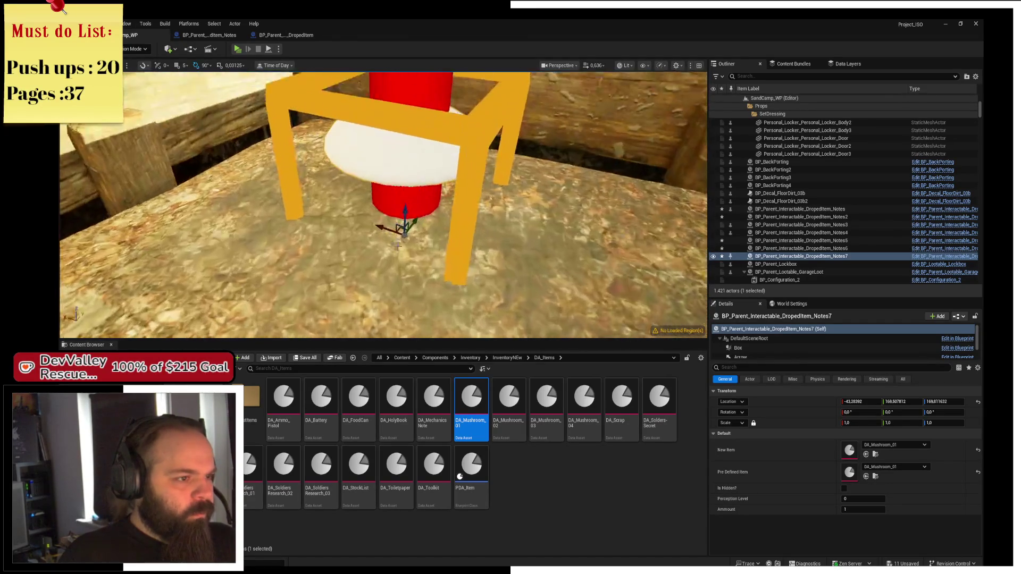
left_click_drag(406, 193, 407, 187)
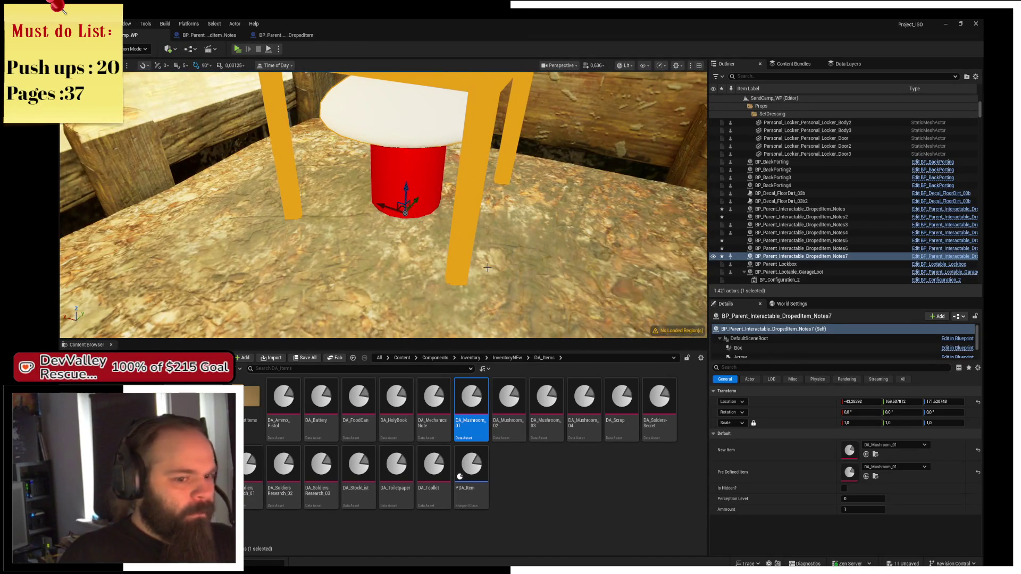
left_click(906, 468)
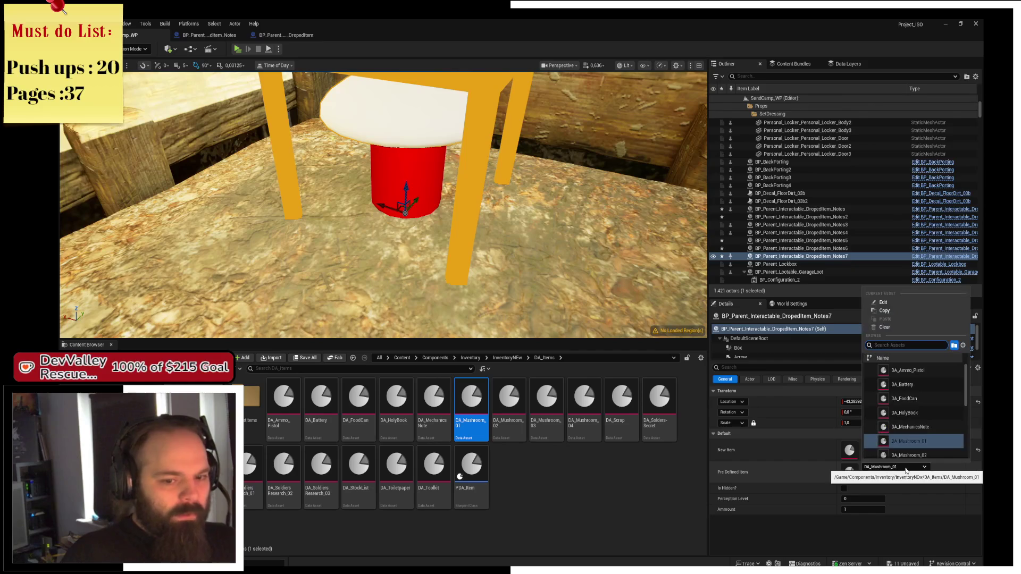
Set the pickup's item to DA_Mushroom_02 and duplicate copies along the right crate
scroll(937, 442, "down", 1)
key("ctrl+z")
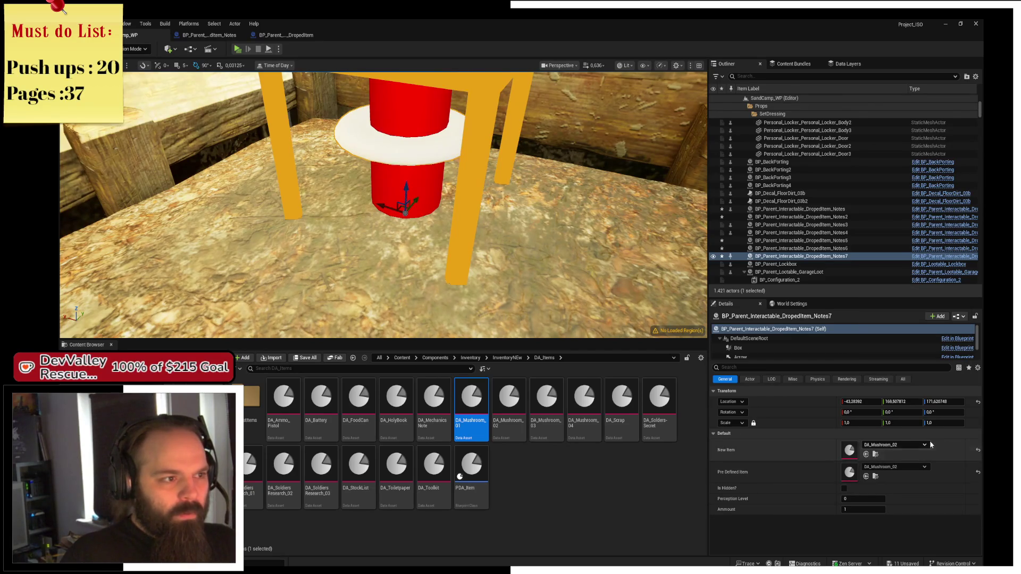
mouse_move(428, 196)
left_mouse_down()
mouse_move(415, 239)
mouse_move(430, 260)
mouse_move(428, 250)
left_mouse_up()
mouse_move(319, 196)
left_mouse_down()
mouse_move(495, 197)
mouse_move(478, 212)
mouse_move(627, 198)
left_mouse_up()
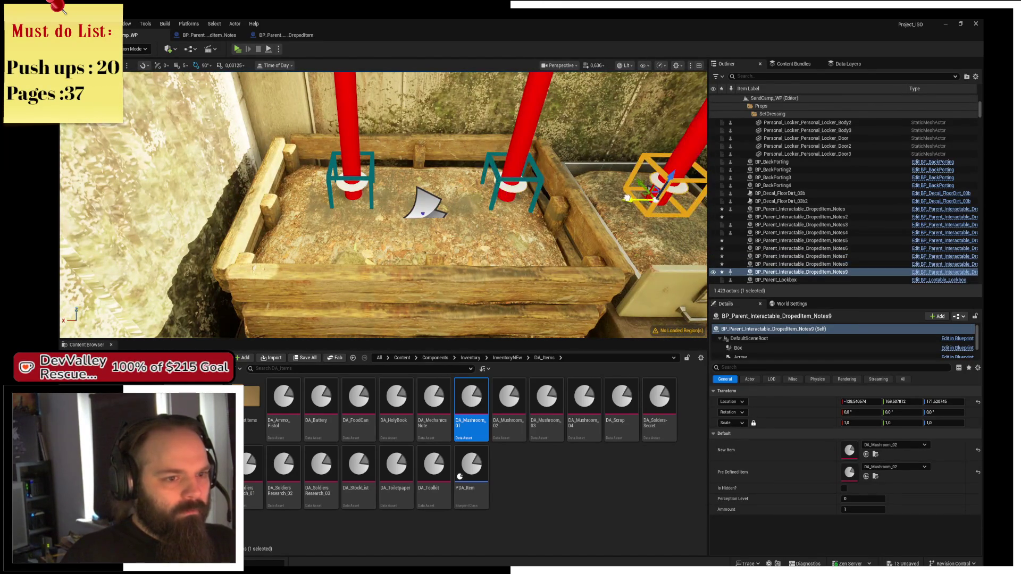
key("f")
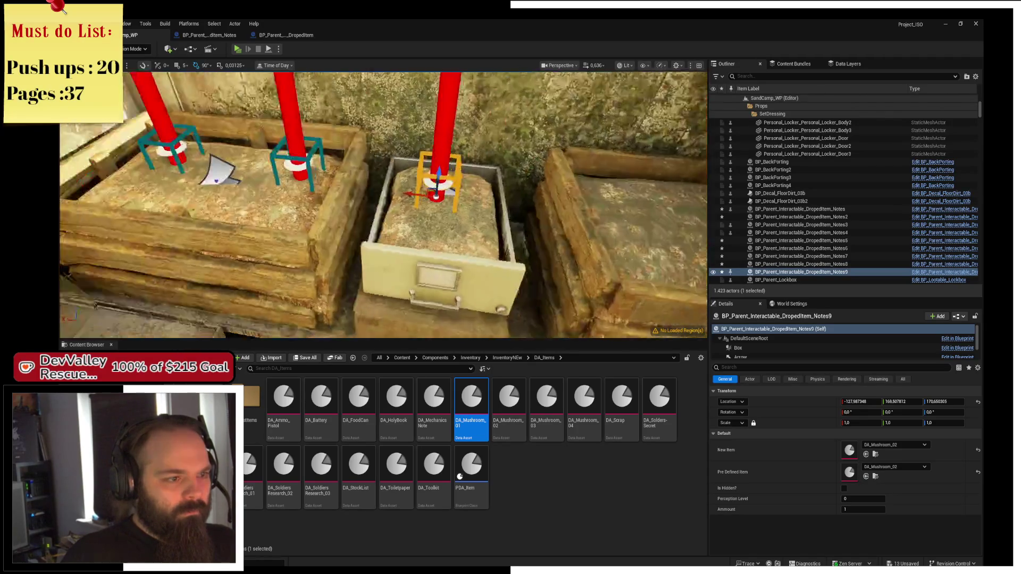
left_click_drag(374, 193, 570, 229, "alt")
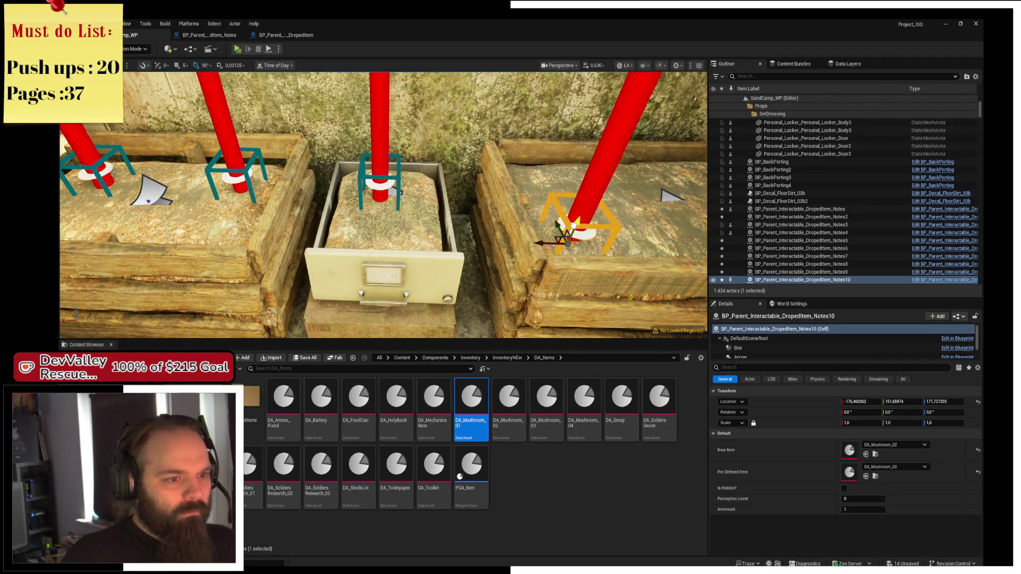
key("d")
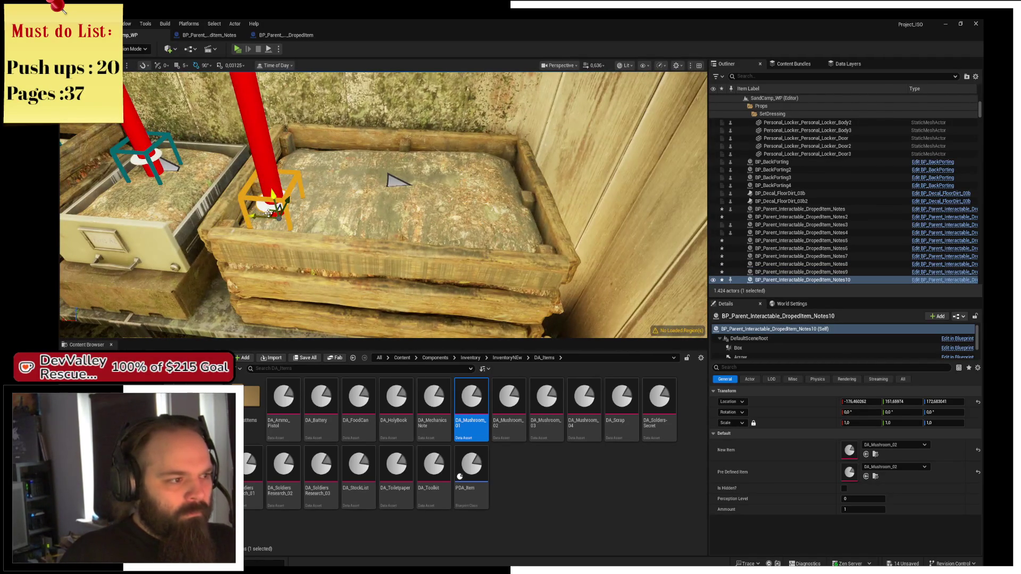
Spread further pickup copies across the crates, adding Notes12 toward the front of the middle crate
left_click_drag(273, 214, 478, 183, "alt")
key("a")
key("s")
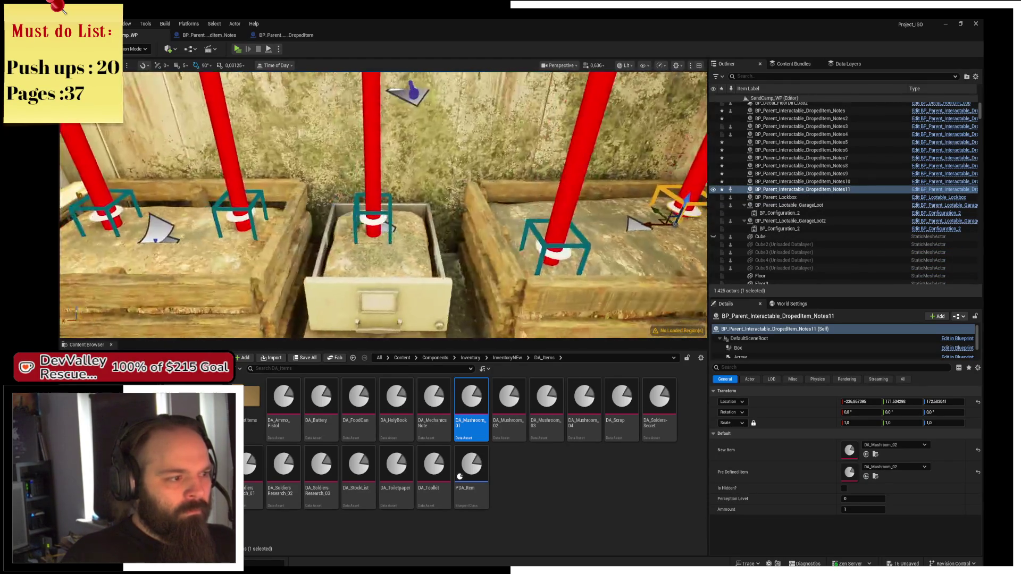
key("q")
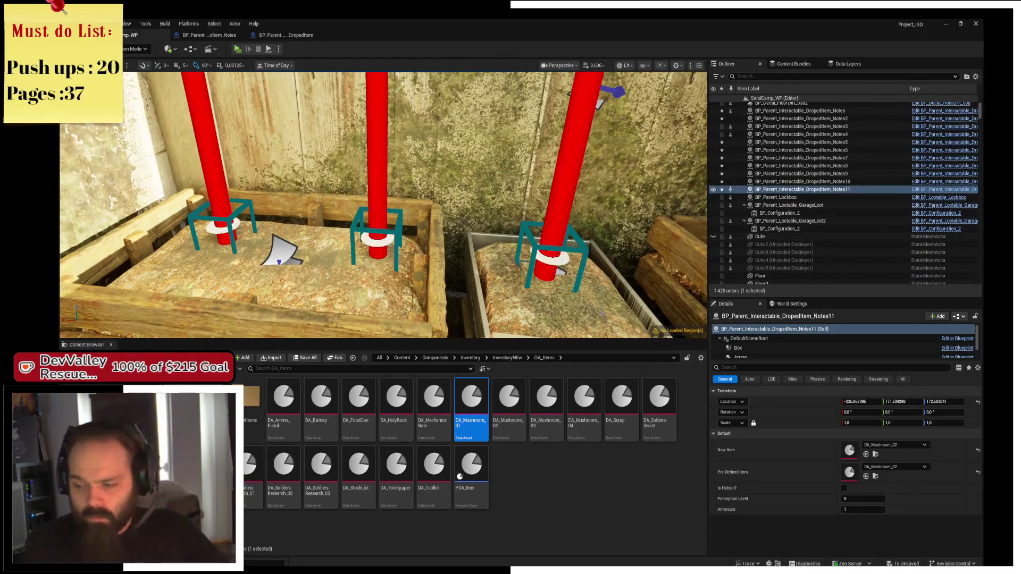
left_click(380, 240)
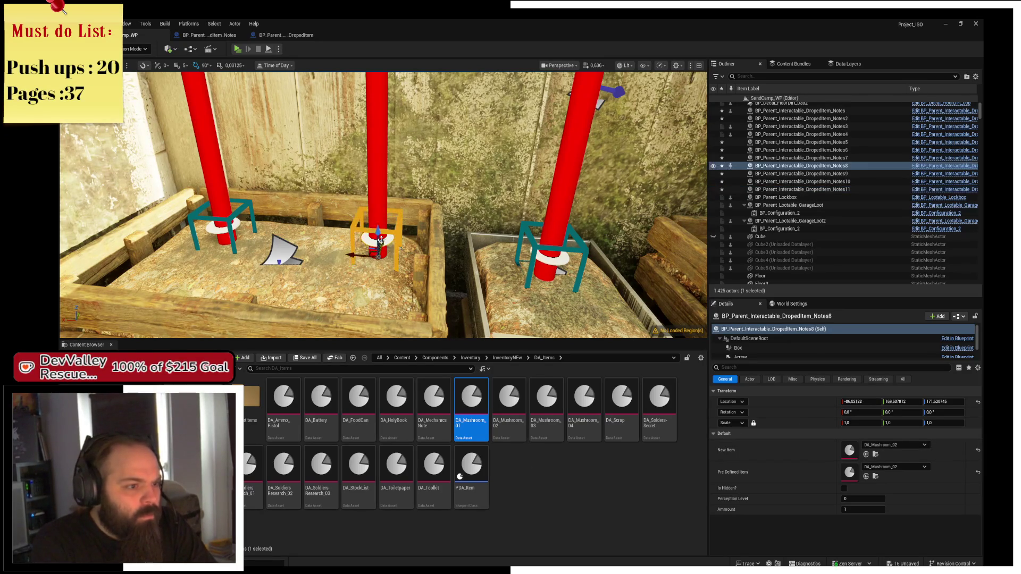
left_click_drag(380, 243, 367, 282)
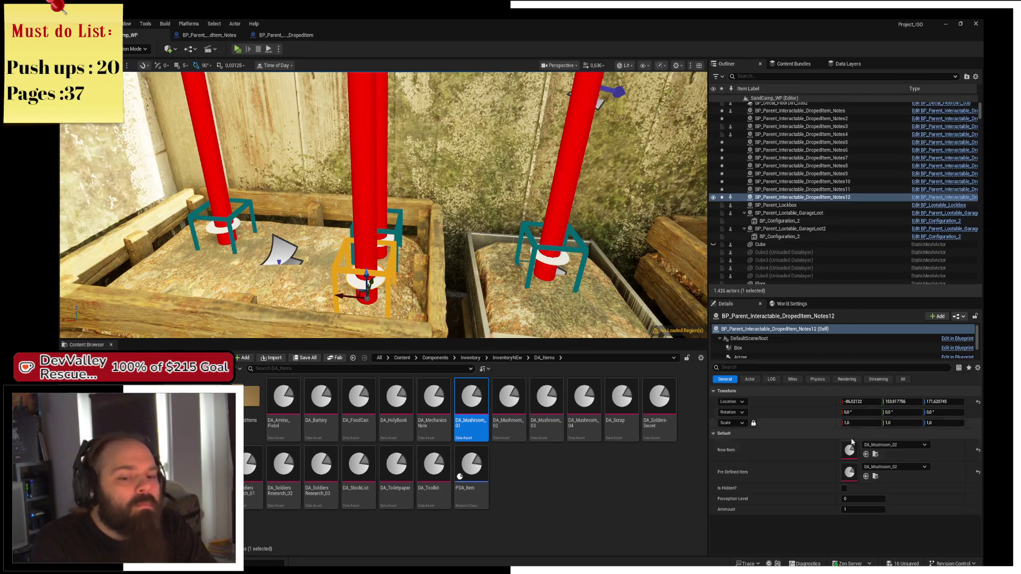
left_click(904, 445)
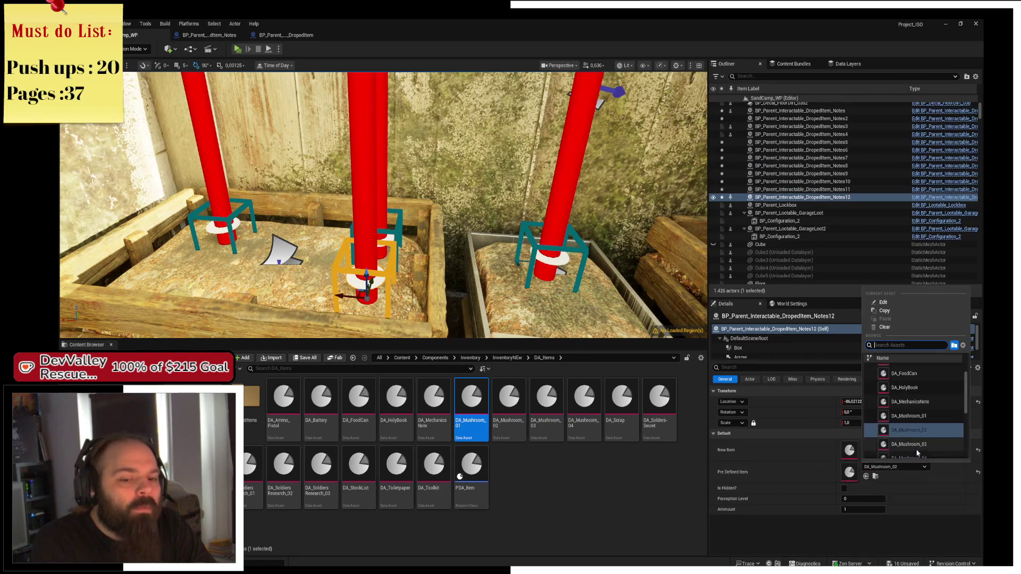
Make Notes12 a DA_Mushroom_03, move it onto the middle crate, and raise it slightly
left_click(909, 444)
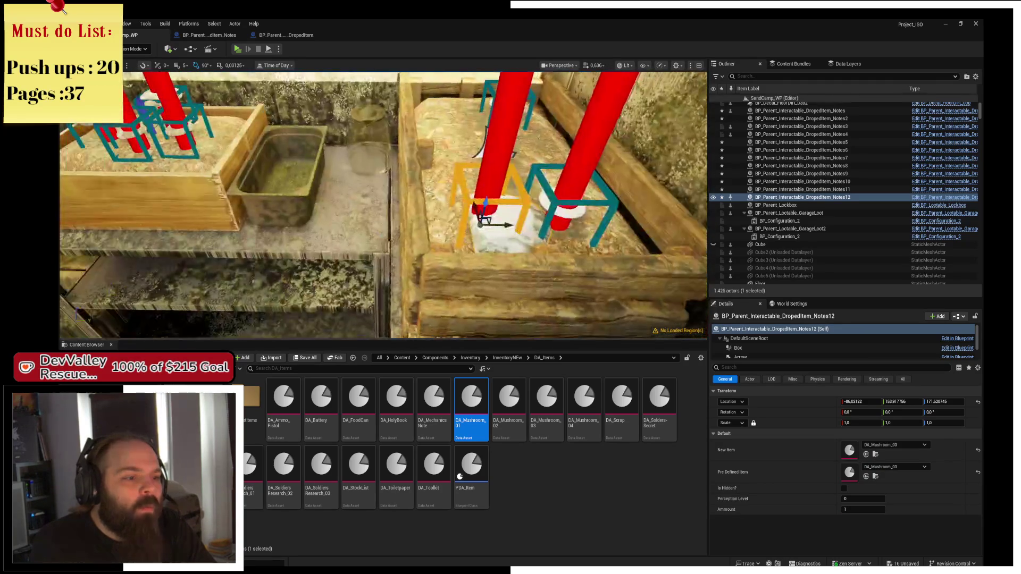
left_click_drag(504, 226, 393, 236)
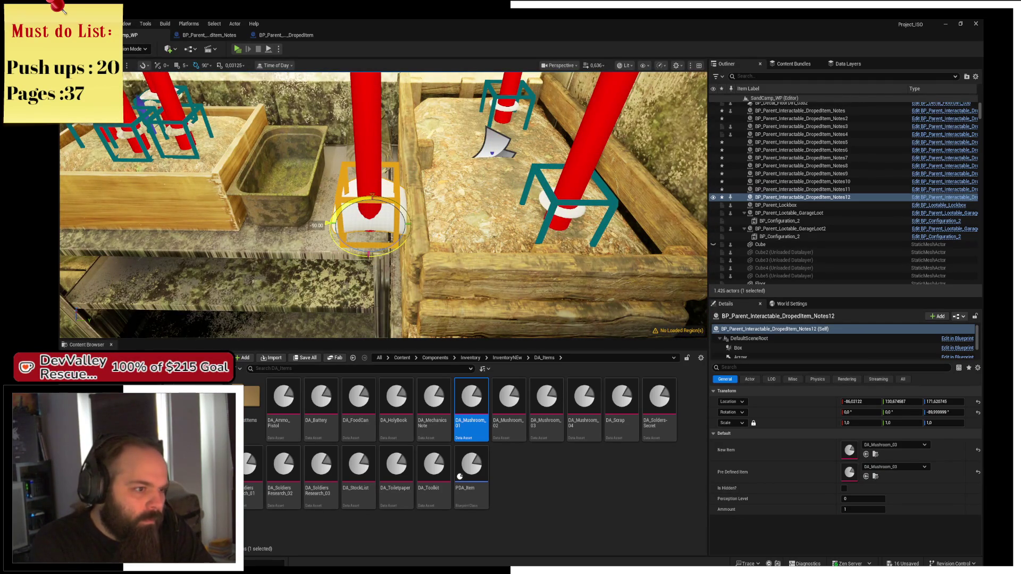
left_click_drag(408, 224, 425, 224)
key("f")
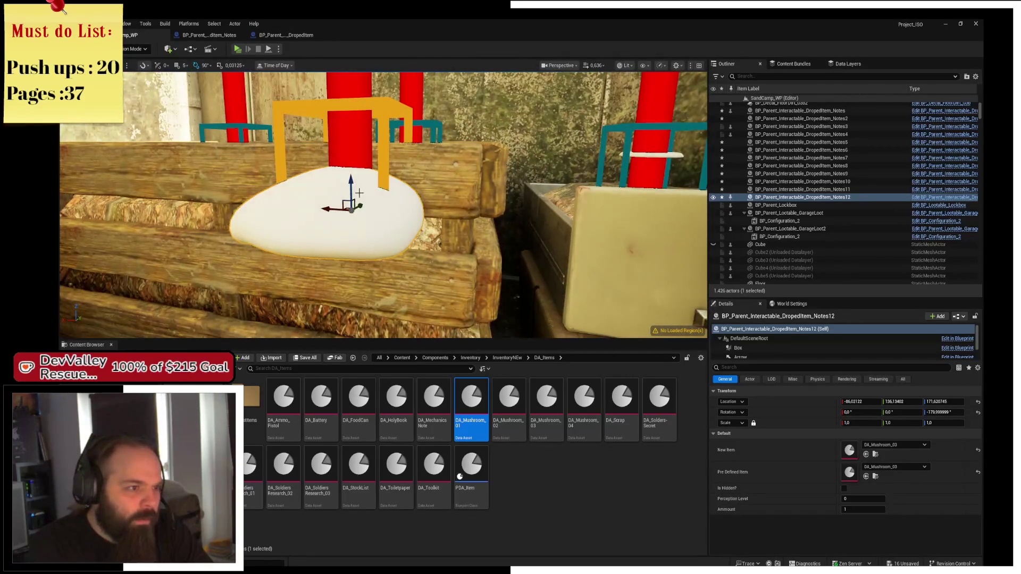
left_click_drag(351, 184, 339, 141)
key("s")
key("w")
key("w")
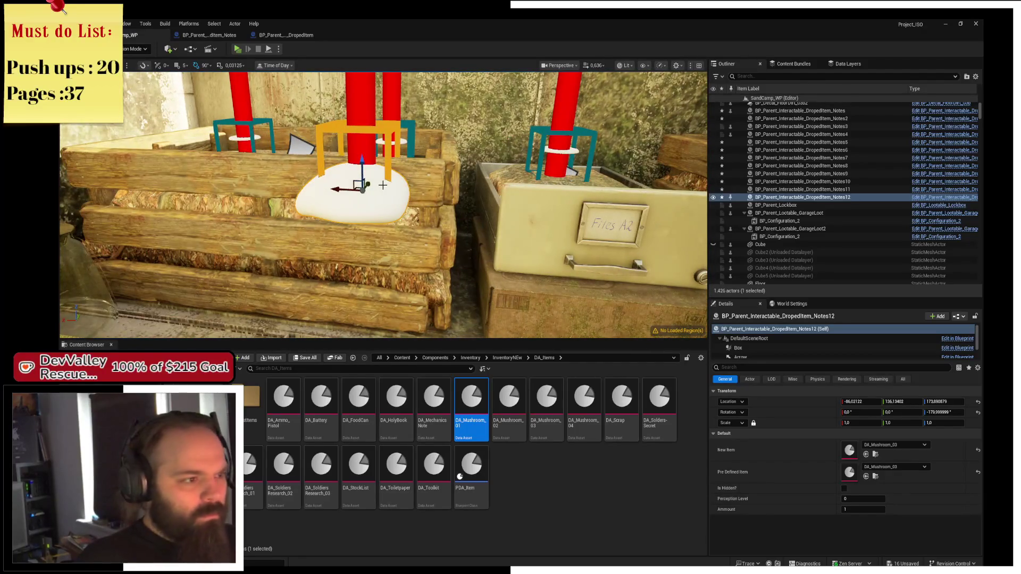
scroll(773, 346, "down", 2)
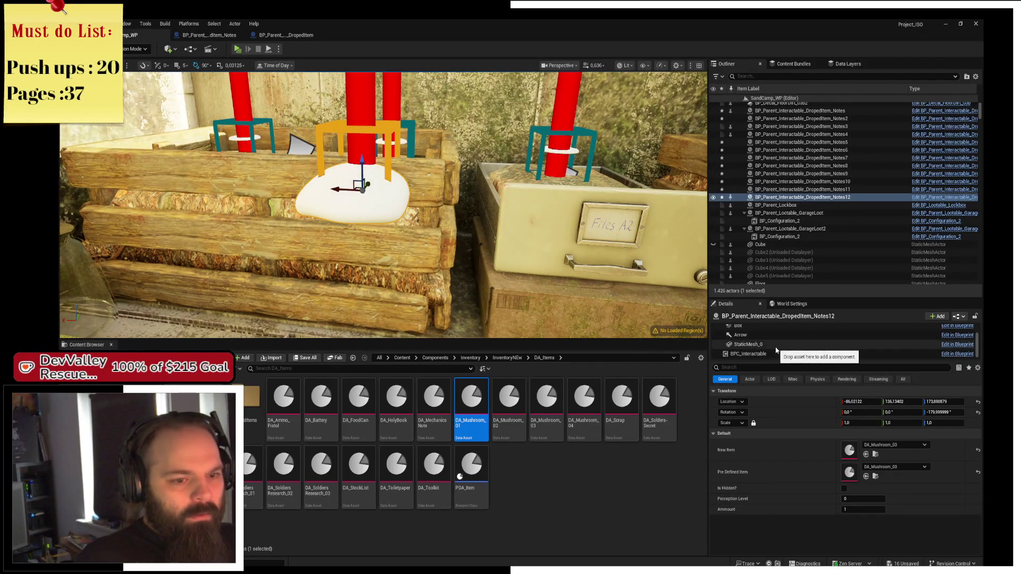
Try scaling and moving the mushroom mesh, undoing both changes
left_click(773, 344)
left_click_drag(367, 192, 356, 191)
key("ctrl+z")
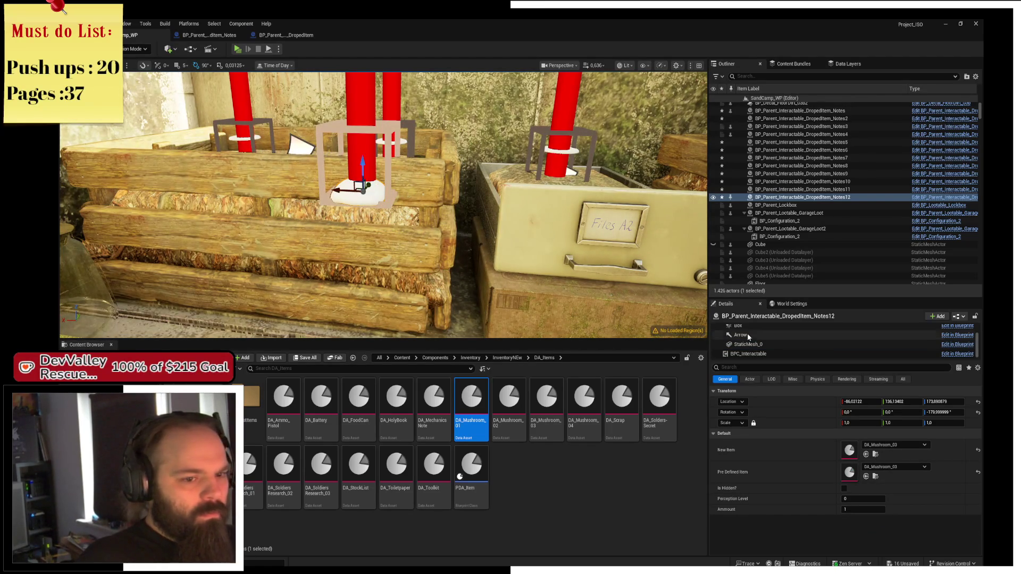
scroll(748, 332, "up", 3)
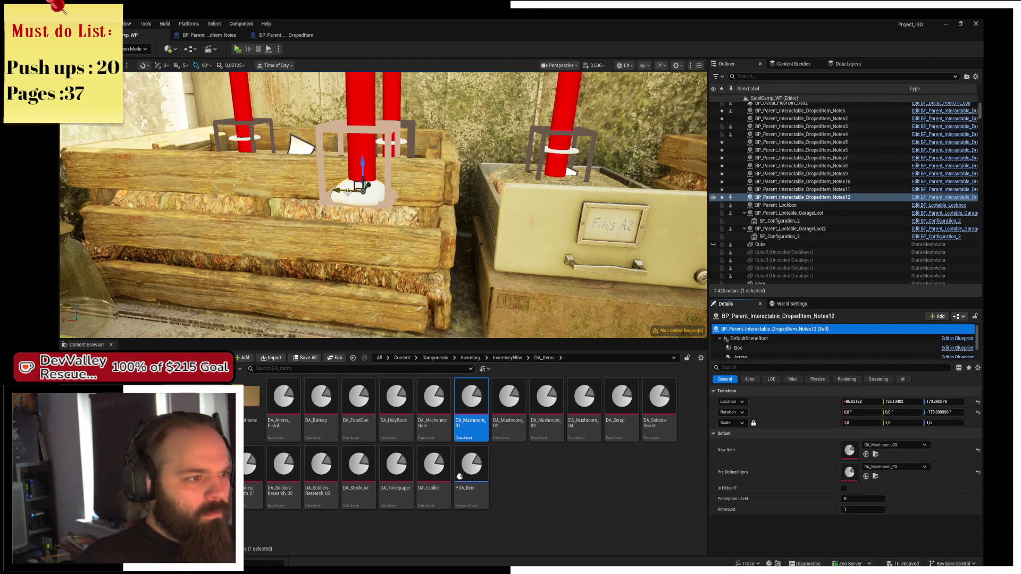
left_click_drag(347, 191, 261, 187)
key("ctrl+z")
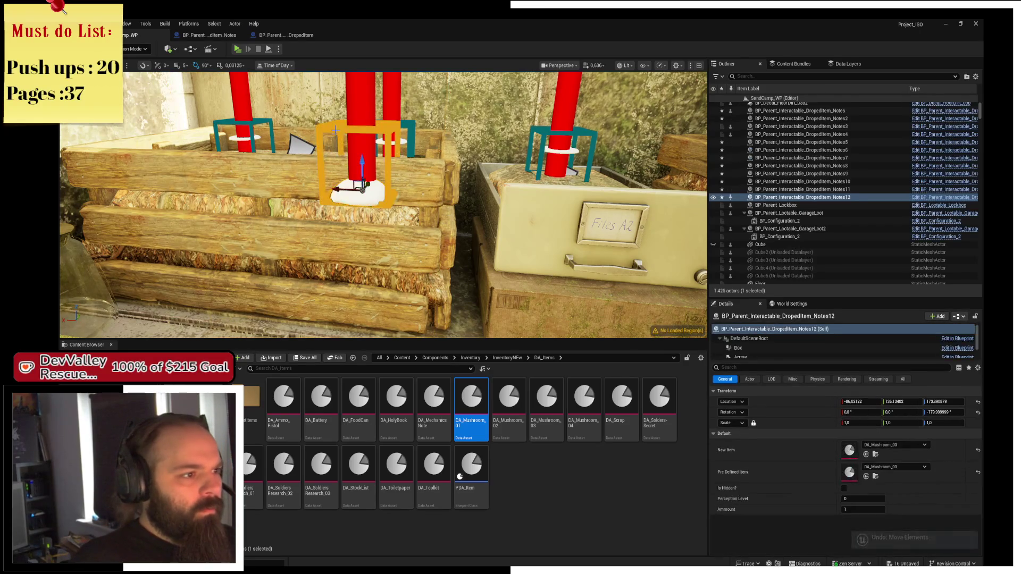
Duplicate the pickup into the left box as Notes13, then select Notes9 in the drawer
left_click_drag(347, 192, 215, 189, "alt")
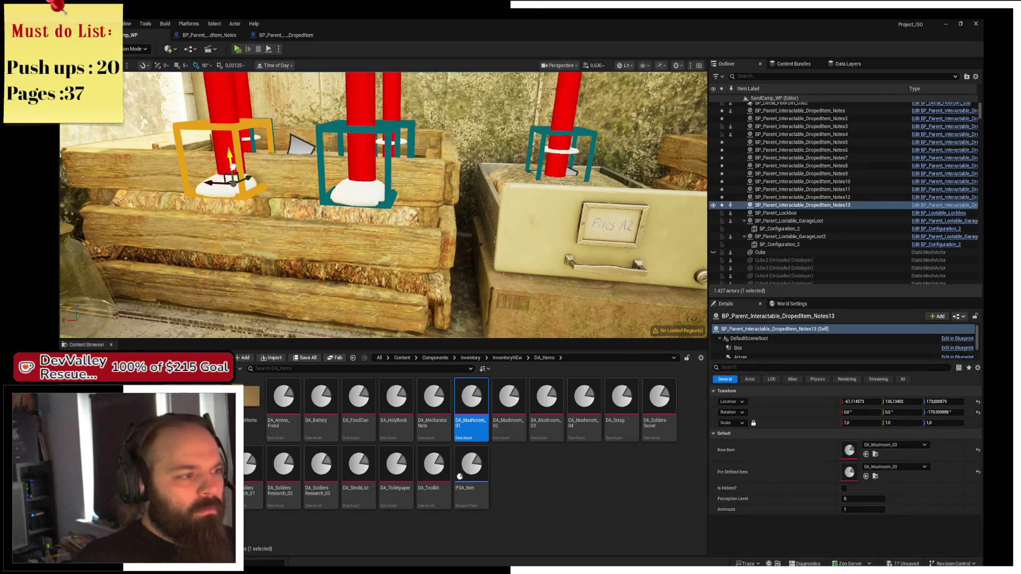
mouse_move(382, 212)
left_mouse_down()
mouse_move(415, 234)
mouse_move(404, 218)
mouse_move(372, 210)
mouse_move(458, 214)
mouse_move(442, 215)
left_mouse_up()
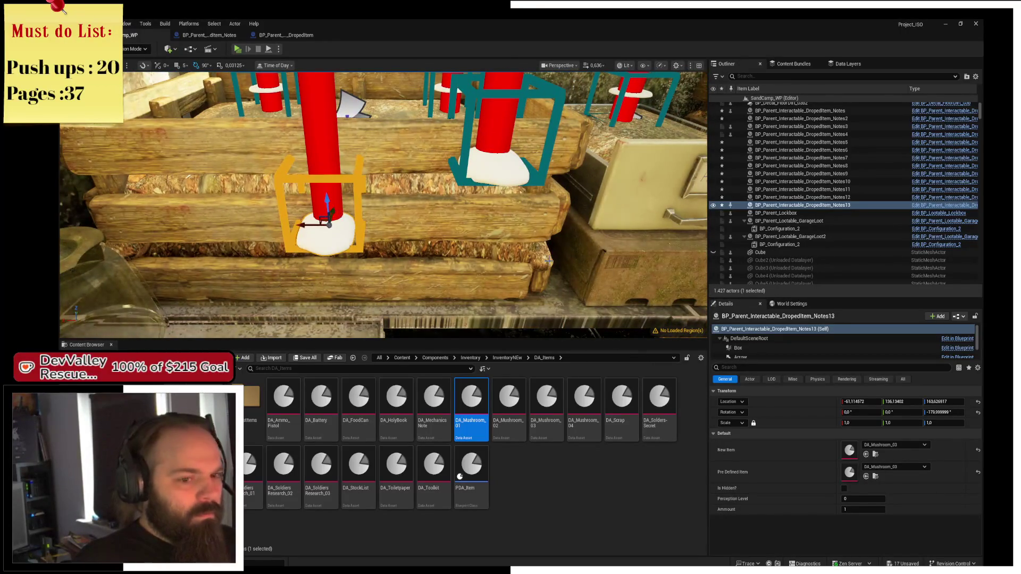
scroll(771, 352, "down", 1)
left_click(774, 354)
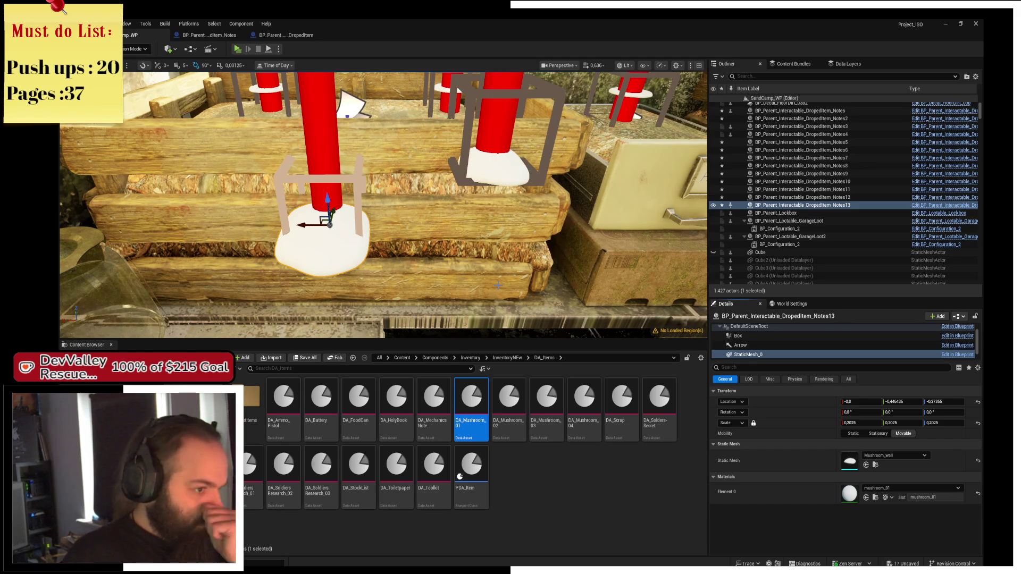
key("Right")
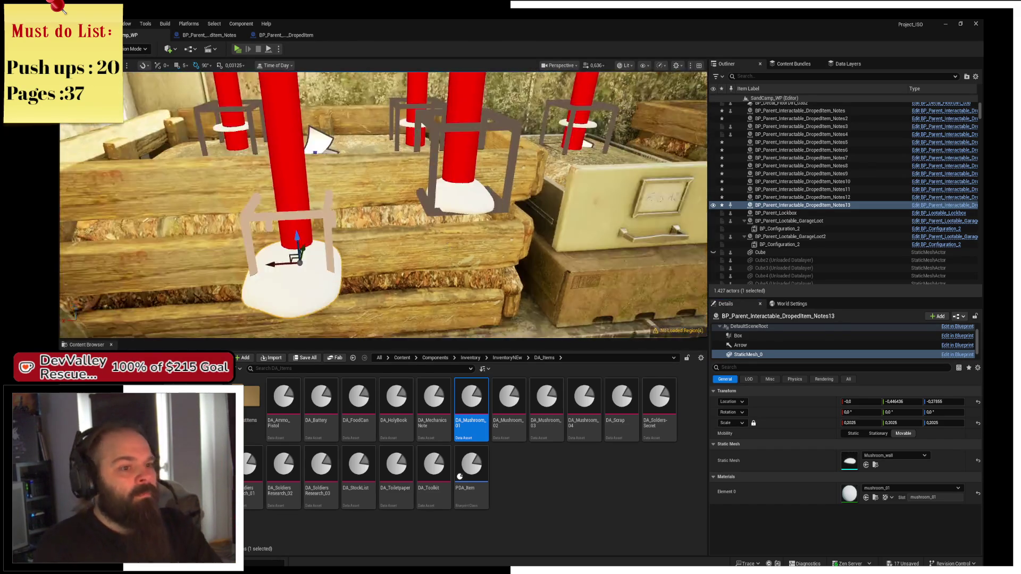
left_click_drag(425, 209, 425, 165)
left_click(346, 178)
scroll(350, 187, "down", 5)
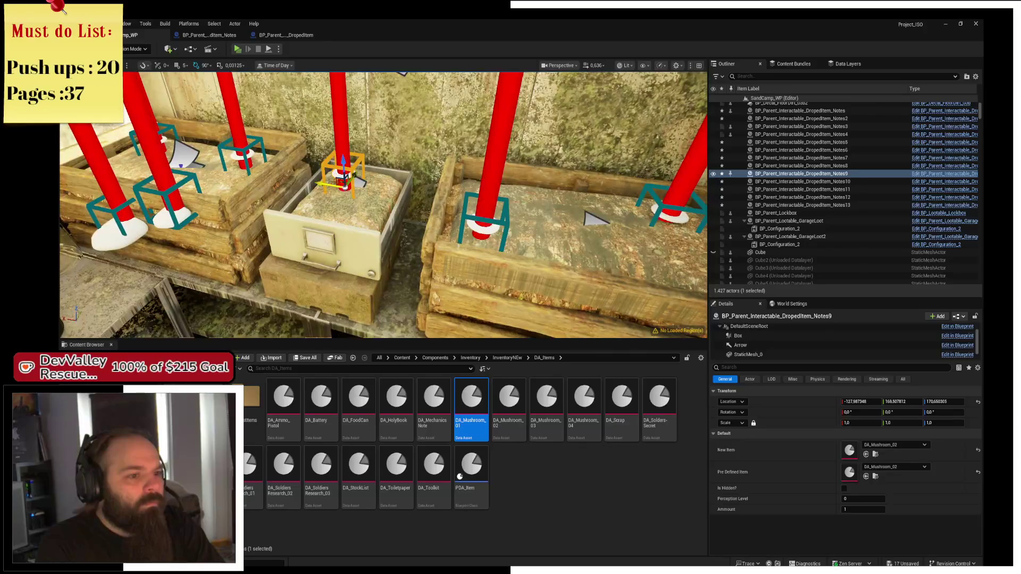
Move Notes9 onto the right crate, duplicate Notes10 there, and copy Notes8 onto the drawer
left_click_drag(324, 184, 507, 203)
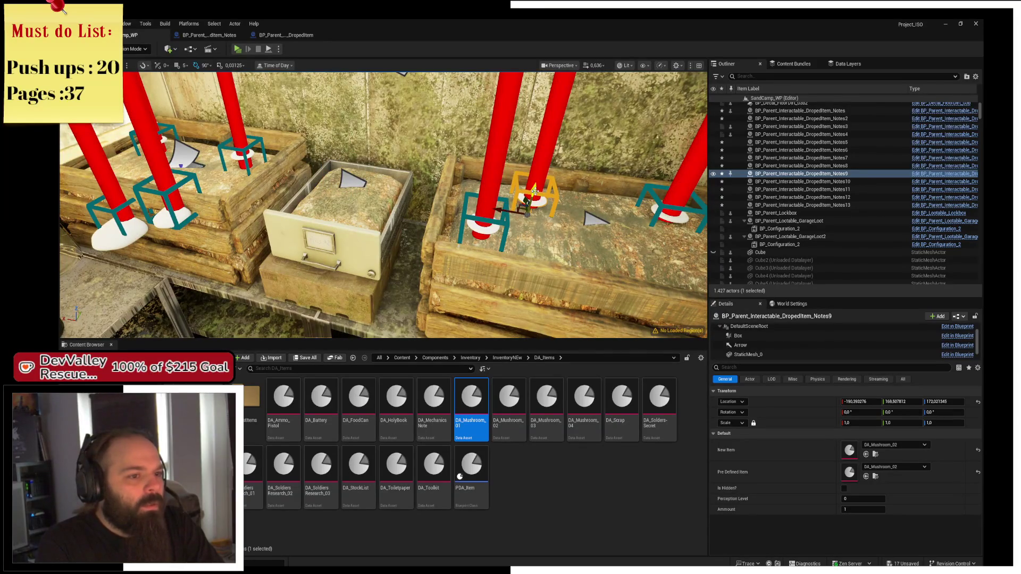
left_click(484, 226)
mouse_move(464, 236)
left_mouse_down()
mouse_move(636, 236)
mouse_move(646, 247)
left_mouse_up()
scroll(686, 228, "up", 3)
mouse_move(383, 213)
left_mouse_down()
mouse_move(388, 202)
mouse_move(391, 217)
left_mouse_up()
left_click(211, 163)
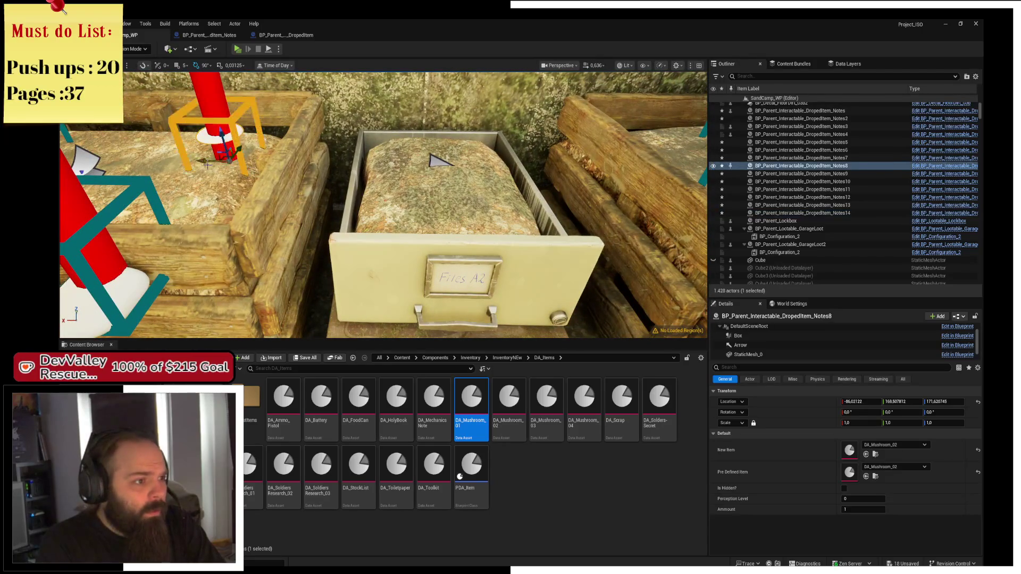
left_click_drag(223, 152, 417, 160, "alt")
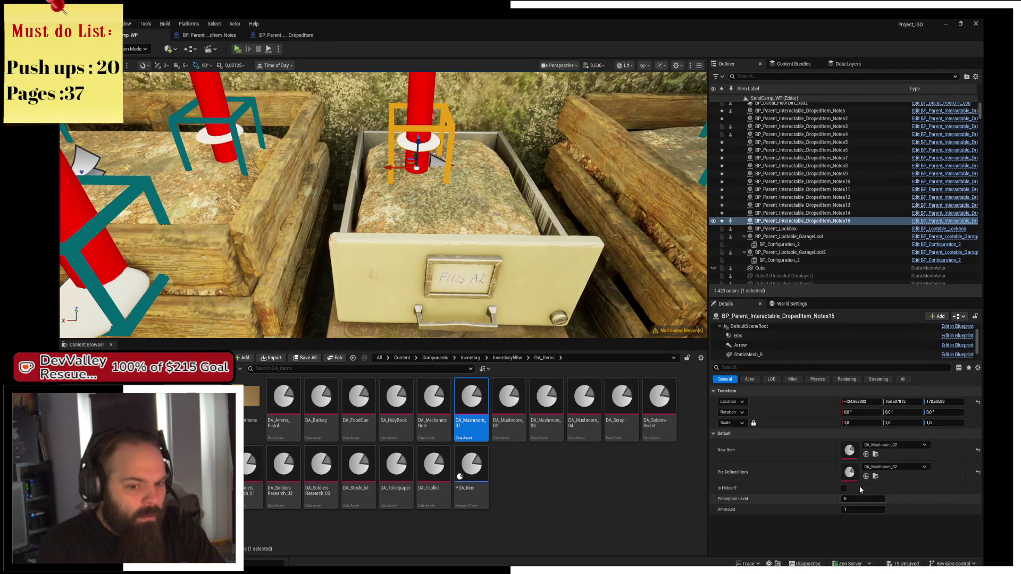
Set the drawer pickup's Pre Defined Item to DA_Mushroom_04 and duplicate it to the right
left_click(895, 467)
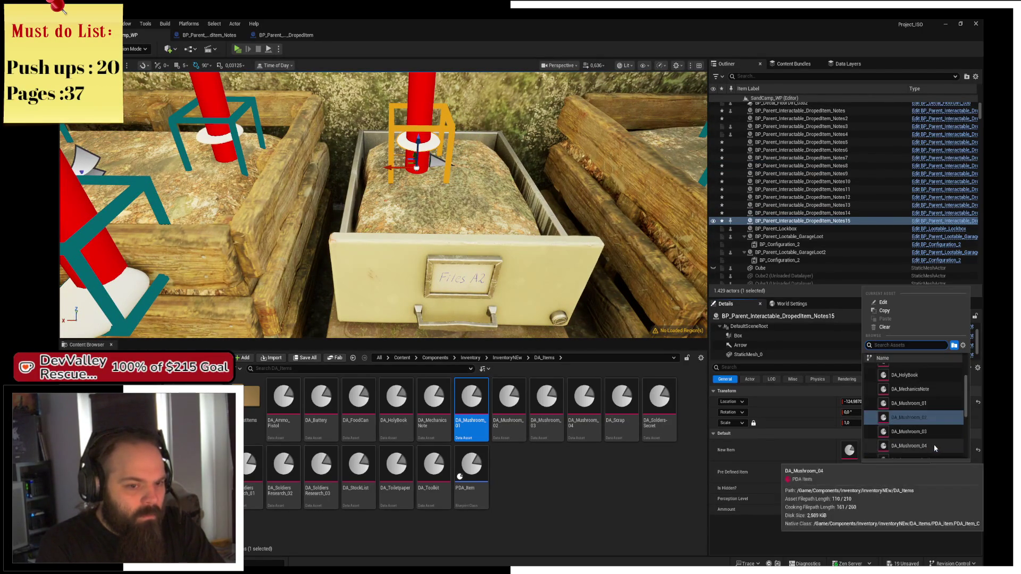
left_click(934, 447)
mouse_move(412, 163)
left_mouse_down("alt")
mouse_move(471, 195)
mouse_move(480, 186)
left_mouse_up("alt")
key("f")
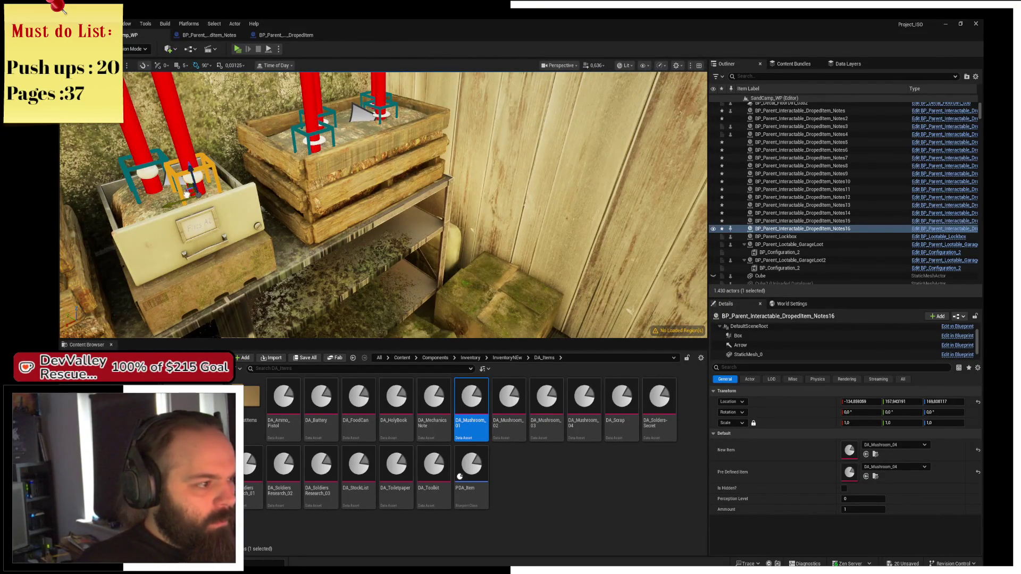
Place Notes17 on the shelf box top and duplicate it toward the front as Notes18
left_click_drag(186, 194, 466, 237, "alt")
left_click_drag(528, 219, 510, 266)
mouse_move(372, 213)
left_mouse_down()
mouse_move(300, 161)
mouse_move(489, 125)
mouse_move(515, 133)
mouse_move(503, 141)
mouse_move(485, 210)
left_mouse_up()
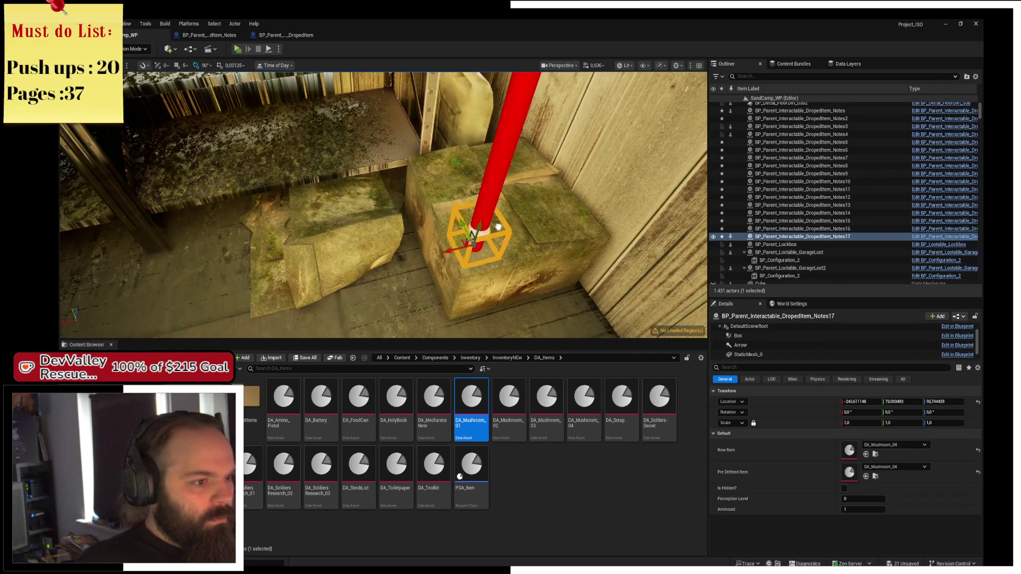
key("f")
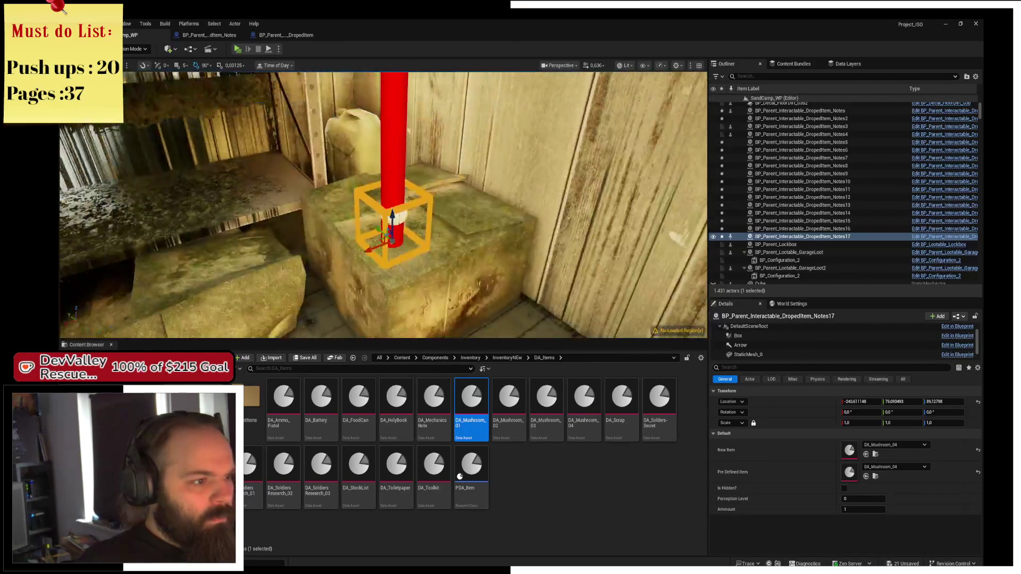
mouse_move(389, 215)
left_mouse_down()
mouse_move(407, 260)
mouse_move(390, 264)
mouse_move(418, 172)
left_mouse_up()
mouse_move(398, 216)
left_mouse_down("alt")
mouse_move(386, 260)
mouse_move(403, 249)
left_mouse_up("alt")
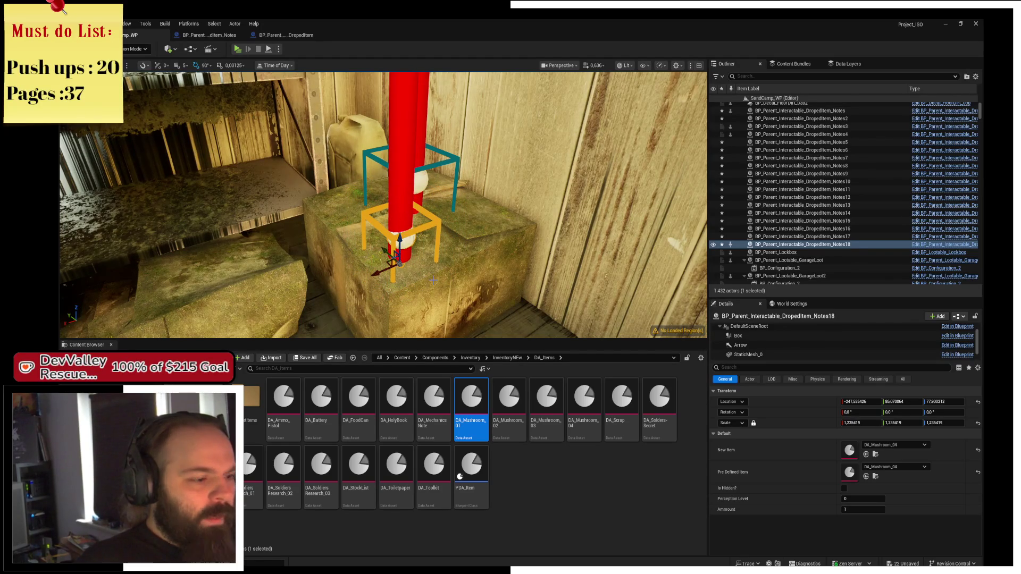
left_click(933, 248)
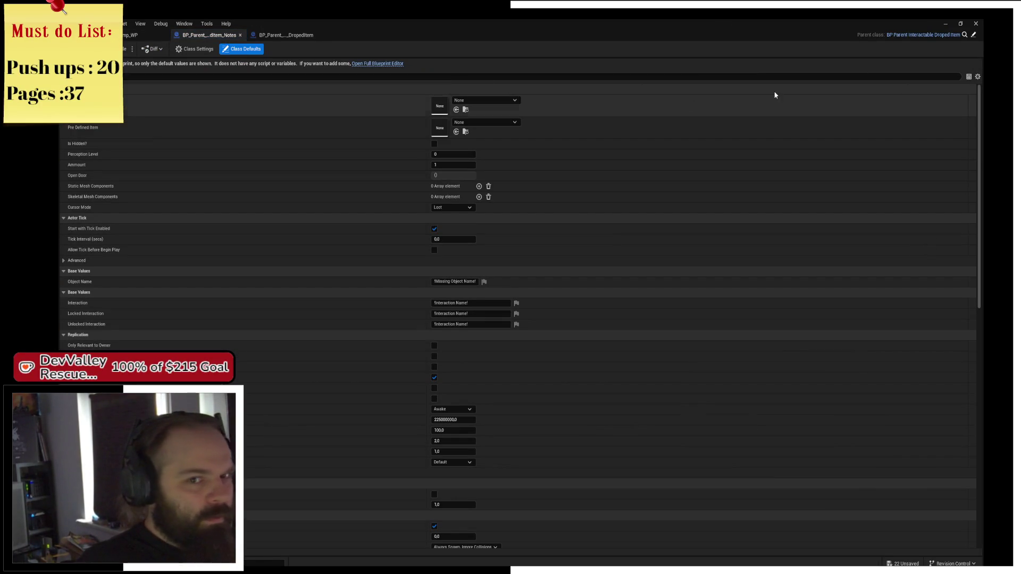
Turn off the Arrow component's Visible setting in the BP_Parent_Interactable_DropedItem blueprint
left_click(974, 35)
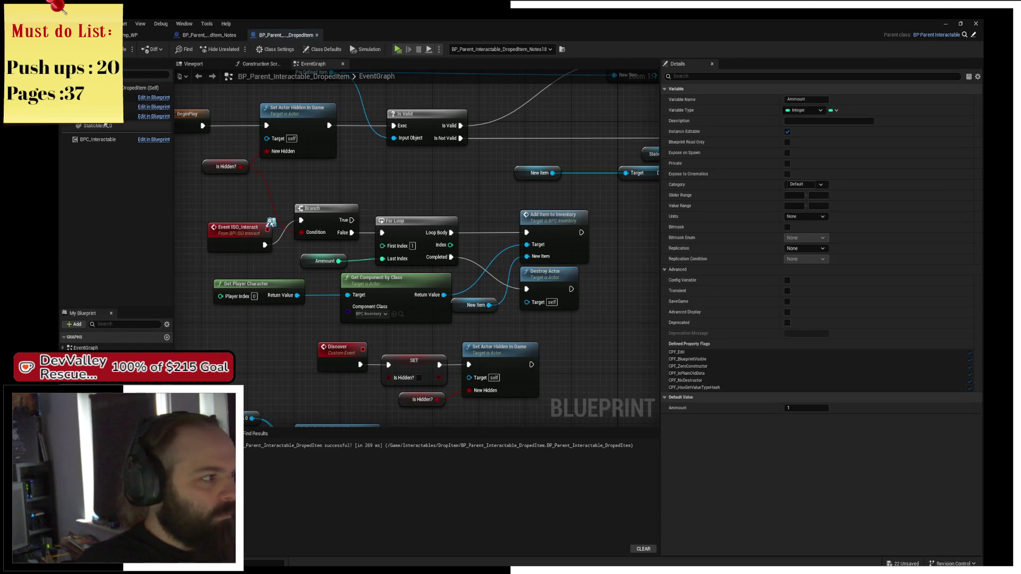
left_click(132, 106)
type("ve")
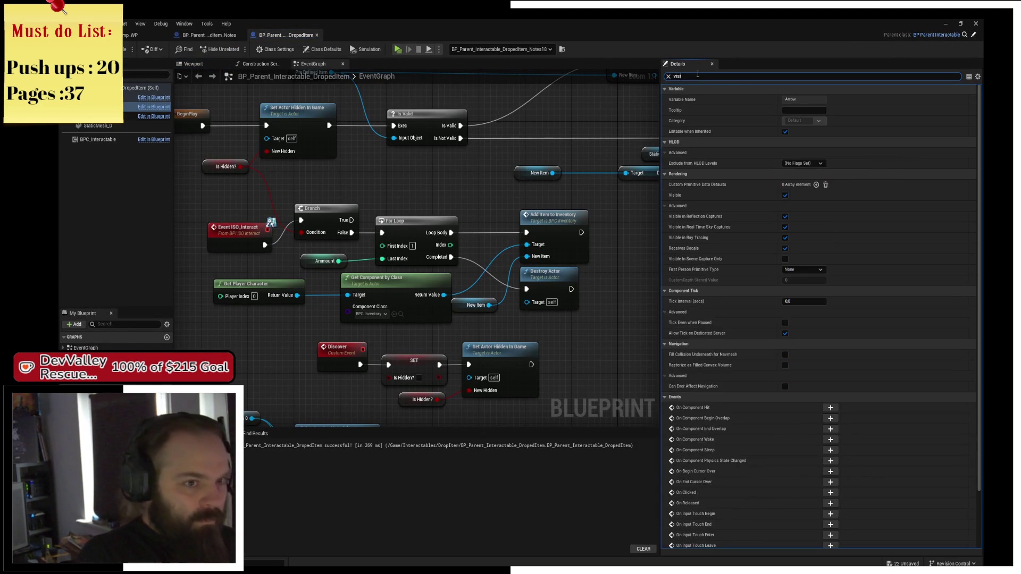
type("isi")
left_click(787, 100)
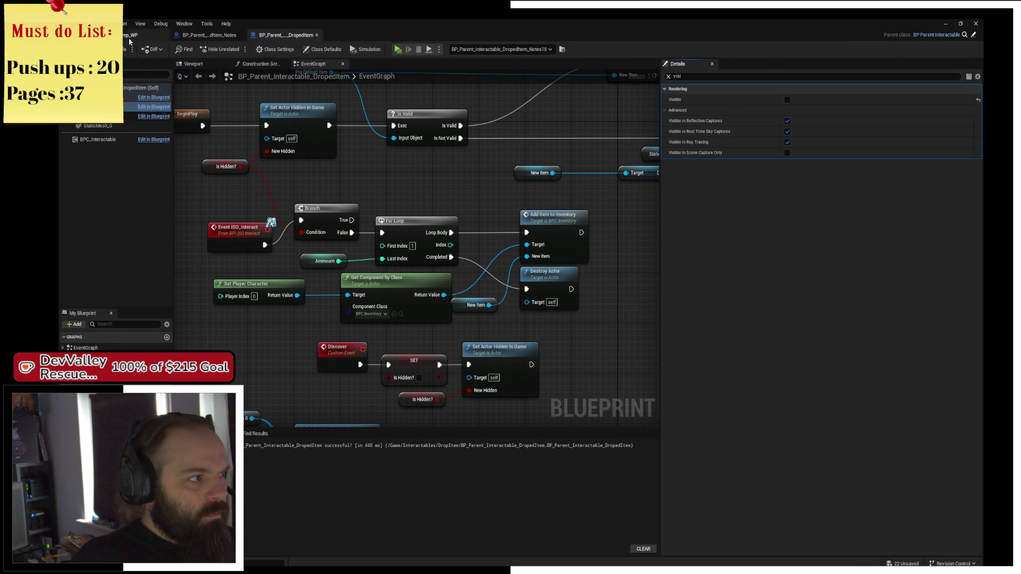
left_click(131, 35)
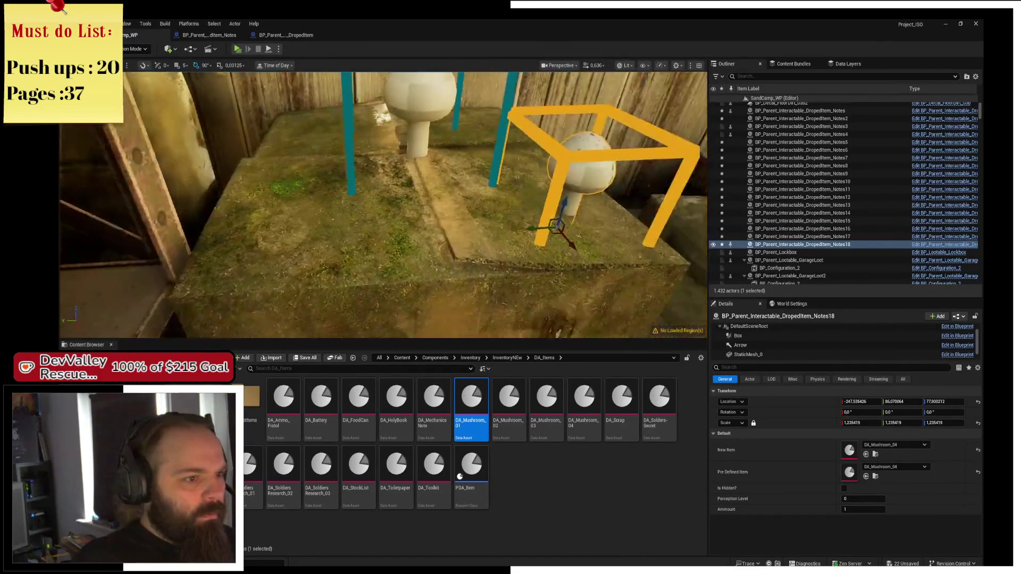
Duplicate a mushroom pickup to the left, then rotate and nudge its mesh along X
mouse_move(340, 229)
left_mouse_down()
mouse_move(164, 196)
mouse_move(128, 239)
mouse_move(139, 283)
mouse_move(142, 235)
left_mouse_up()
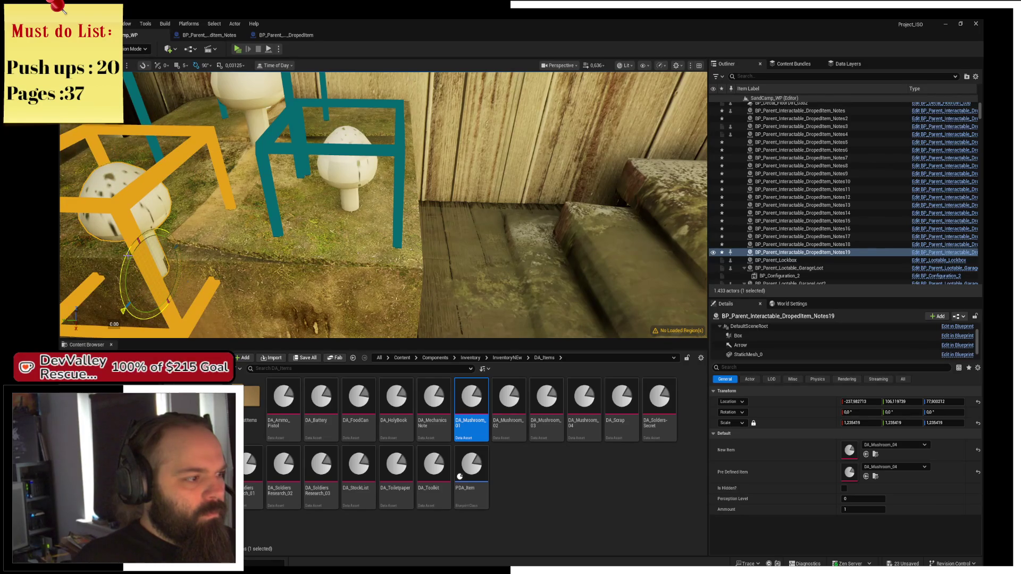
scroll(777, 346, "down", 1)
left_click(777, 345)
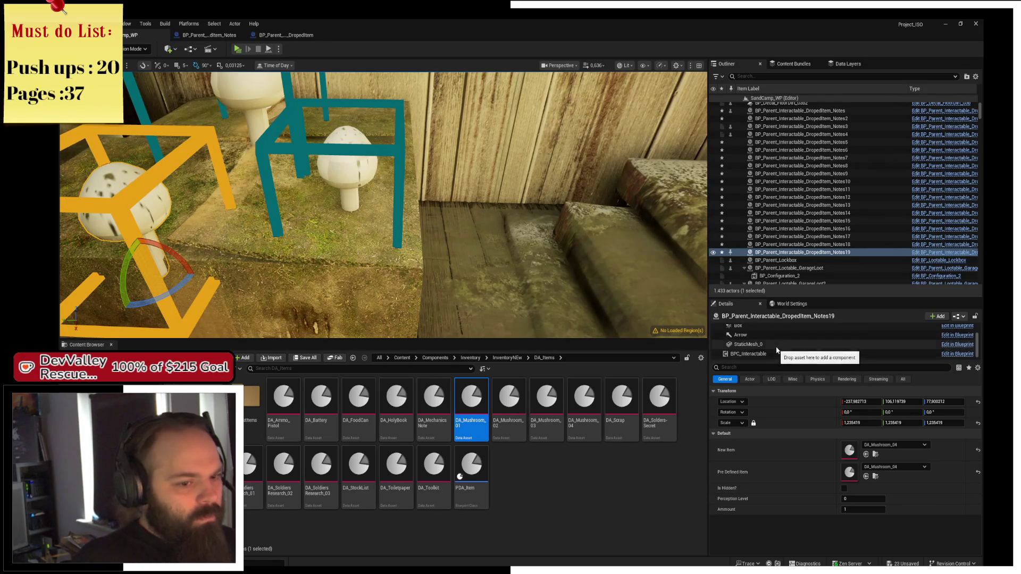
left_click_drag(133, 309, 131, 313)
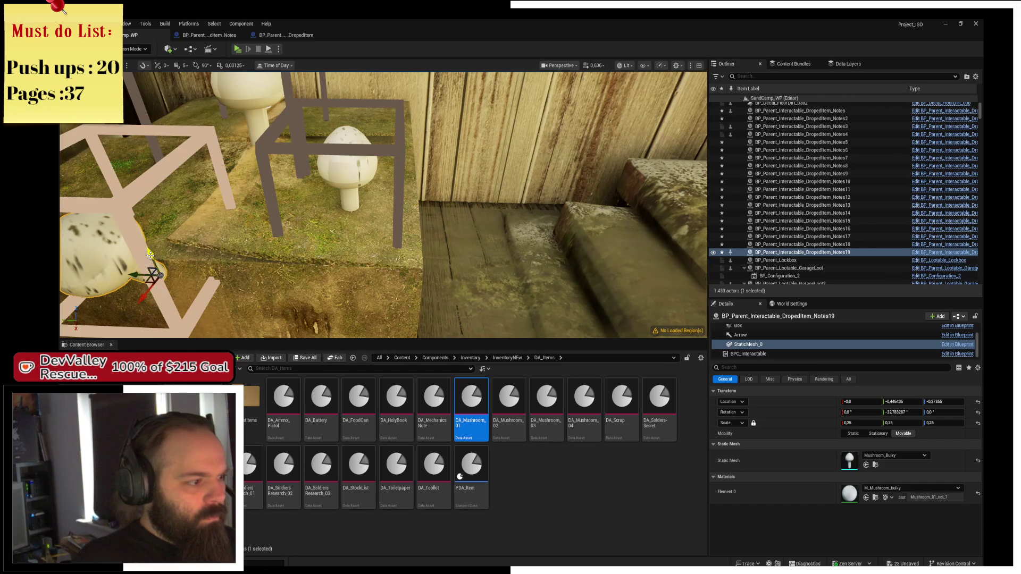
left_click_drag(162, 300, 160, 274)
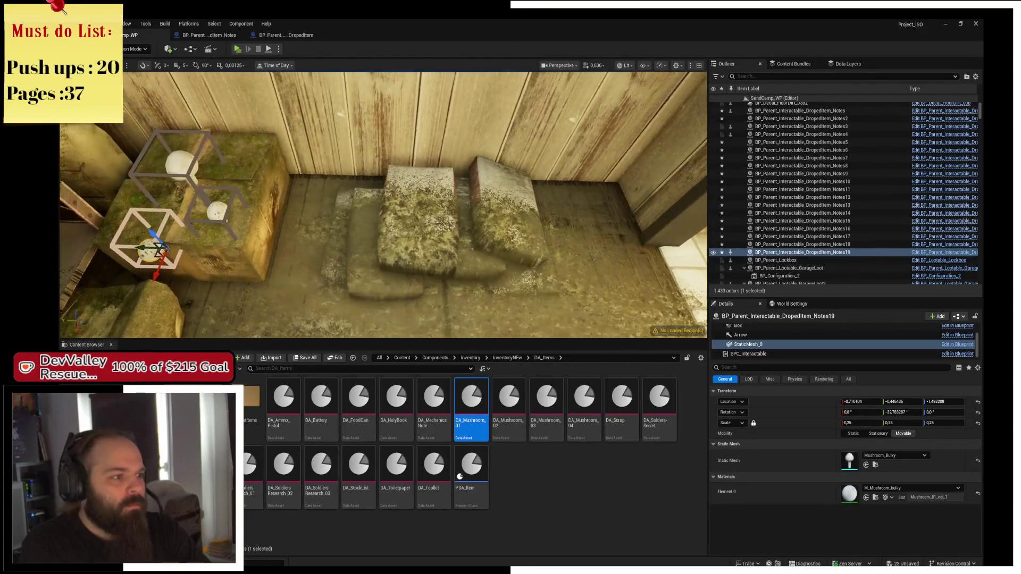
Duplicate Notes17 onto the middle crate as Notes20, raise it, and save all changes
left_click(181, 194)
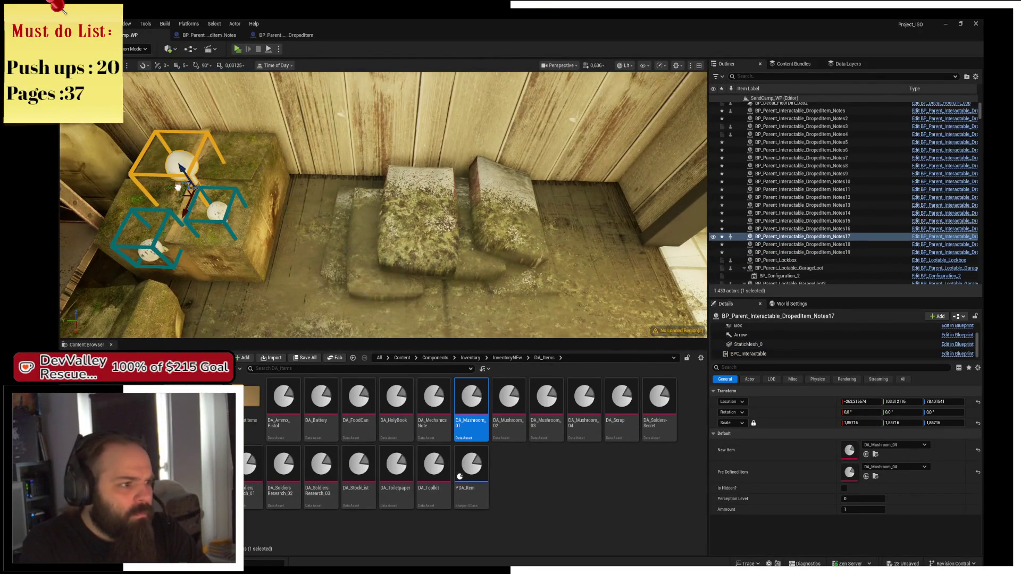
left_click_drag(178, 187, 442, 187, "alt")
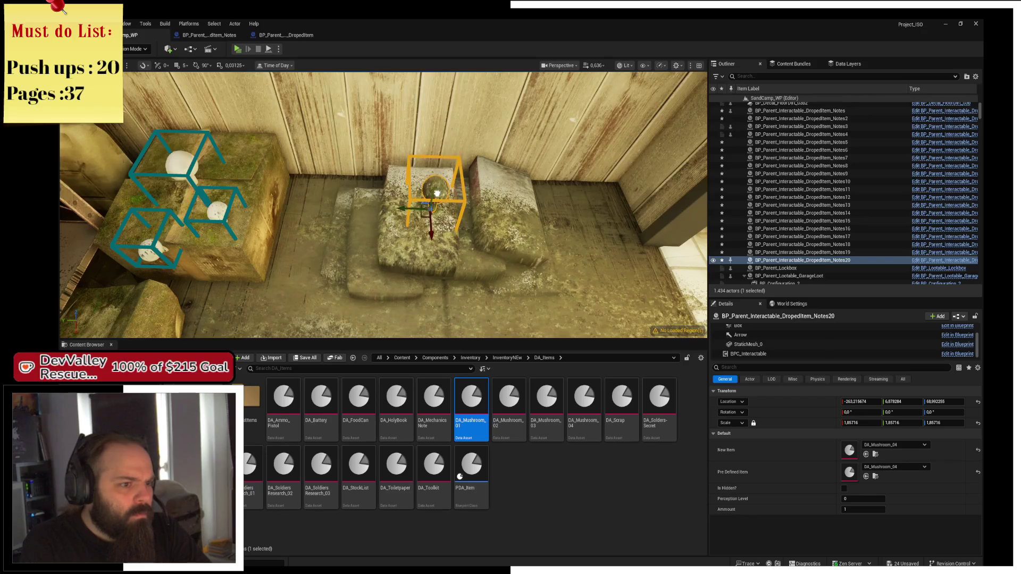
key("f")
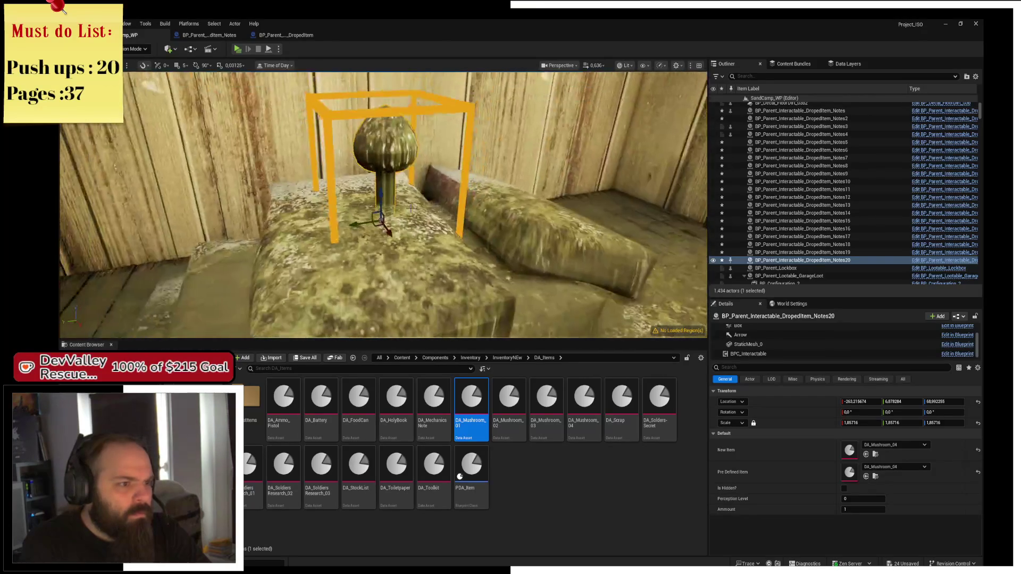
mouse_move(379, 201)
left_mouse_down()
mouse_move(359, 197)
mouse_move(437, 263)
mouse_move(454, 249)
mouse_move(471, 252)
mouse_move(467, 274)
mouse_move(502, 268)
left_mouse_up()
scroll(410, 212, "up", 2)
left_click(775, 346)
key("e")
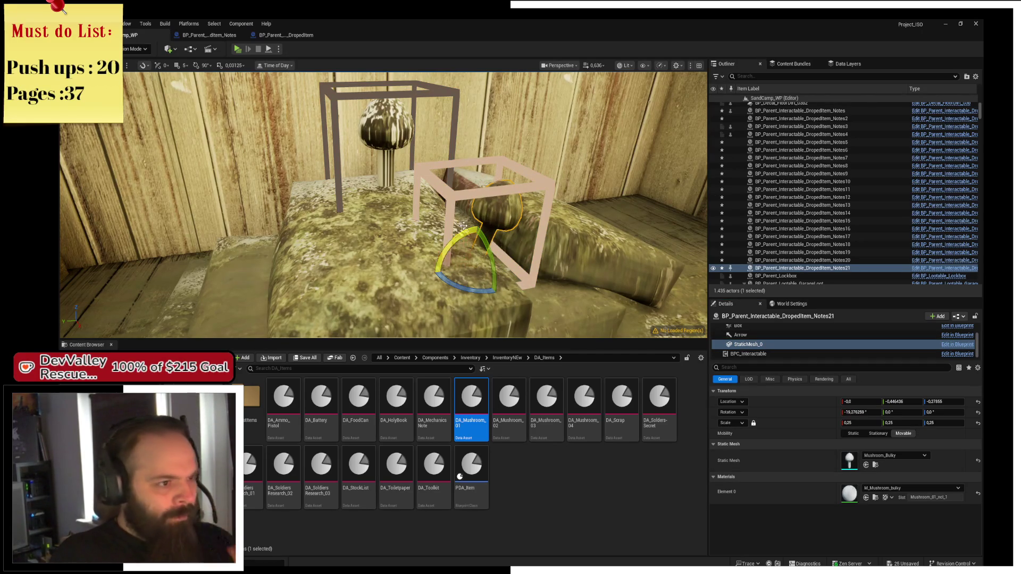
key("ctrl+s")
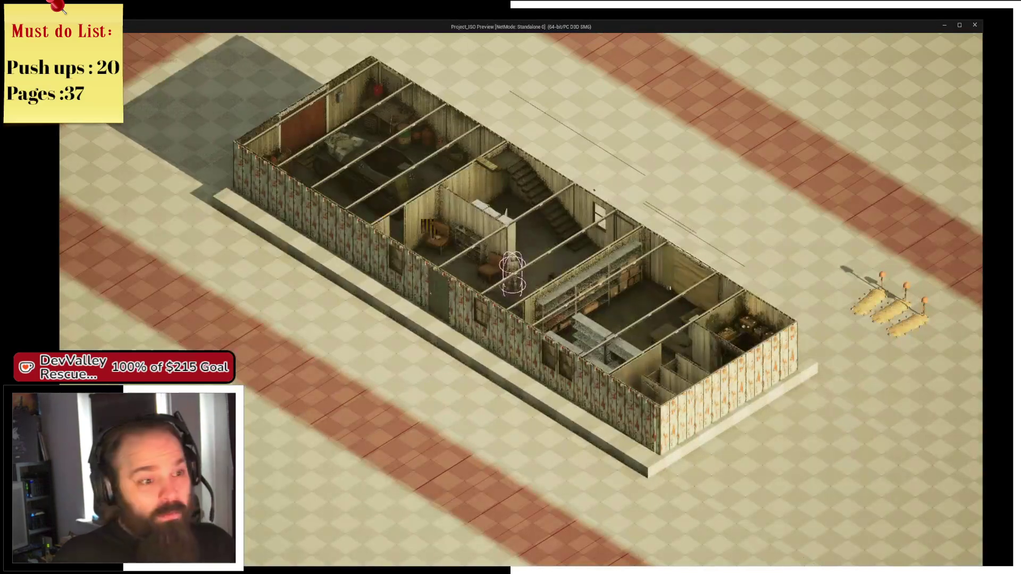
Play the level standalone and walk the character through the building, rotating the camera around
scroll(771, 423, "up", 4)
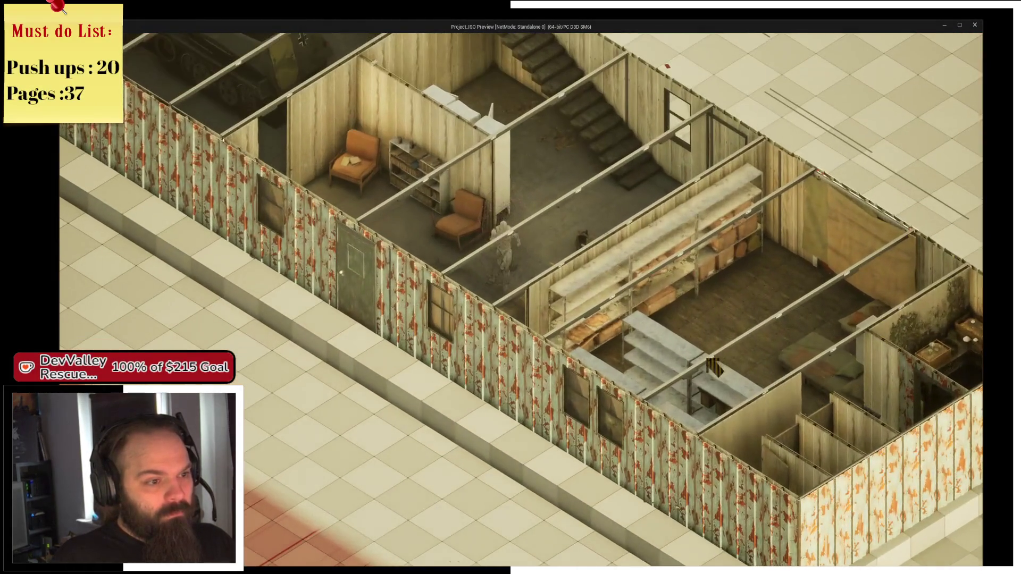
key("s")
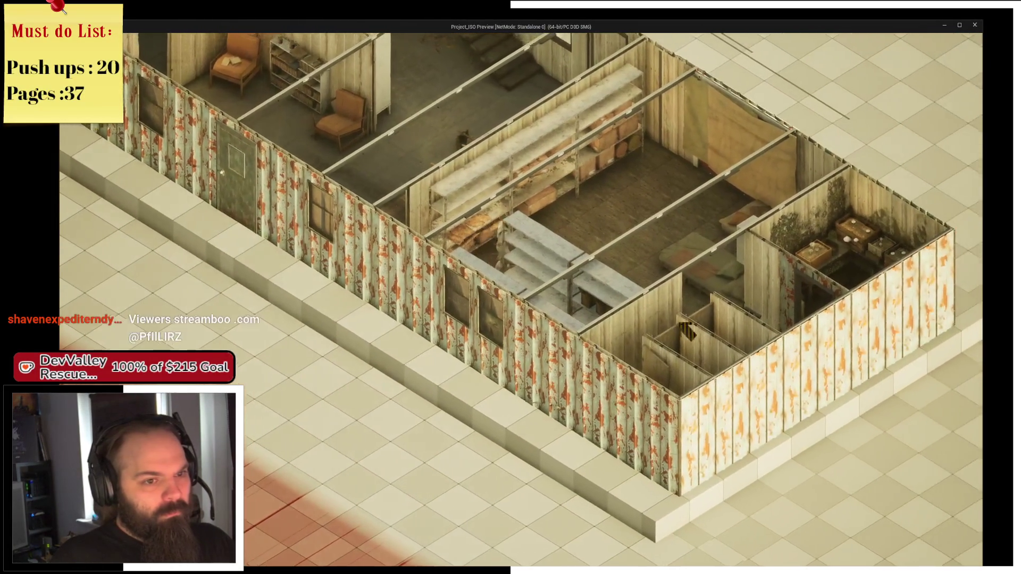
scroll(686, 331, "up", 3)
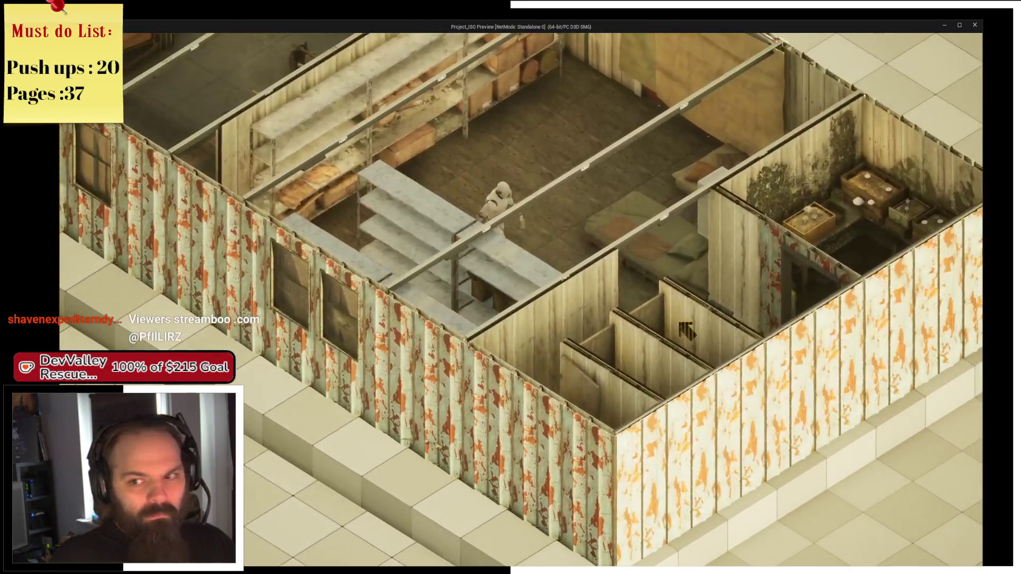
key("d")
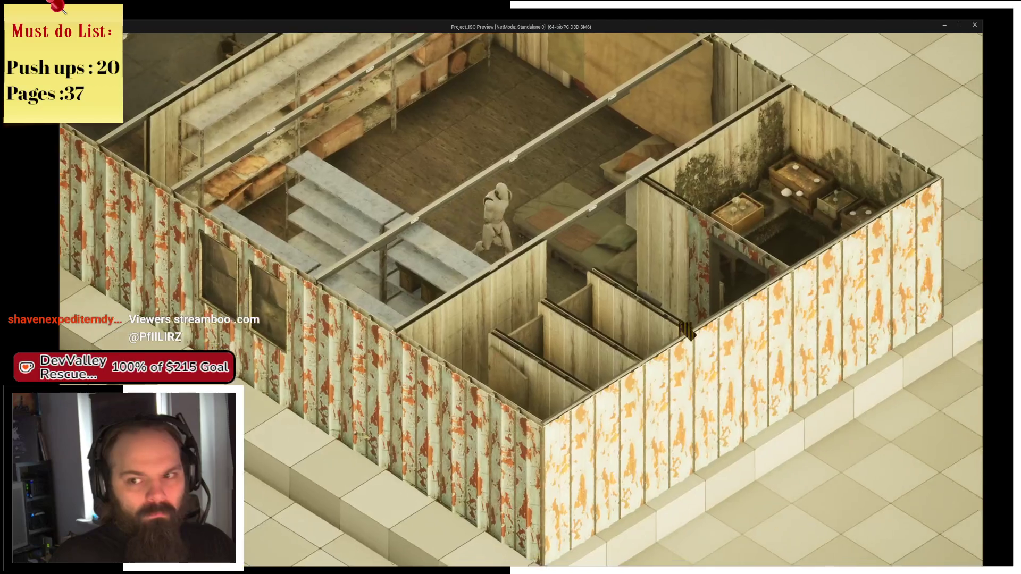
key("q")
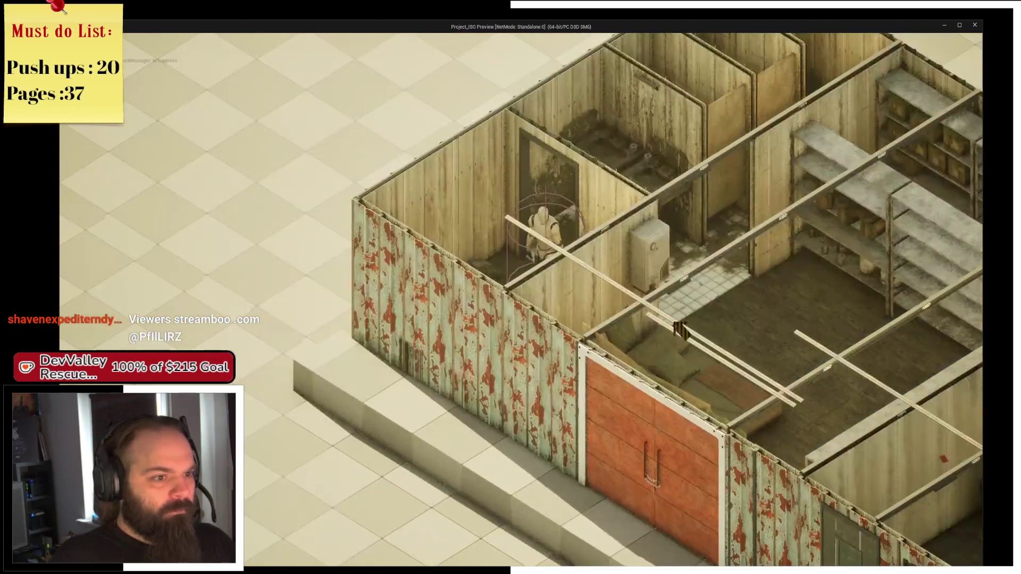
key("q")
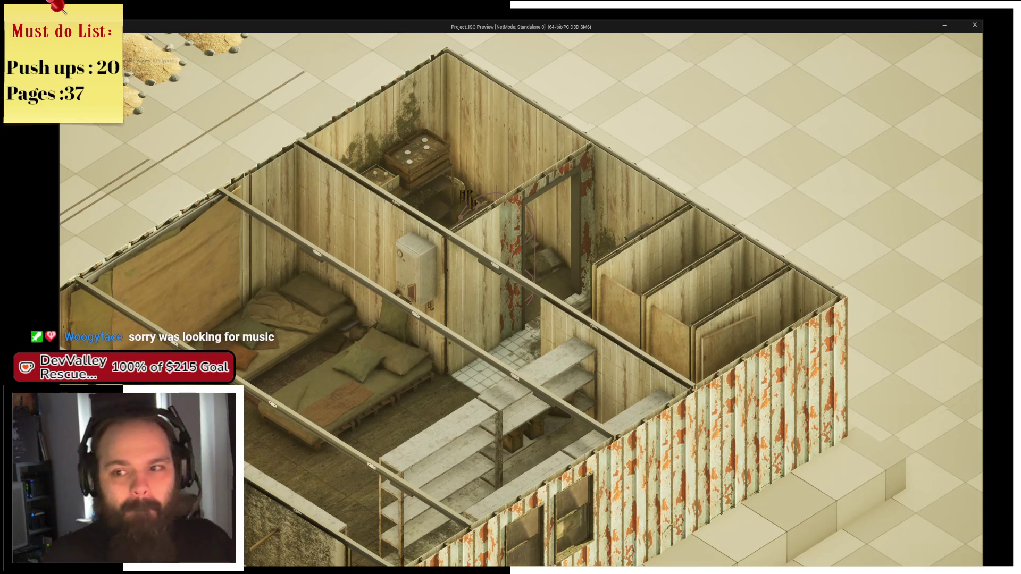
scroll(524, 180, "up", 5)
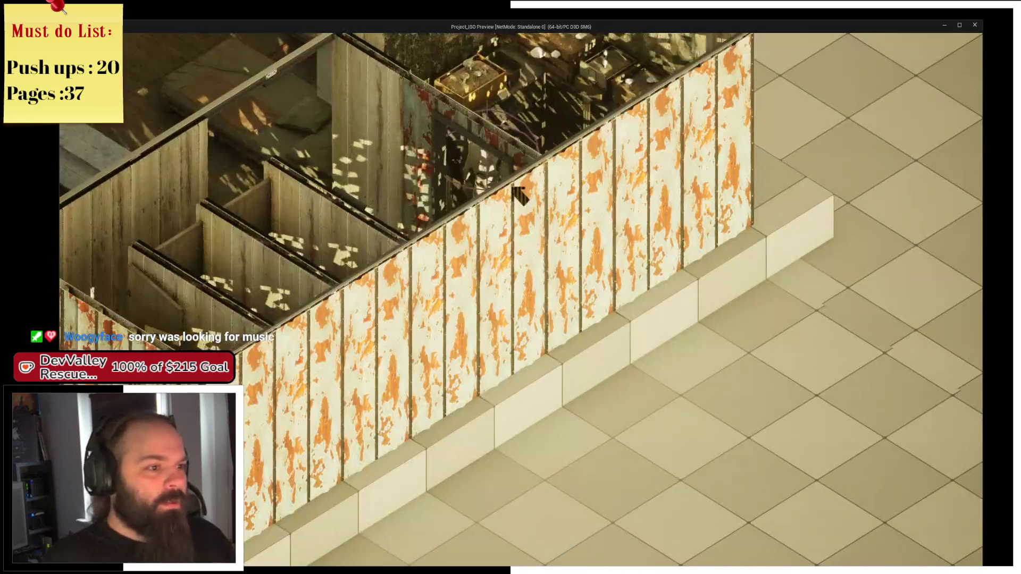
scroll(518, 194, "down", 5)
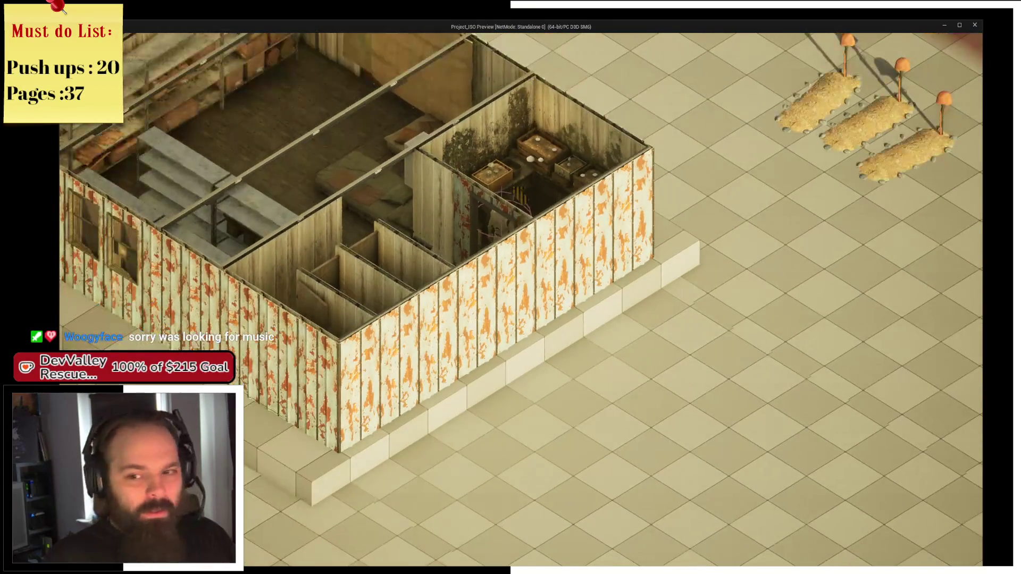
key("e")
key("e")
key("e")
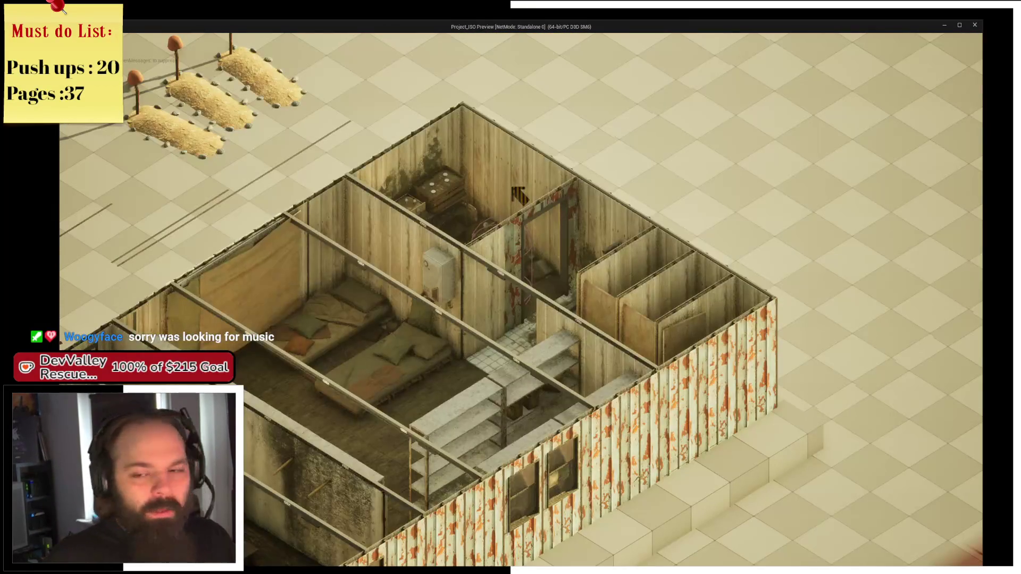
scroll(519, 194, "up", 5)
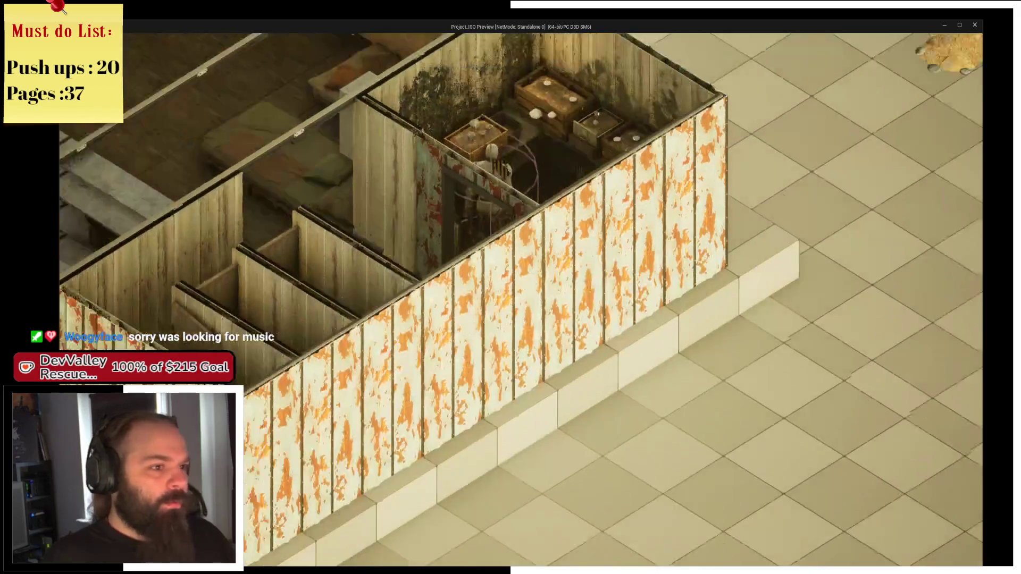
scroll(518, 194, "down", 3)
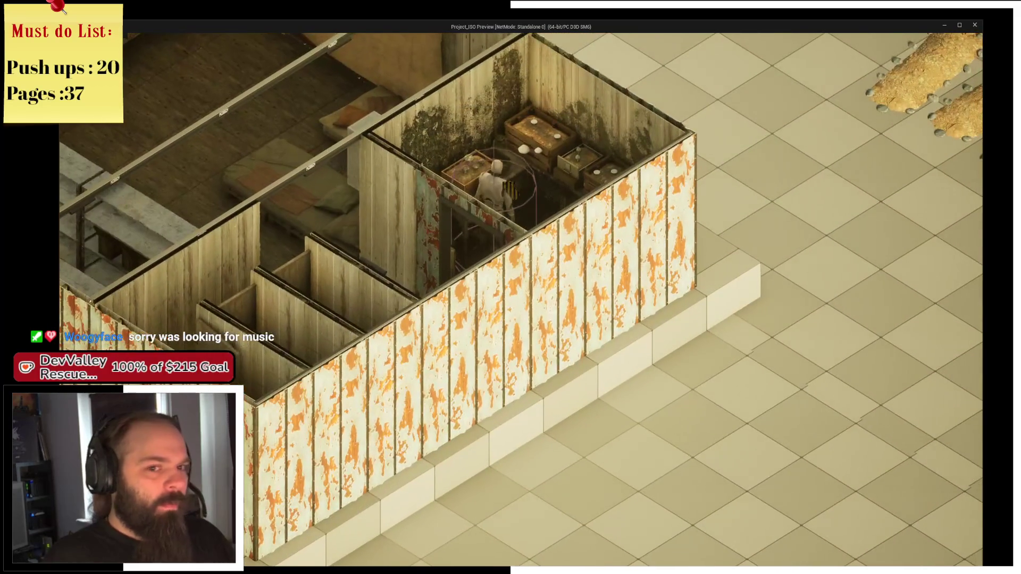
scroll(518, 194, "up", 3)
scroll(518, 194, "down", 3)
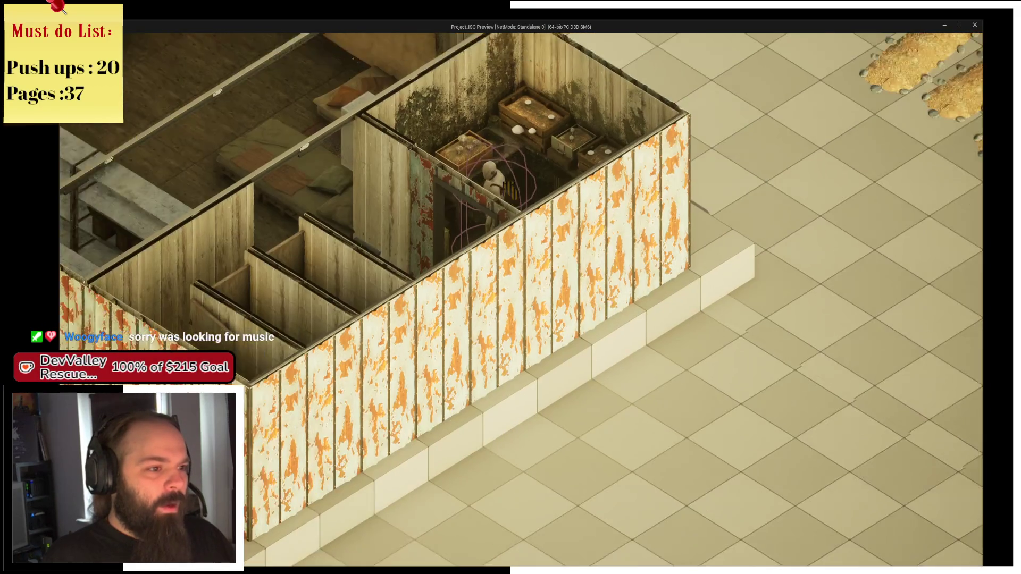
scroll(518, 194, "up", 3)
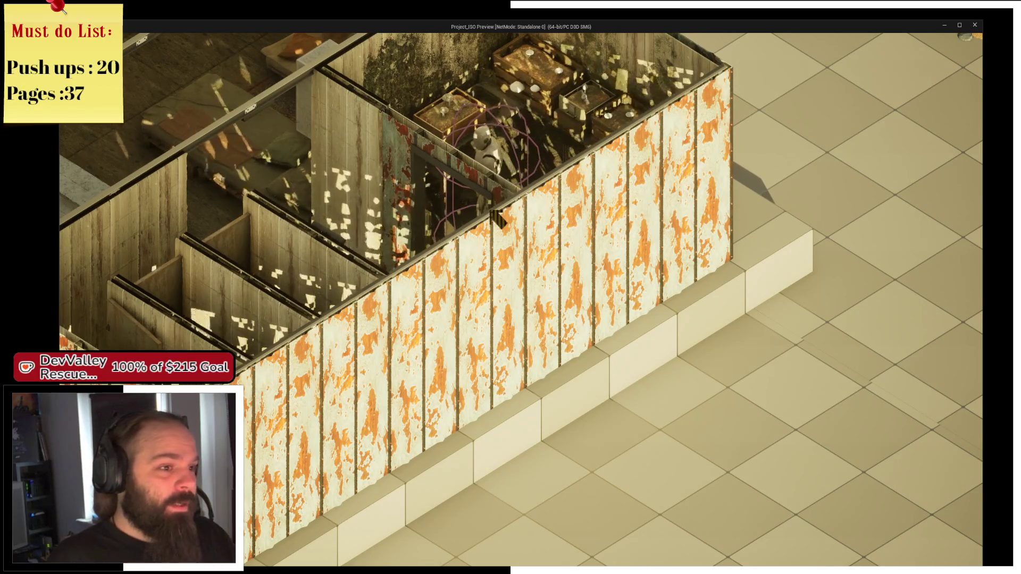
scroll(521, 298, "up", 1)
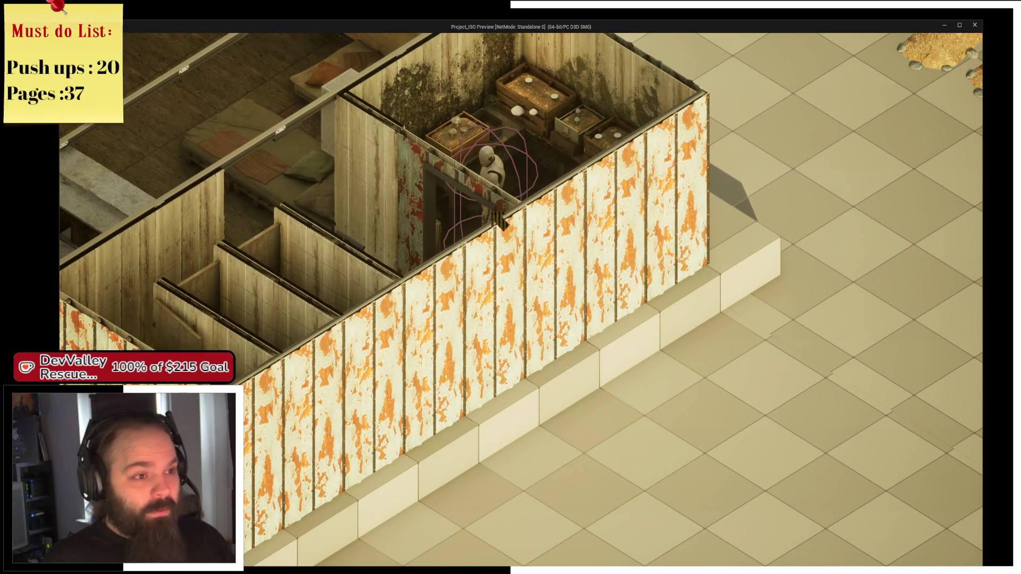
Walk to the mushroom pickup to see its Wide Mushroom description, then end the play session
key("e")
key("e")
key("e")
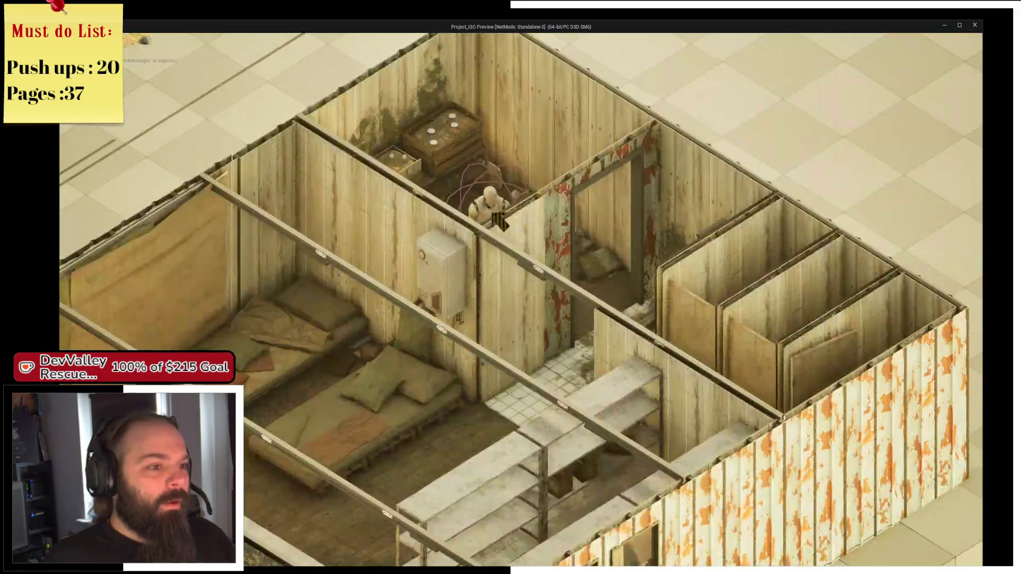
key("e")
key("q")
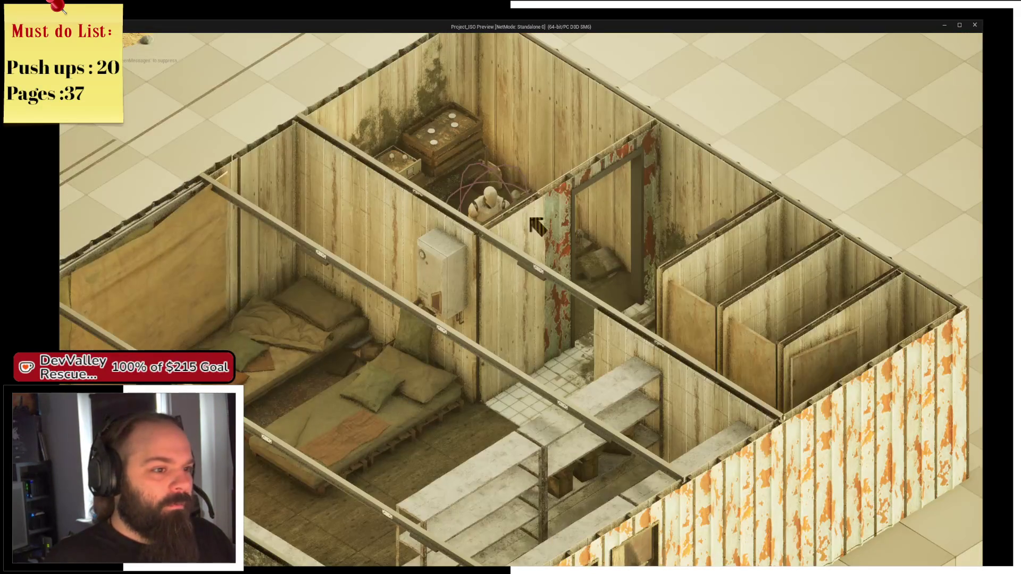
key("e")
key("q")
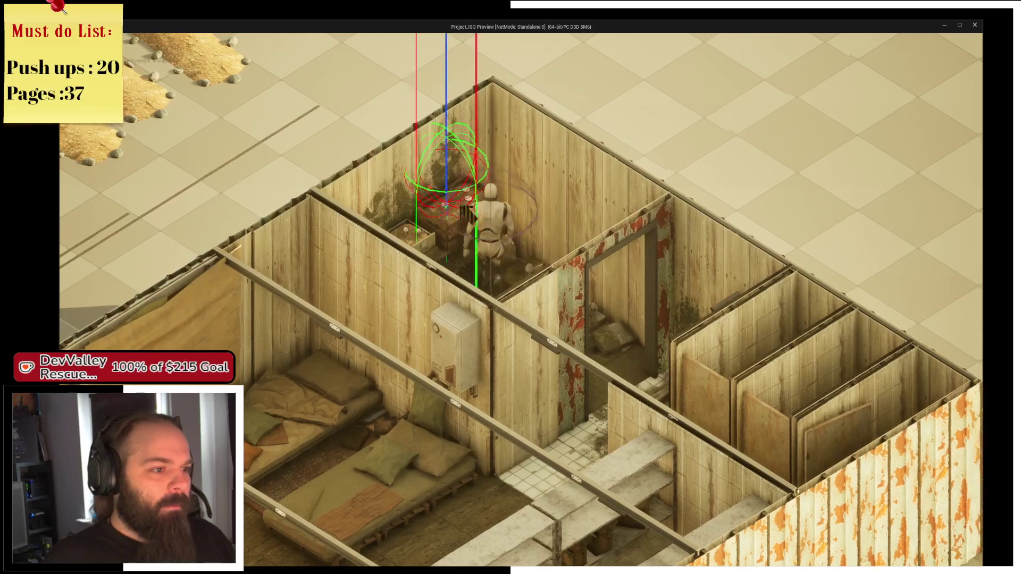
mouse_move(454, 209)
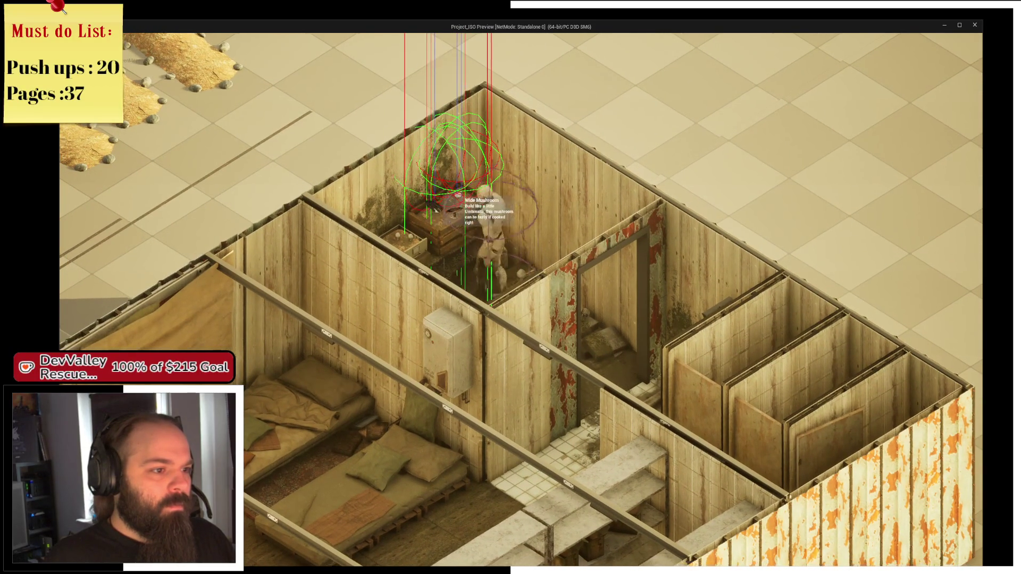
key("e")
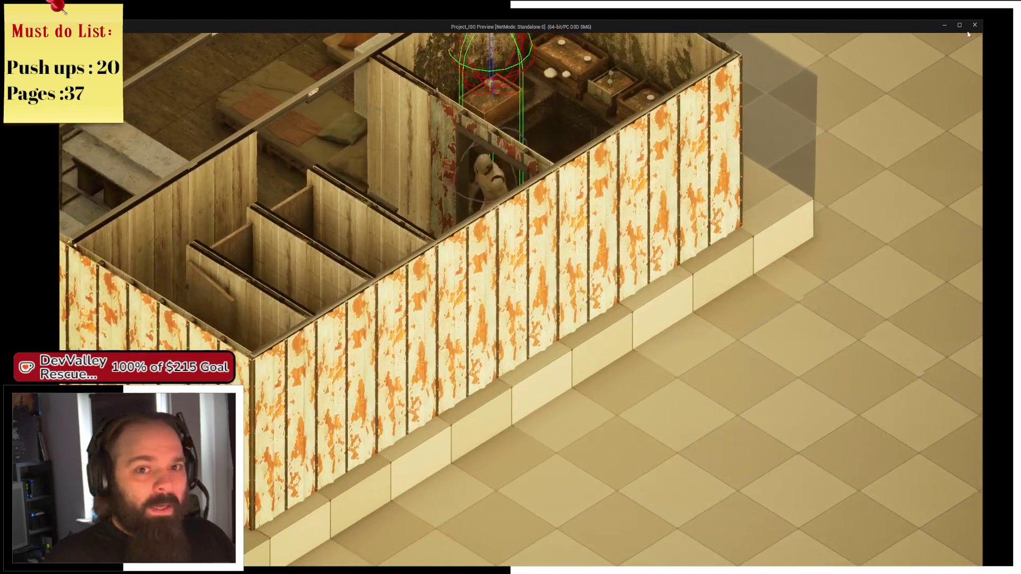
key("Escape")
mouse_move(402, 191)
left_mouse_down()
mouse_move(383, 212)
mouse_move(404, 175)
mouse_move(498, 221)
mouse_move(405, 195)
mouse_move(86, 181)
mouse_move(447, 160)
mouse_move(125, 141)
left_mouse_up()
Select the Notes22 mushroom pickup and move it over and above the sinks
left_click(498, 221)
key("w")
mouse_move(319, 213)
left_mouse_down()
mouse_move(367, 91)
mouse_move(367, 144)
left_mouse_up()
mouse_move(280, 225)
left_mouse_down()
mouse_move(289, 119)
mouse_move(228, 128)
left_mouse_up()
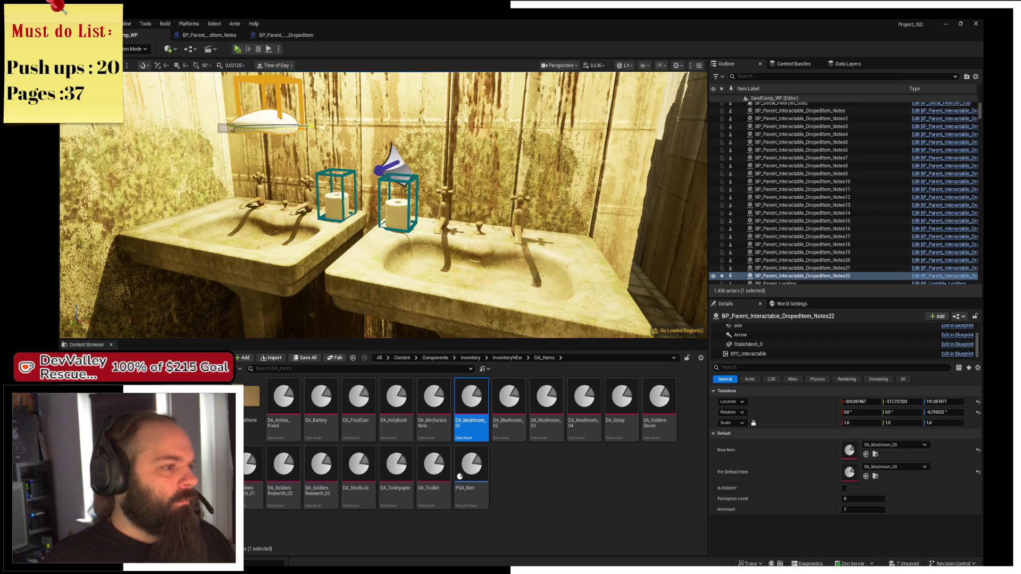
key("ctrl+z")
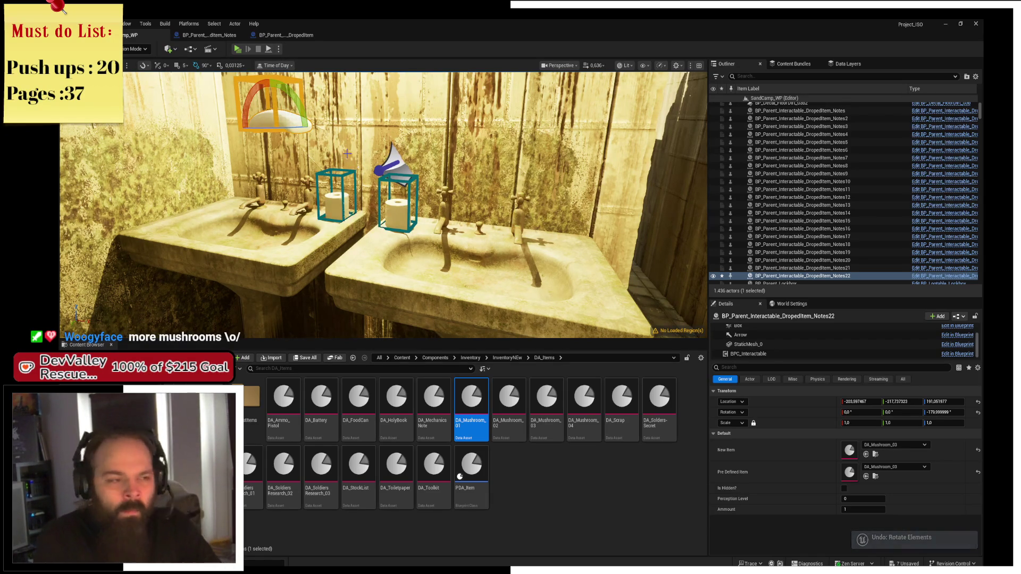
left_click_drag(295, 129, 295, 129)
Rotate Notes22 to 0 degrees yaw and move it up onto the wall
key("w")
key("e")
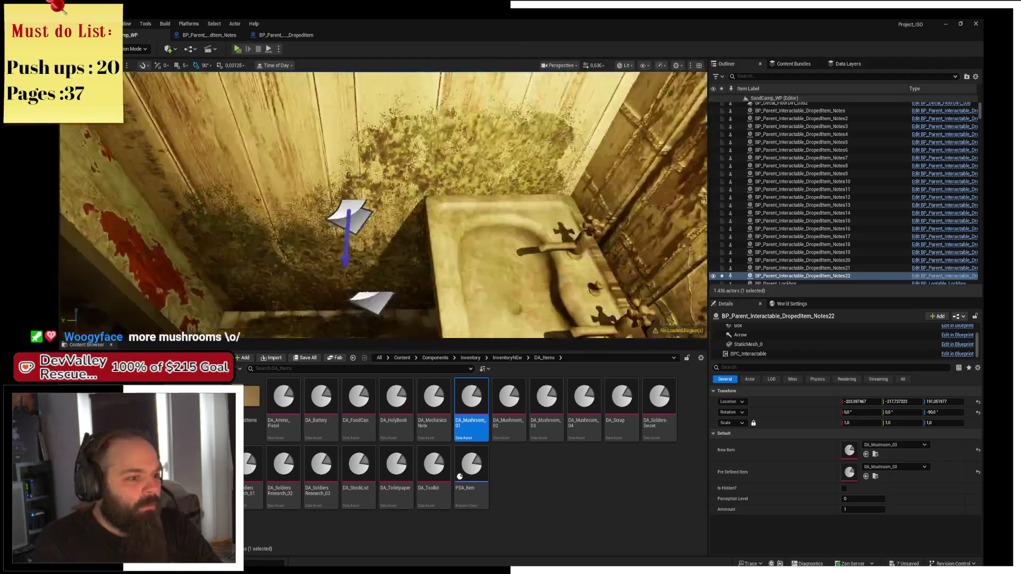
mouse_move(403, 212)
left_mouse_down()
mouse_move(419, 175)
mouse_move(562, 170)
mouse_move(527, 187)
left_mouse_up()
key("w")
key("f")
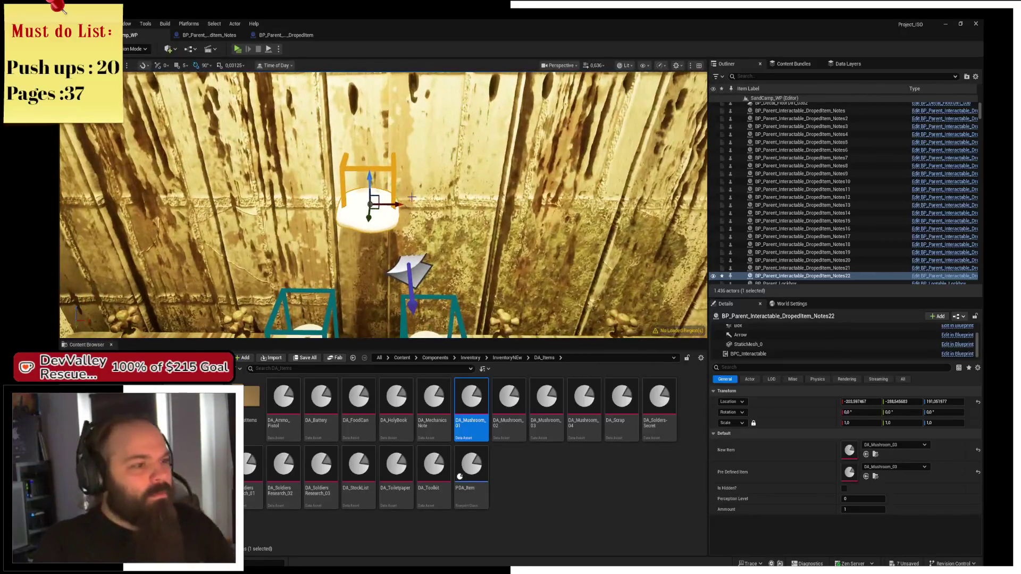
mouse_move(375, 201)
left_mouse_down()
mouse_move(165, 191)
mouse_move(169, 181)
mouse_move(149, 195)
mouse_move(406, 263)
mouse_move(250, 250)
mouse_move(287, 261)
mouse_move(319, 234)
left_mouse_up()
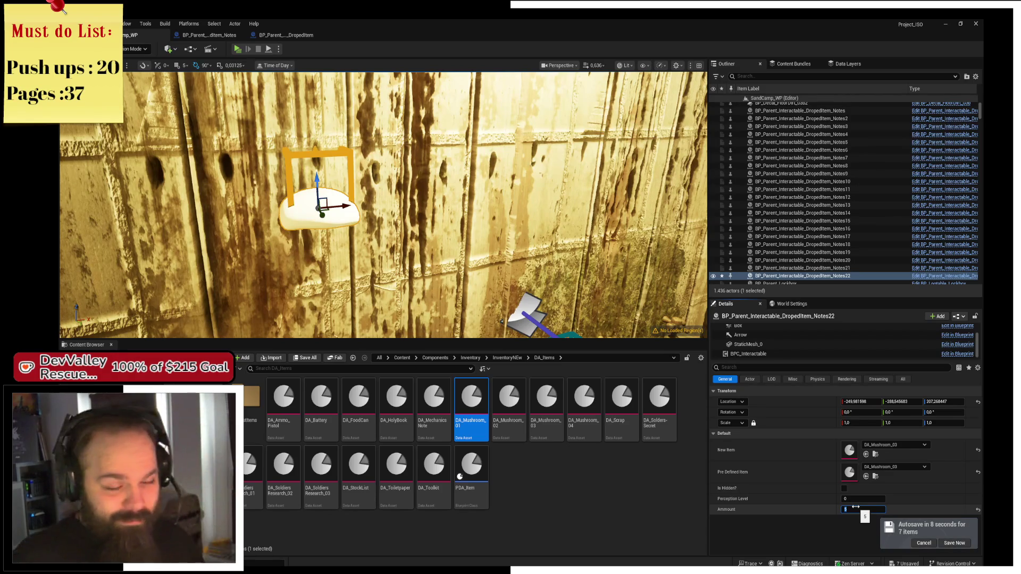
left_click_drag(372, 213, 404, 205)
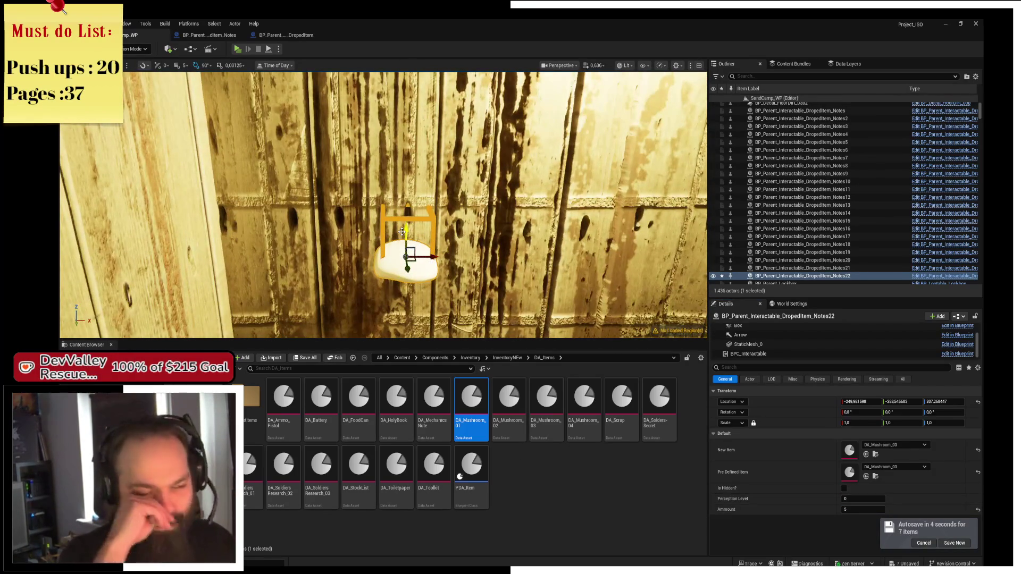
left_click(409, 264)
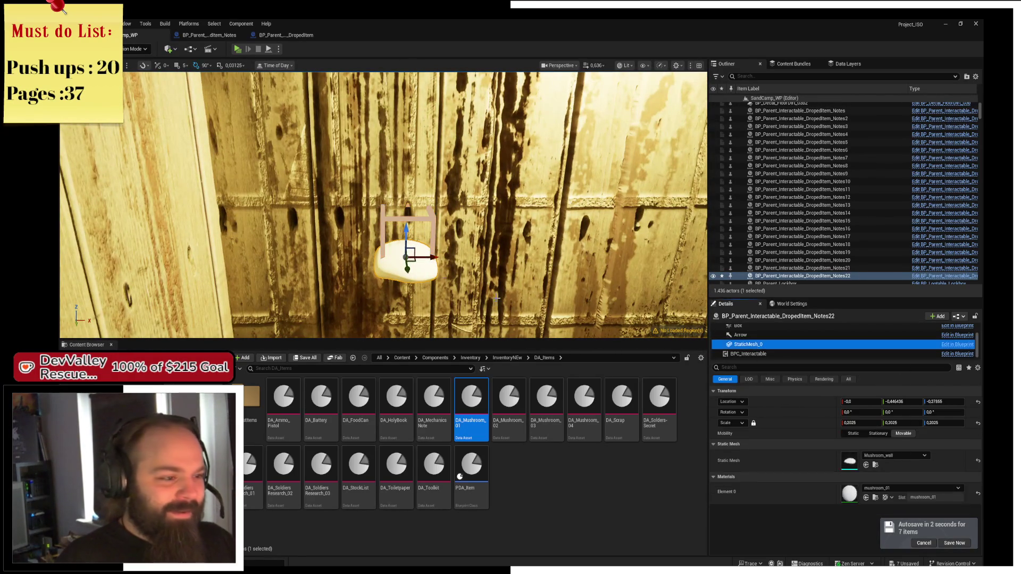
Copy the mushroom mesh to the right and resize it back to about 0.2 scale
mouse_move(424, 255)
left_mouse_down("alt")
mouse_move(488, 259)
mouse_move(482, 229)
mouse_move(469, 226)
mouse_move(459, 229)
mouse_move(538, 264)
mouse_move(506, 250)
mouse_move(510, 218)
mouse_move(494, 241)
mouse_move(473, 217)
mouse_move(447, 292)
mouse_move(420, 287)
mouse_move(416, 262)
mouse_move(425, 278)
mouse_move(489, 269)
left_mouse_up("alt")
key("e")
key("r")
key("w")
key("r")
key("w")
Duplicate another mushroom mesh, scale it up slightly, and tilt the copy forward
left_click(452, 259)
key("r")
key("w")
key("e")
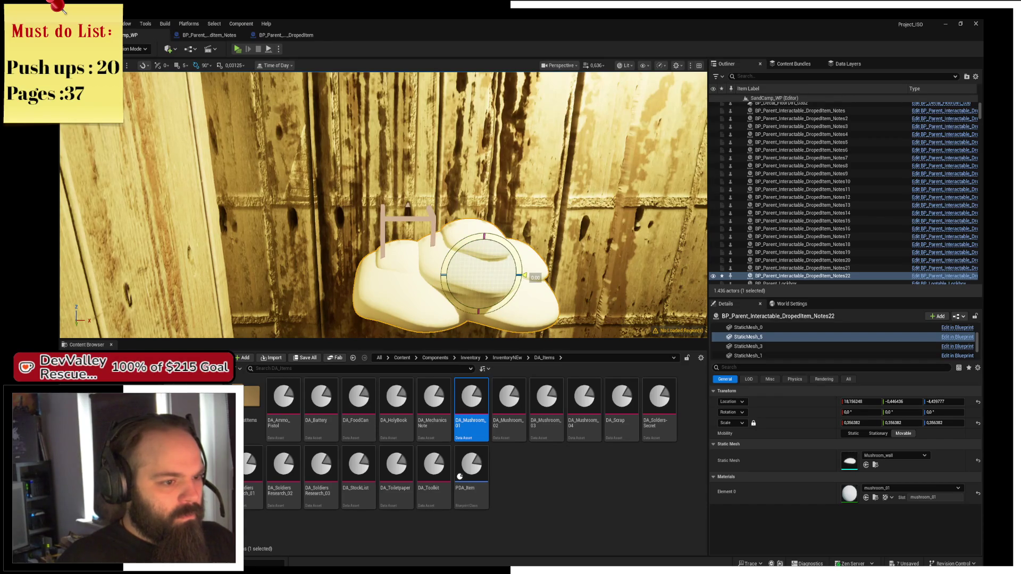
left_click_drag(524, 275, 524, 276)
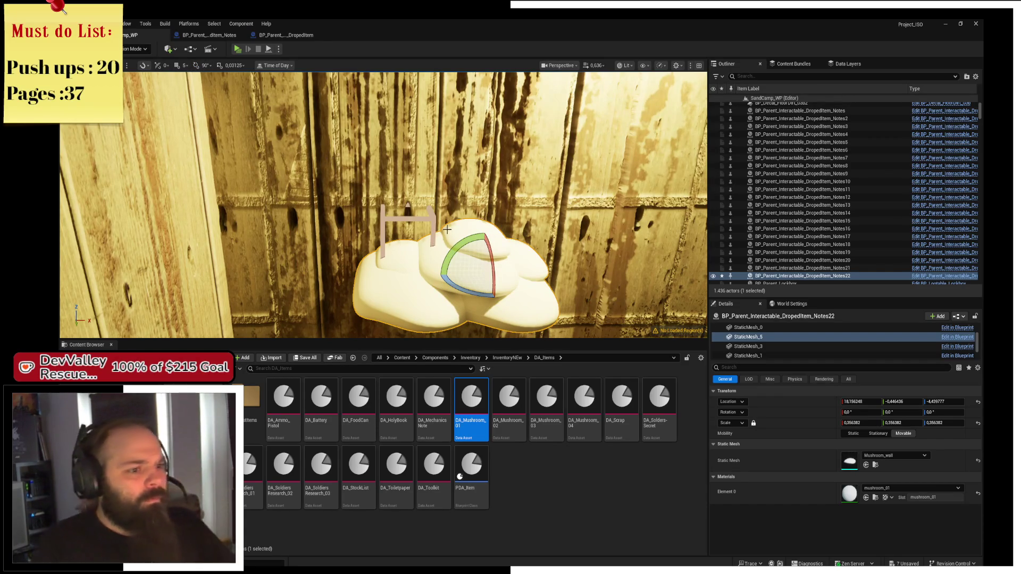
left_click_drag(448, 230, 452, 242)
scroll(452, 242, "up", 5)
scroll(452, 242, "down", 3)
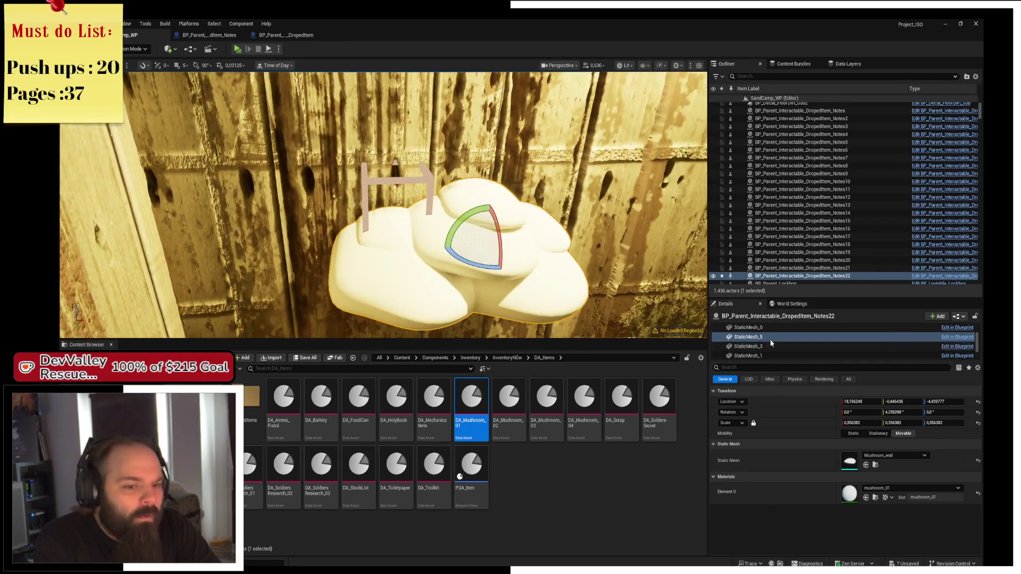
scroll(771, 345, "down", 3)
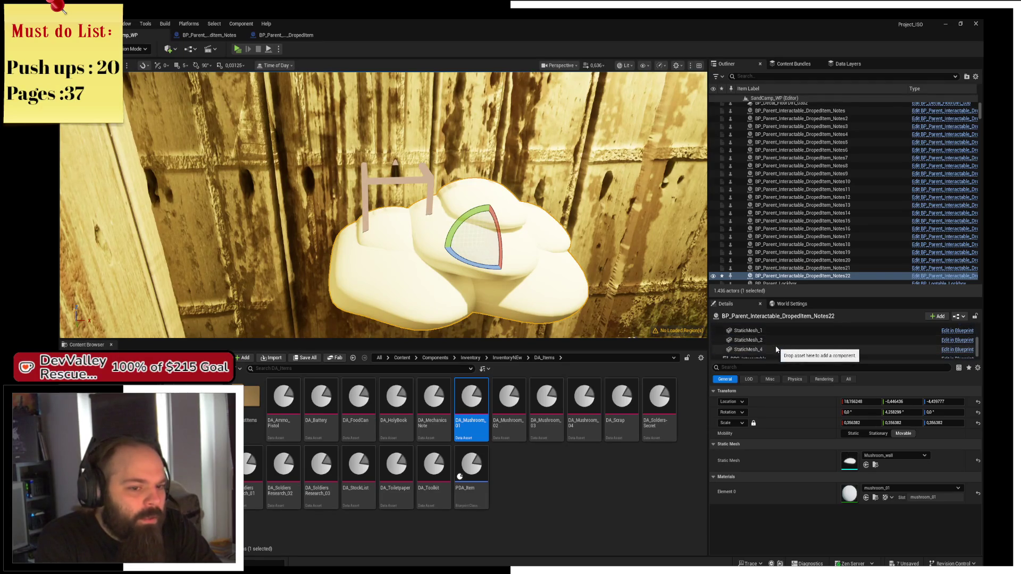
scroll(773, 351, "down", 1)
scroll(768, 351, "up", 5)
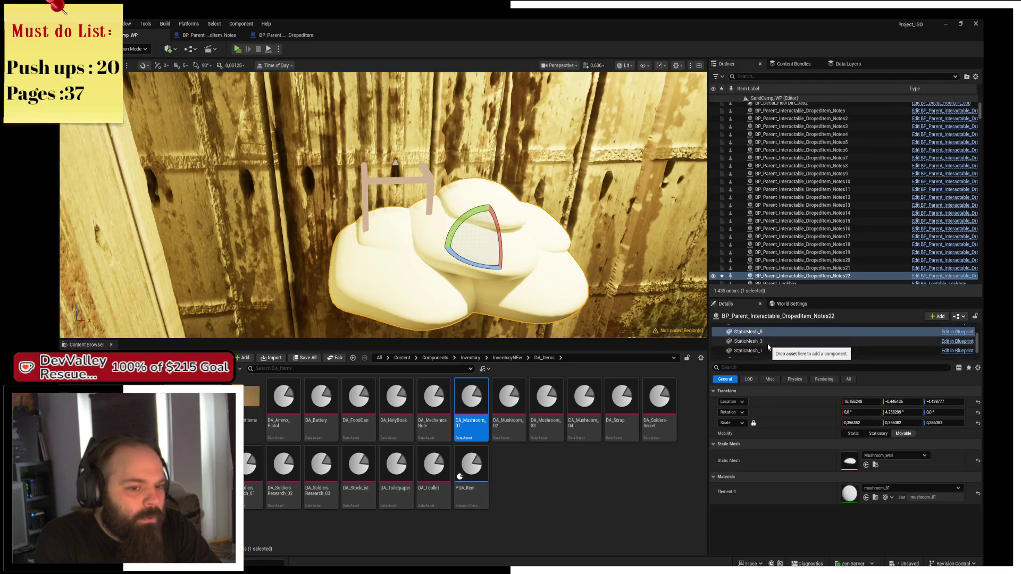
Widen the pickup's Box collision component along X with the scale gizmo
left_click(761, 345)
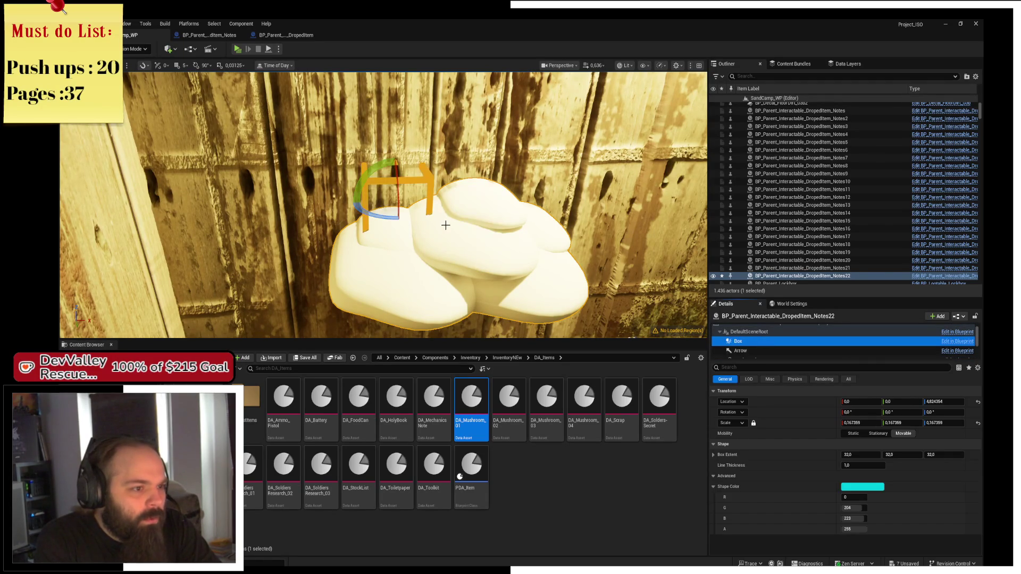
mouse_move(403, 203)
left_mouse_down()
mouse_move(353, 162)
mouse_move(372, 179)
mouse_move(392, 173)
mouse_move(395, 223)
mouse_move(460, 248)
mouse_move(492, 246)
left_mouse_up()
key("w")
key("e")
key("r")
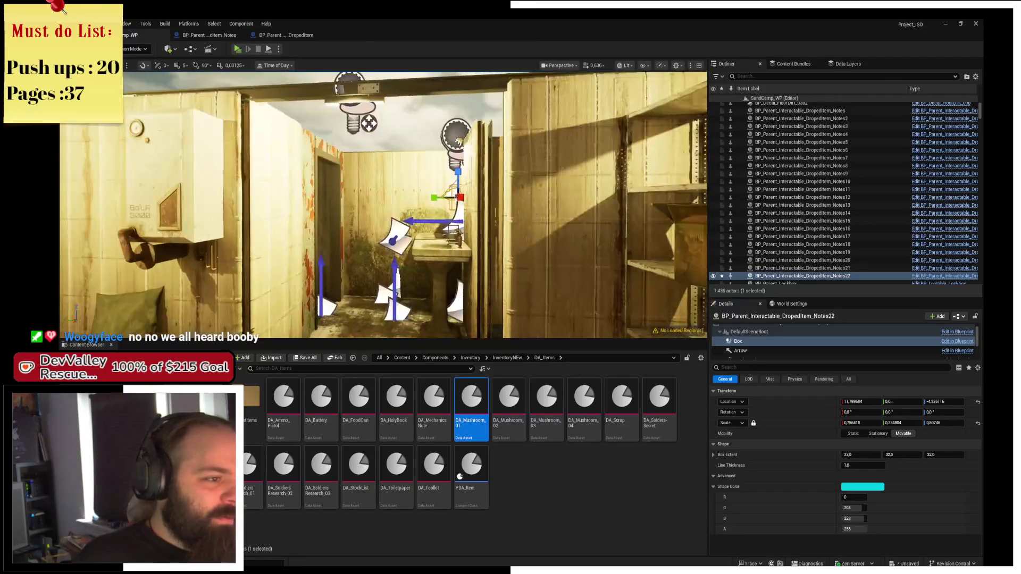
Duplicate the Notes13 pickup as Notes23 and move it to the shelves
key("f")
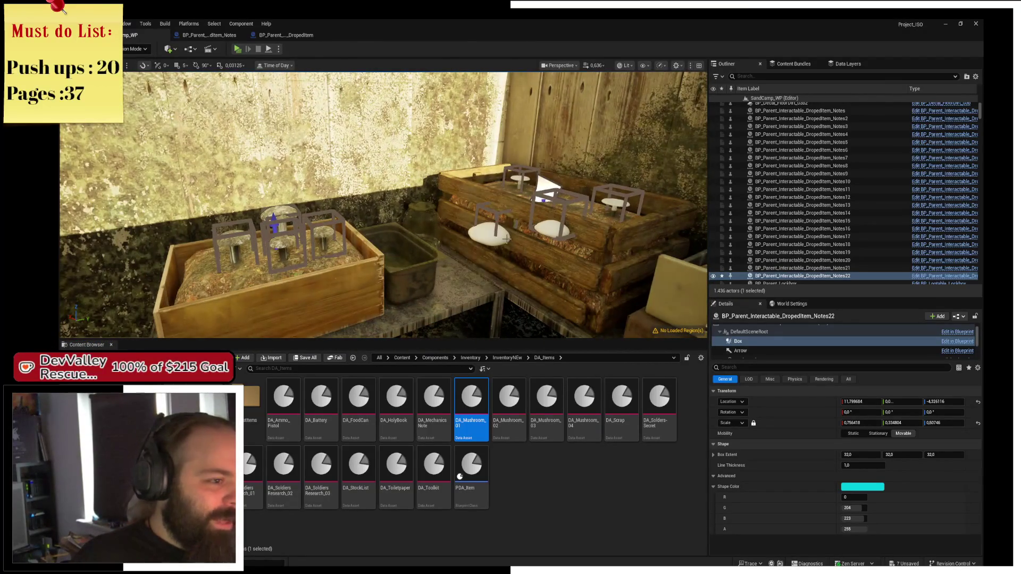
left_click(495, 232)
mouse_move(482, 229)
left_mouse_down()
mouse_move(279, 114)
mouse_move(308, 114)
mouse_move(298, 133)
mouse_move(307, 145)
mouse_move(269, 142)
mouse_move(223, 189)
left_mouse_up()
Move the copied Notes23 pickup along the wall toward the ladder and shelf
left_click_drag(414, 100, 323, 138)
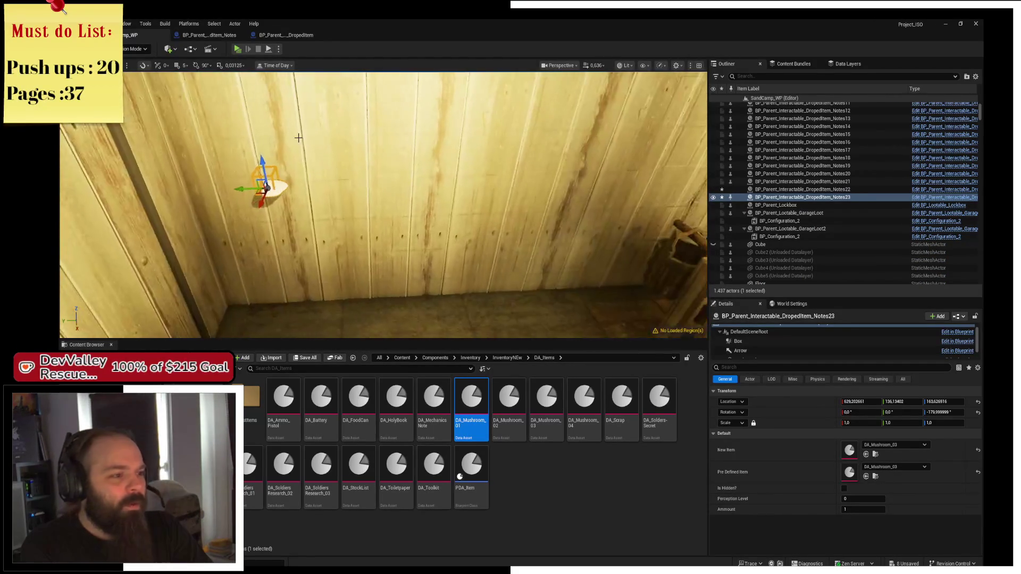
left_click_drag(500, 215, 580, 214)
mouse_move(251, 182)
left_mouse_down()
mouse_move(616, 159)
mouse_move(661, 171)
left_mouse_up()
key("f")
mouse_move(383, 212)
left_mouse_down()
mouse_move(388, 202)
mouse_move(372, 197)
mouse_move(394, 192)
mouse_move(319, 198)
mouse_move(351, 195)
left_mouse_up()
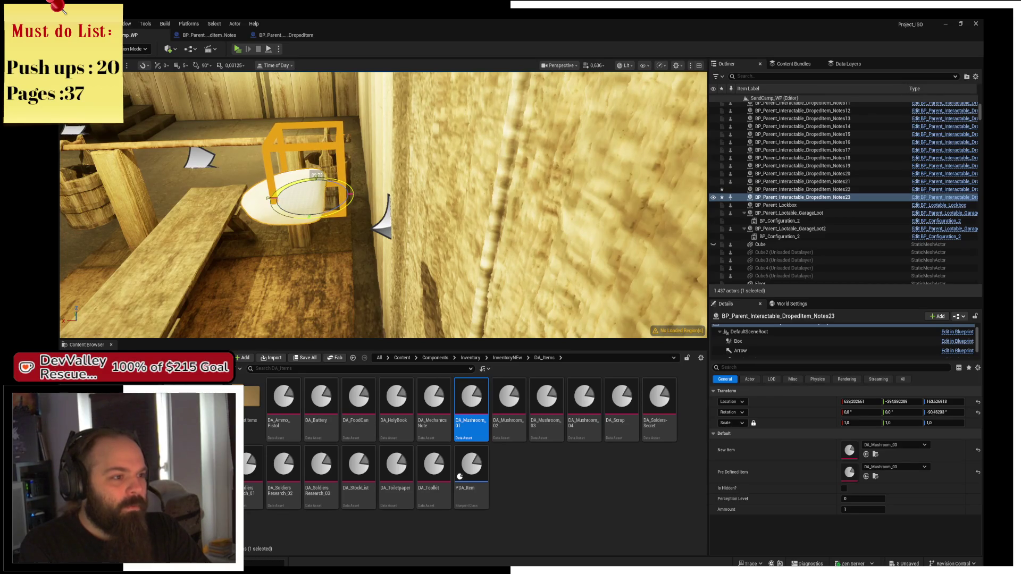
key("w")
left_click_drag(298, 204, 452, 210)
Duplicate the pickup as Notes24, Notes25 and Notes26, spaced down the wall toward the floor
key("ctrl+d")
mouse_move(340, 194)
left_mouse_down()
mouse_move(337, 159)
mouse_move(298, 175)
mouse_move(226, 153)
mouse_move(445, 161)
mouse_move(433, 167)
mouse_move(416, 147)
mouse_move(419, 130)
mouse_move(441, 268)
left_mouse_up()
key("w")
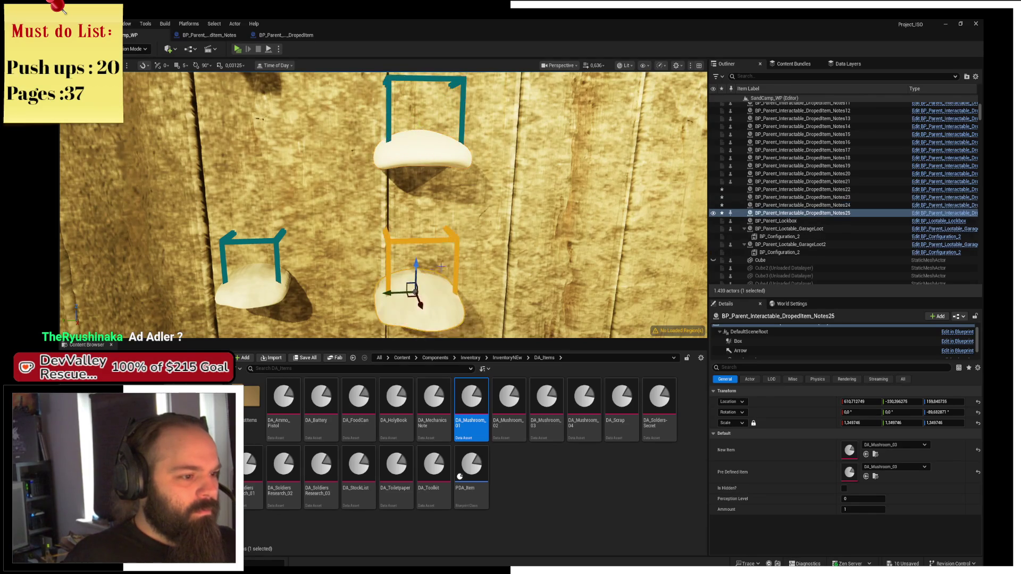
left_click_drag(393, 293, 487, 293)
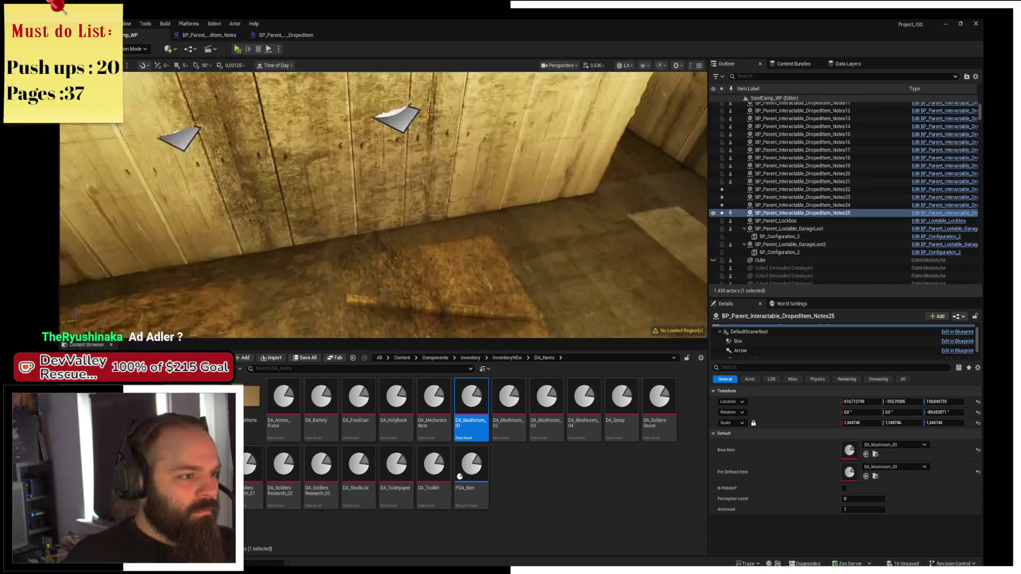
left_click_drag(410, 255, 410, 255)
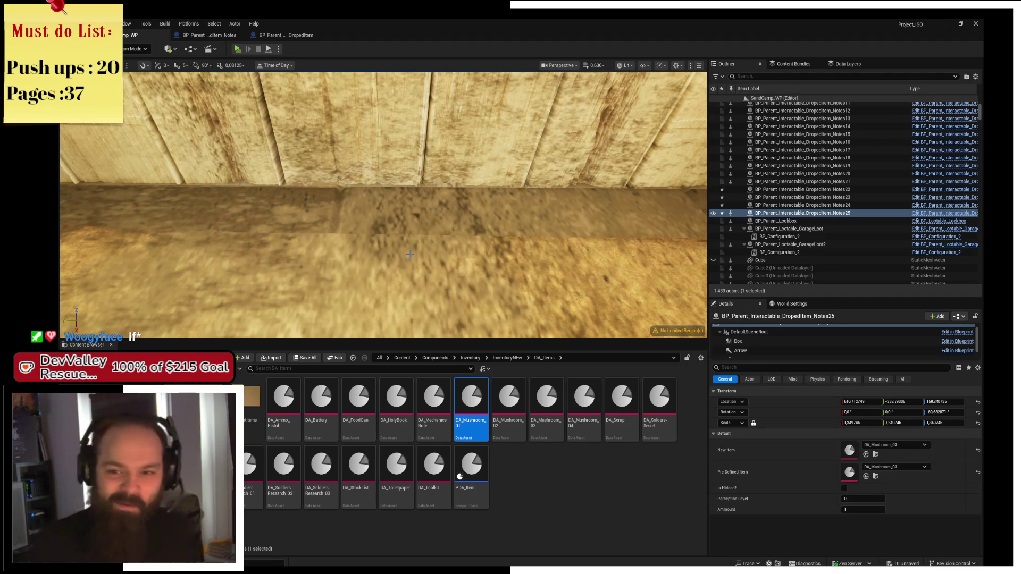
mouse_move(410, 254)
left_mouse_down()
mouse_move(399, 248)
mouse_move(372, 260)
left_mouse_up()
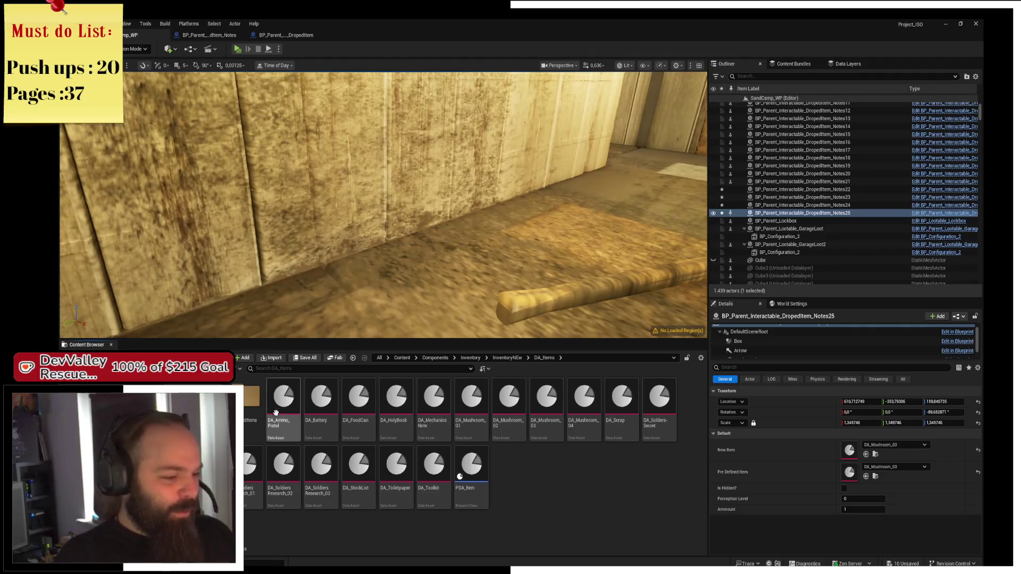
key("f")
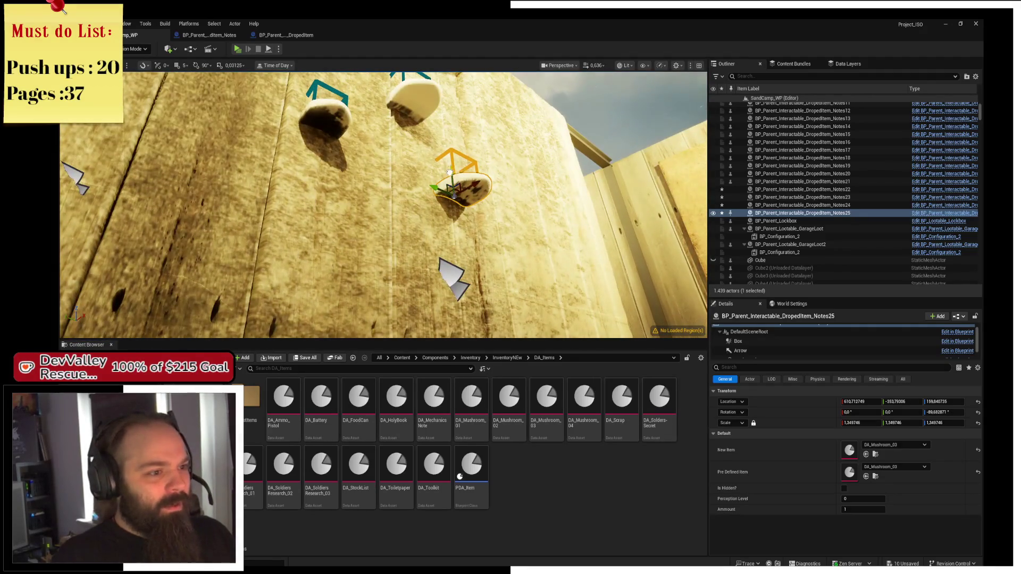
left_click_drag(450, 173, 450, 207)
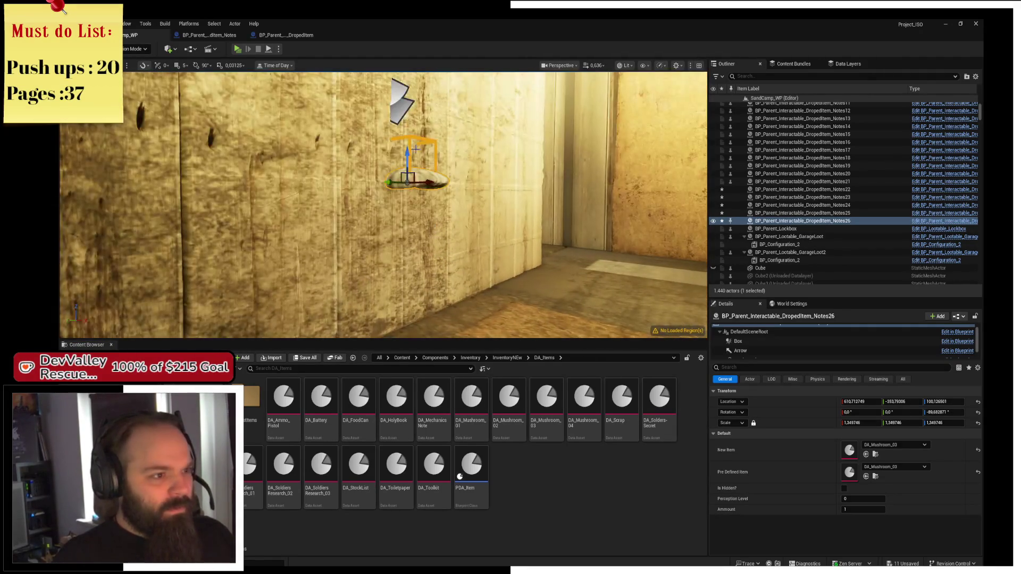
left_click_drag(409, 152, 412, 271)
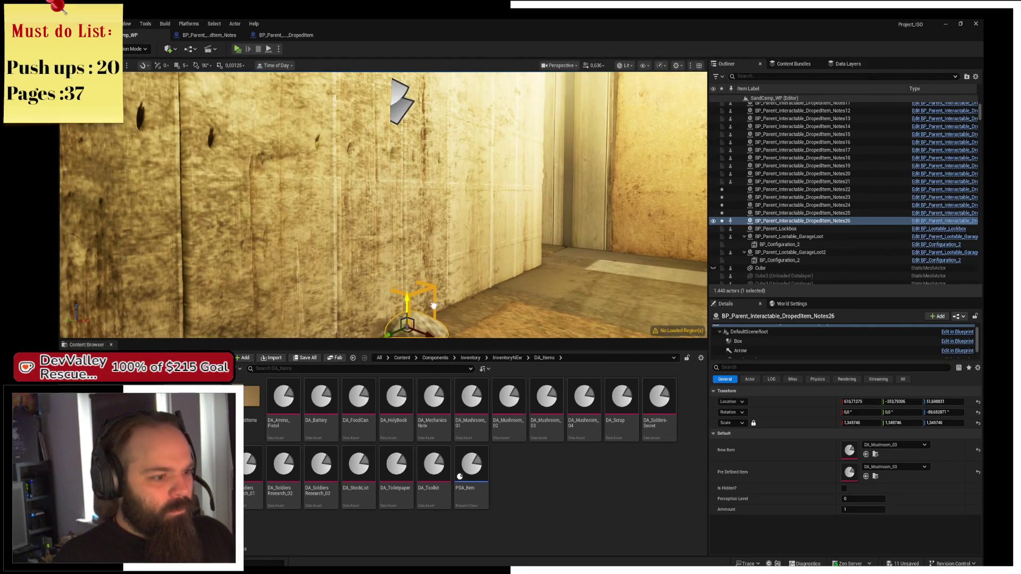
key("f")
key("f")
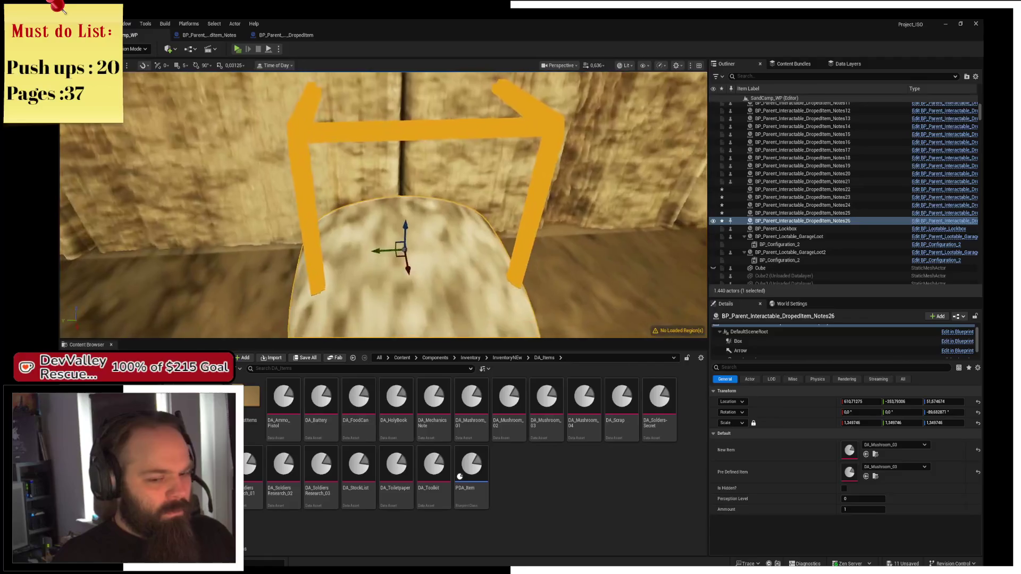
Set Notes26's item to DA_Mushroom_01 and nudge it slightly out from the wall
left_click(904, 445)
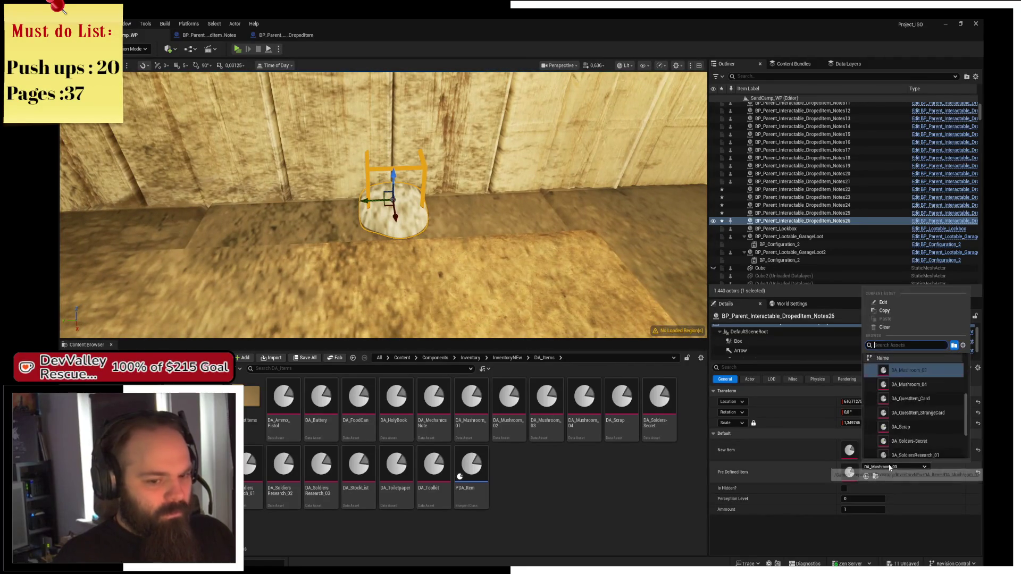
scroll(943, 449, "down", 2)
left_click(925, 445)
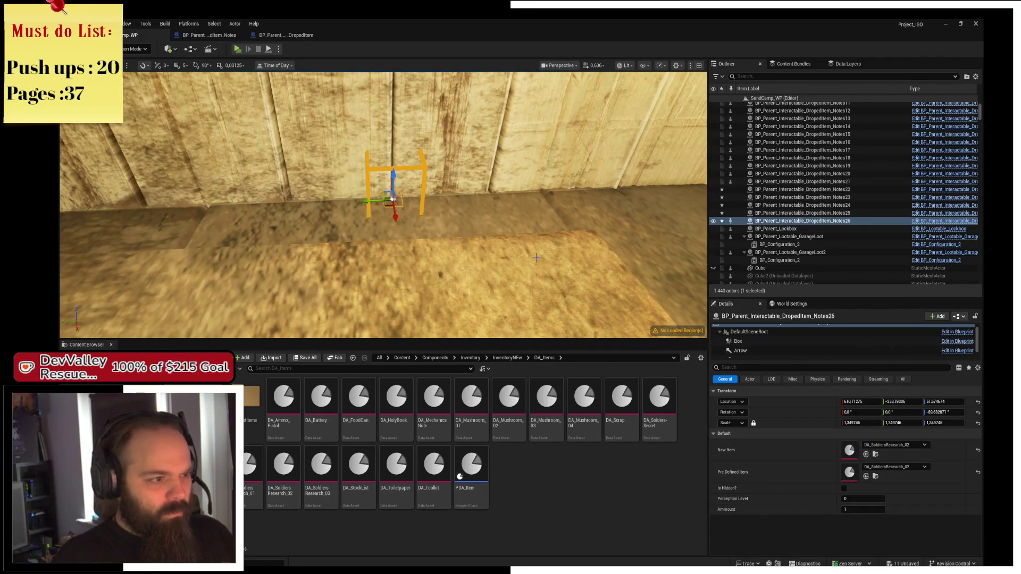
left_click_drag(395, 212, 401, 235)
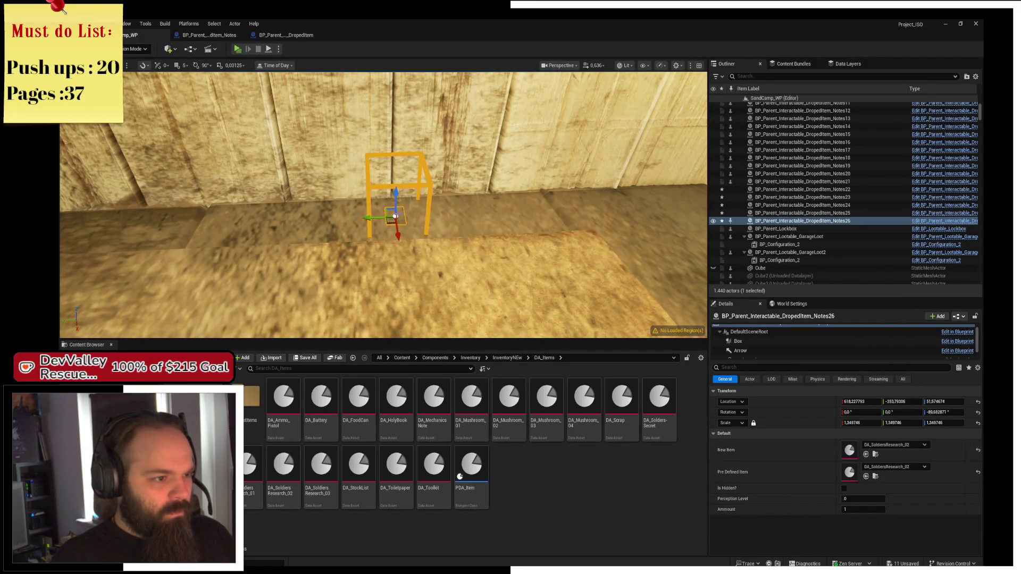
left_click(910, 467)
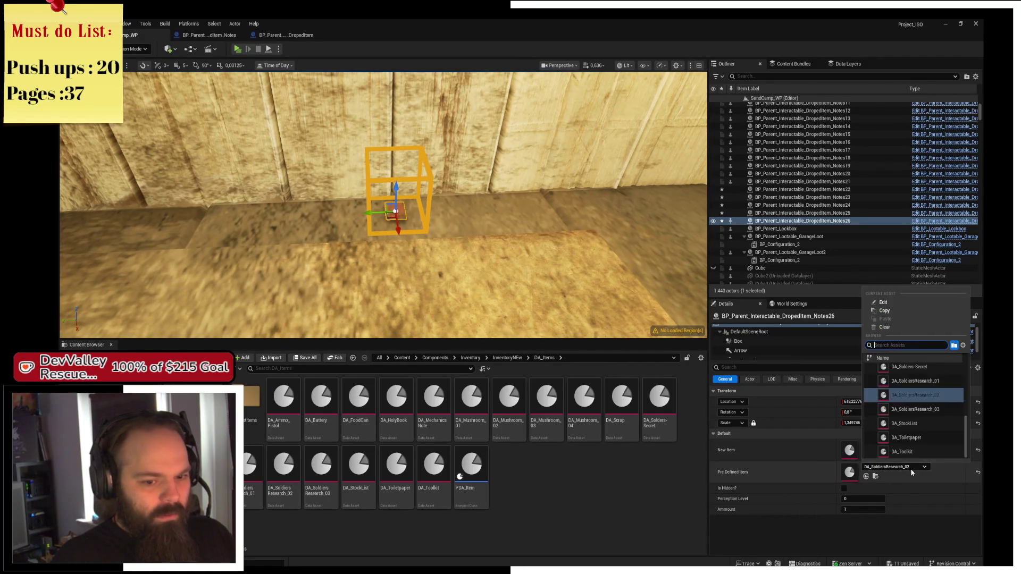
scroll(934, 417, "up", 2)
scroll(928, 397, "up", 4)
scroll(929, 402, "up", 2)
left_click(909, 384)
mouse_move(376, 240)
left_mouse_down()
mouse_move(371, 223)
mouse_move(356, 227)
mouse_move(365, 226)
left_mouse_up()
Nudge Notes24's Box collision component slightly along Y
left_click_drag(390, 186, 390, 186)
left_click(390, 187)
left_click(752, 342)
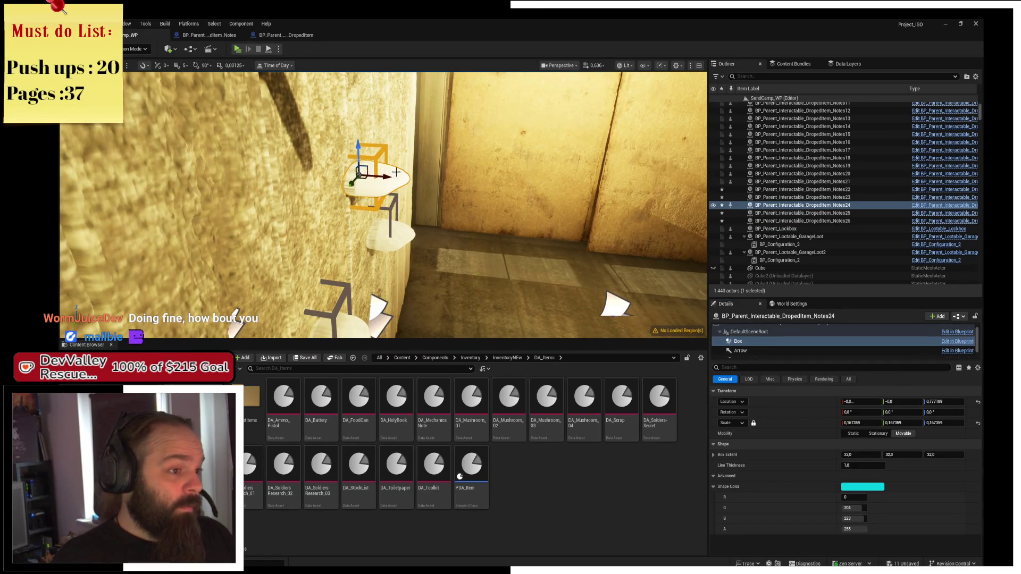
mouse_move(403, 180)
left_mouse_down()
mouse_move(378, 183)
mouse_move(404, 173)
mouse_move(398, 189)
left_mouse_up()
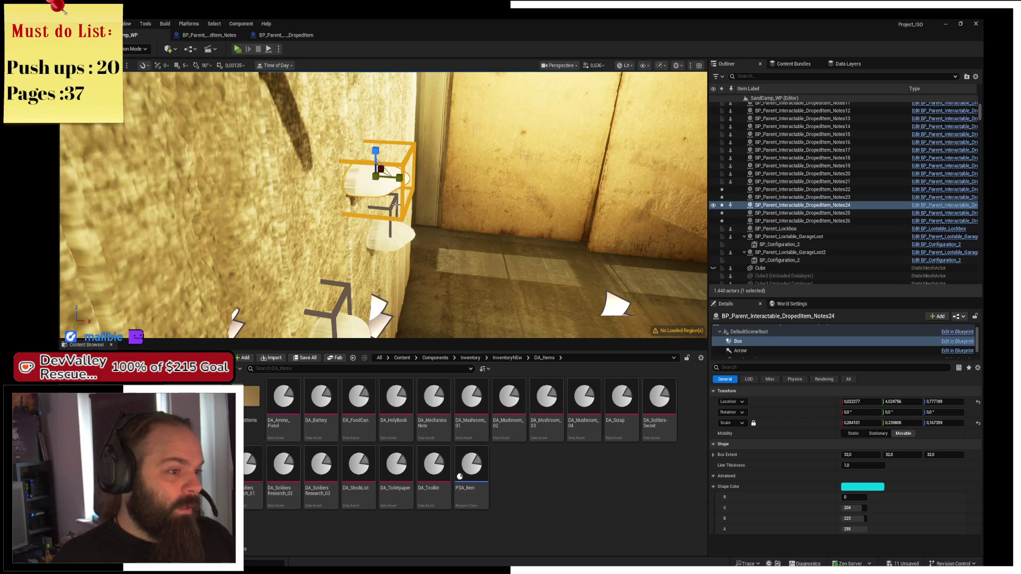
Undo Notes25's last box scaling, then enlarge its Box around the mushroom
left_click(393, 234)
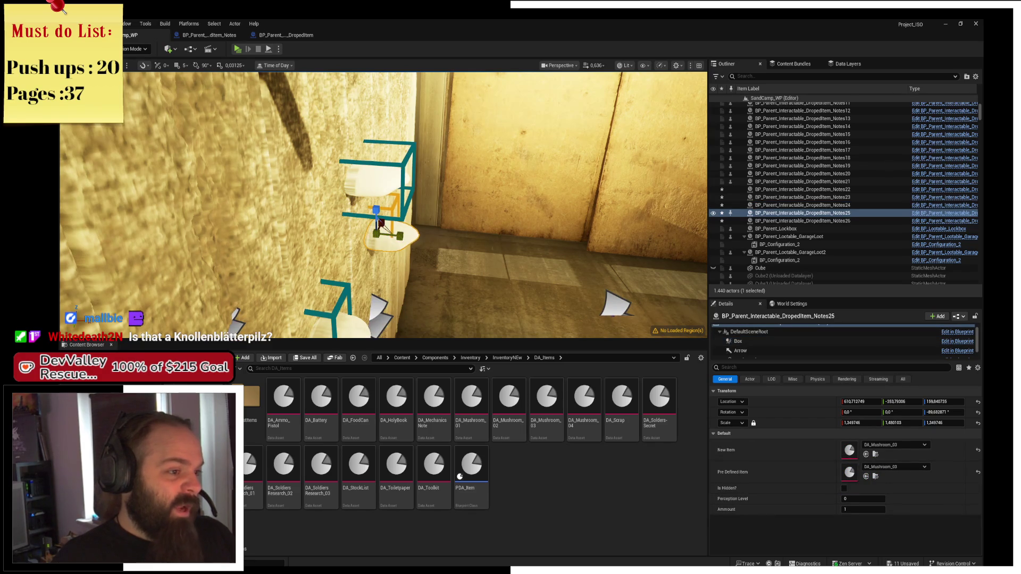
key("ctrl+z")
left_click(744, 340)
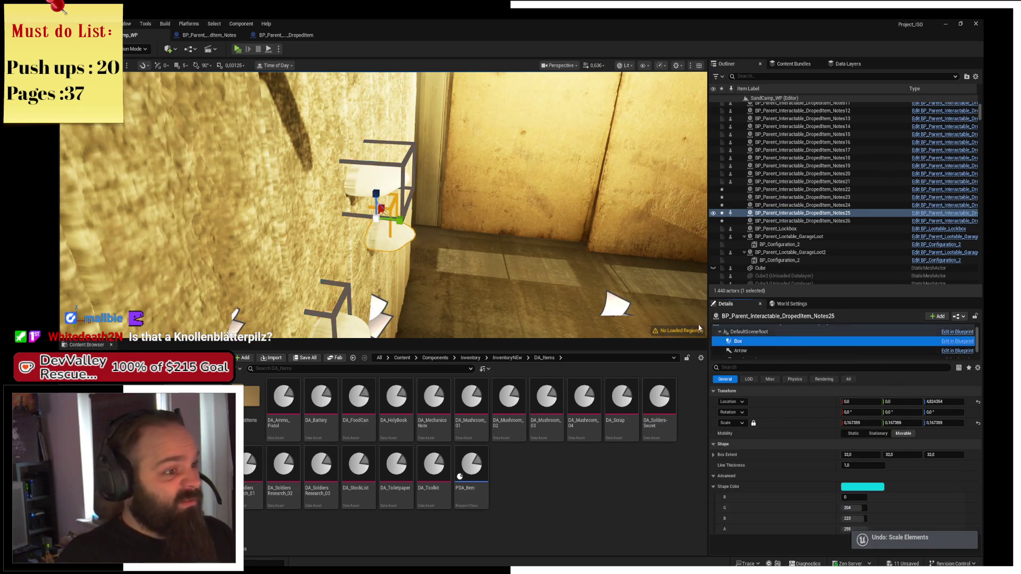
left_click_drag(379, 210, 381, 209)
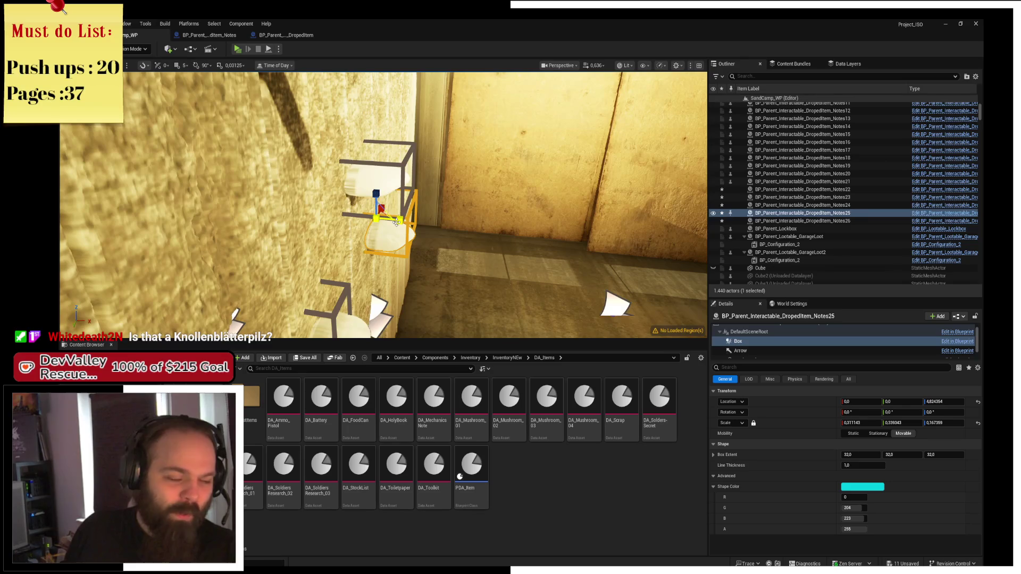
mouse_move(396, 223)
left_mouse_down()
mouse_move(392, 249)
mouse_move(397, 229)
left_mouse_up()
left_click(391, 229)
scroll(391, 228, "down", 4)
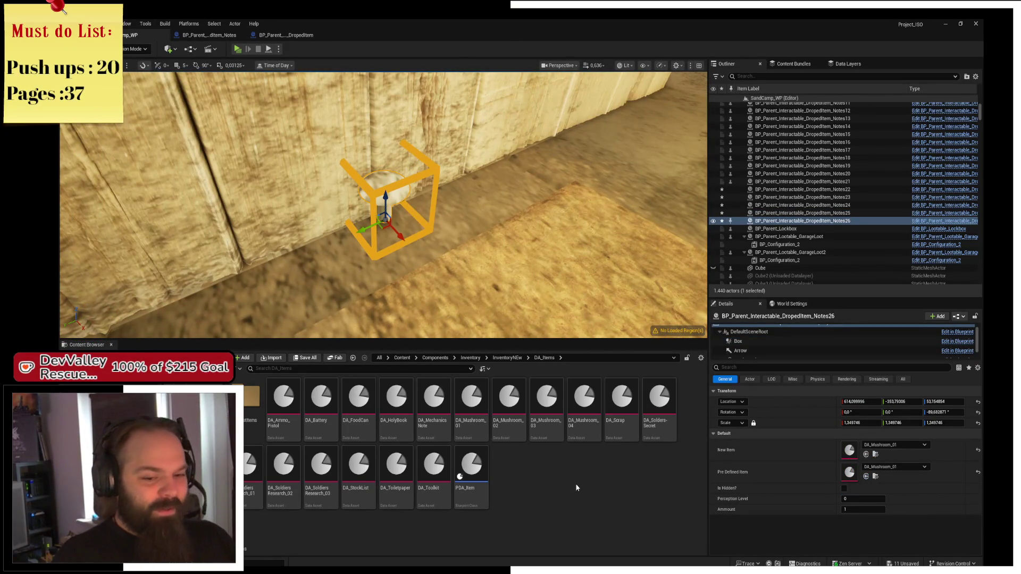
left_click(875, 477)
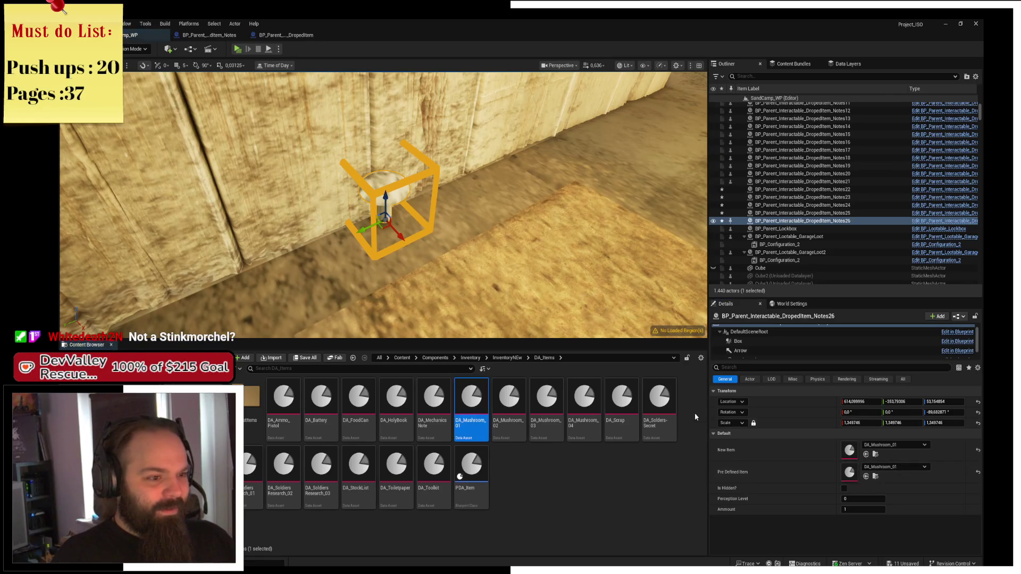
double_click(469, 403)
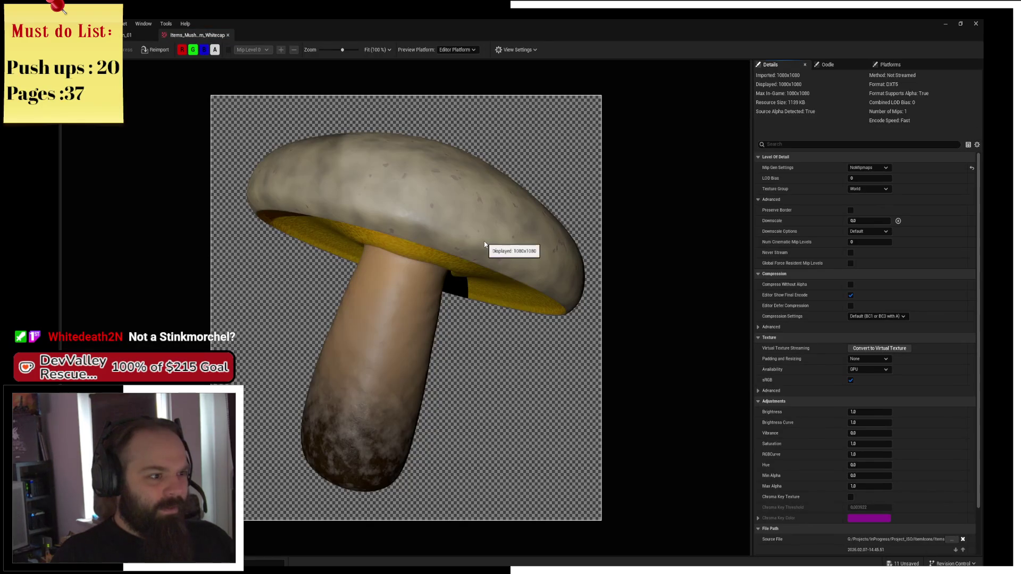
scroll(484, 244, "down", 4)
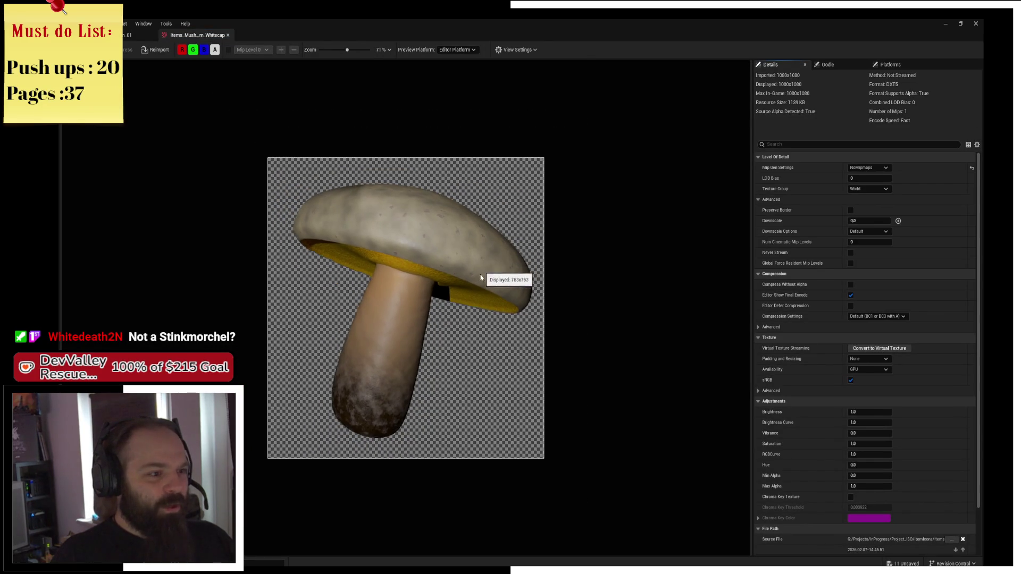
scroll(466, 291, "down", 5)
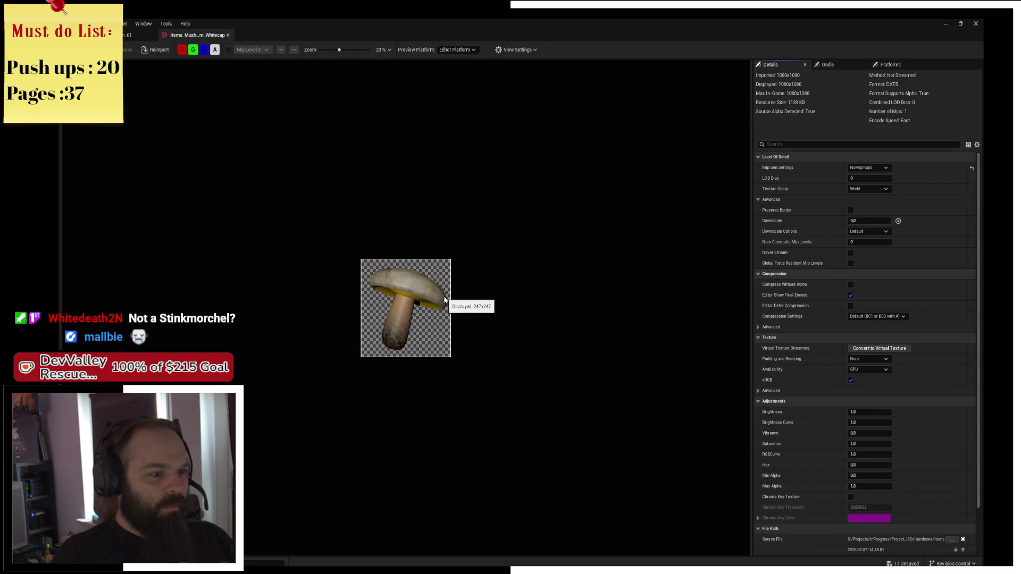
scroll(445, 299, "down", 2)
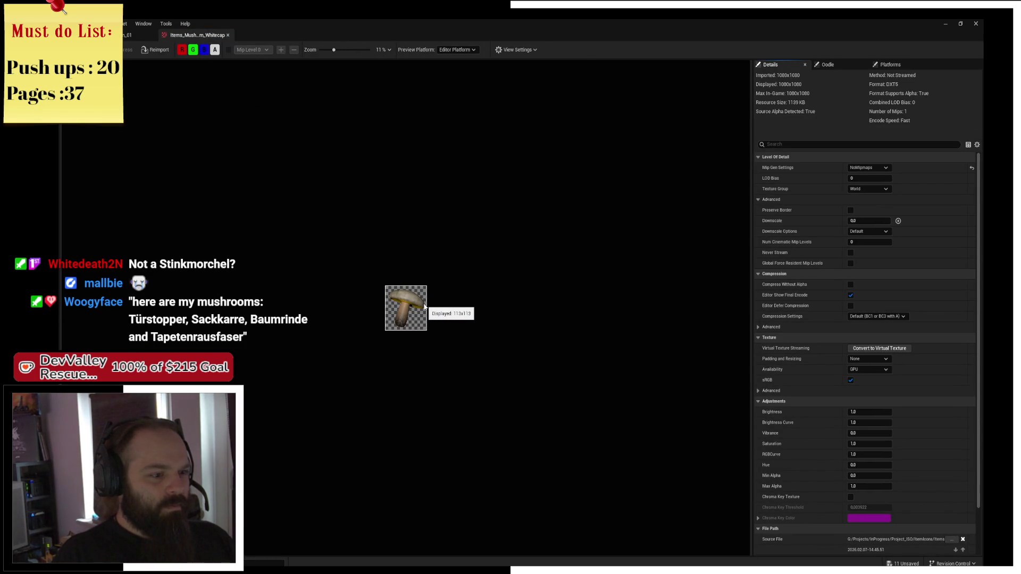
scroll(424, 307, "down", 1)
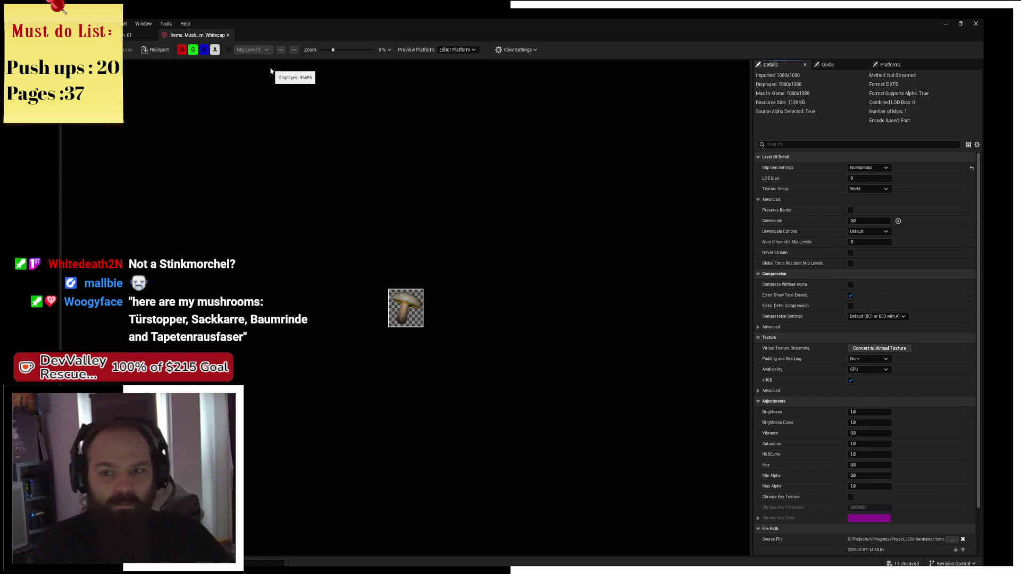
middle_click(206, 34)
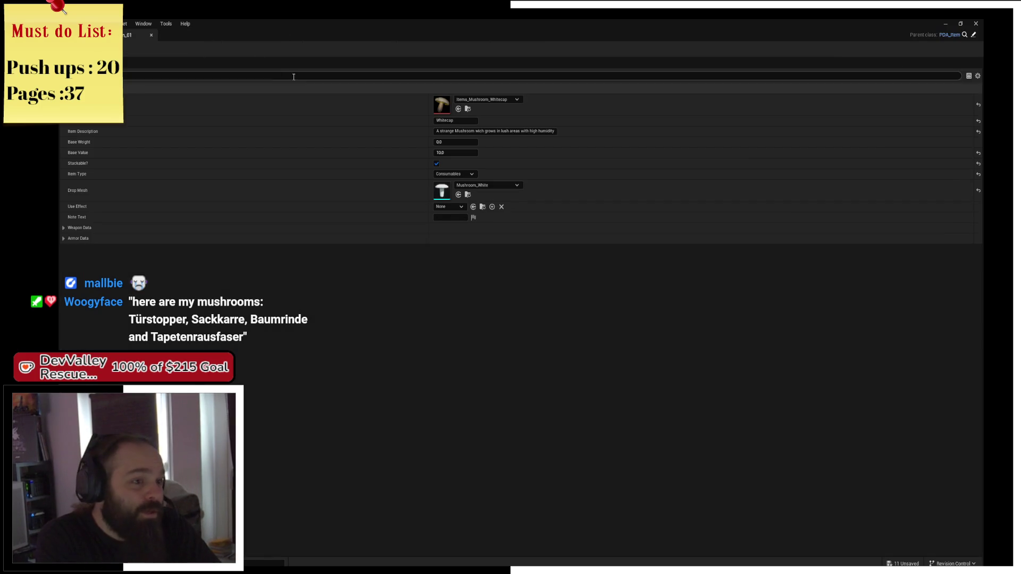
left_click(151, 34)
mouse_move(351, 149)
left_mouse_down()
mouse_move(313, 234)
mouse_move(367, 149)
mouse_move(432, 256)
left_mouse_up()
Lower Notes23's Box onto its wall mushroom and widen it along X to about 0.2588
left_click(369, 149)
key("f")
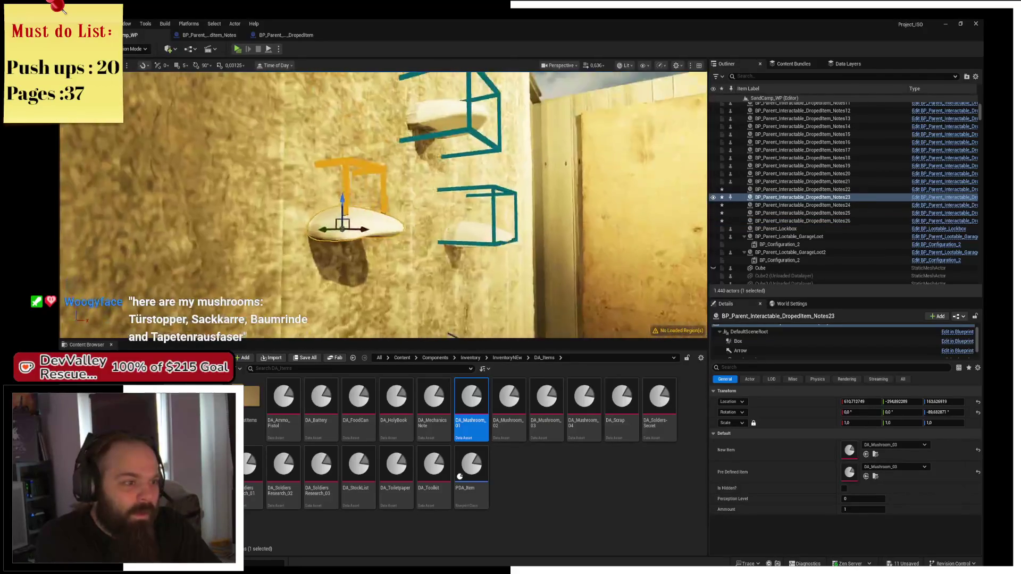
left_click(738, 341)
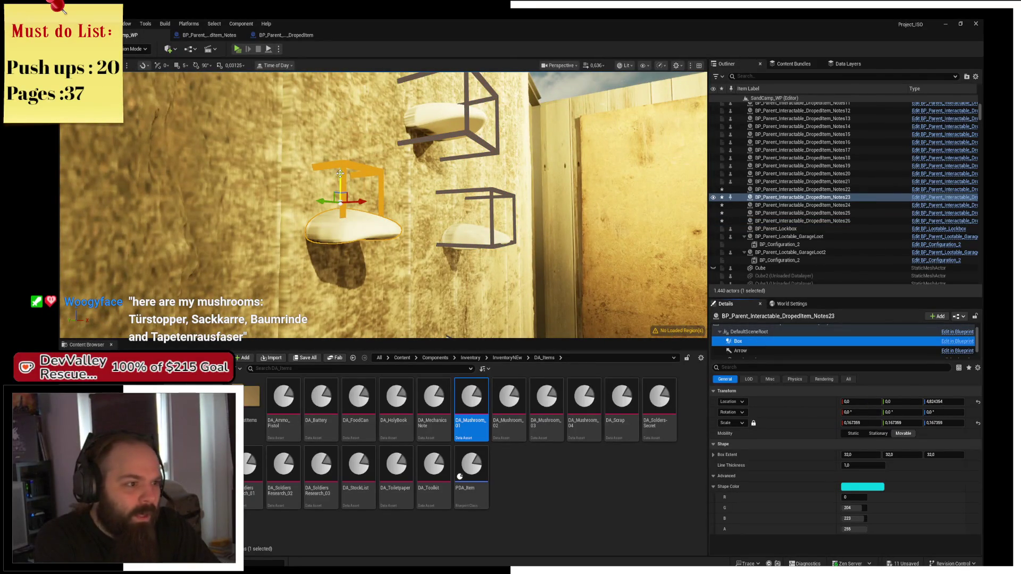
left_click_drag(340, 174, 340, 195)
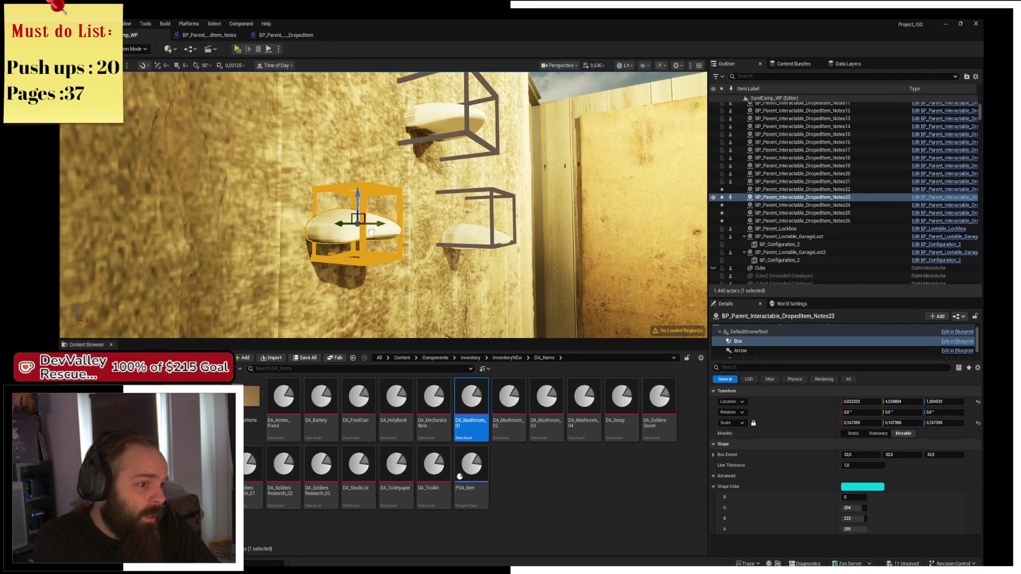
mouse_move(362, 224)
left_mouse_down()
mouse_move(372, 213)
mouse_move(361, 224)
left_mouse_up()
key("r")
left_click_drag(364, 182, 398, 187)
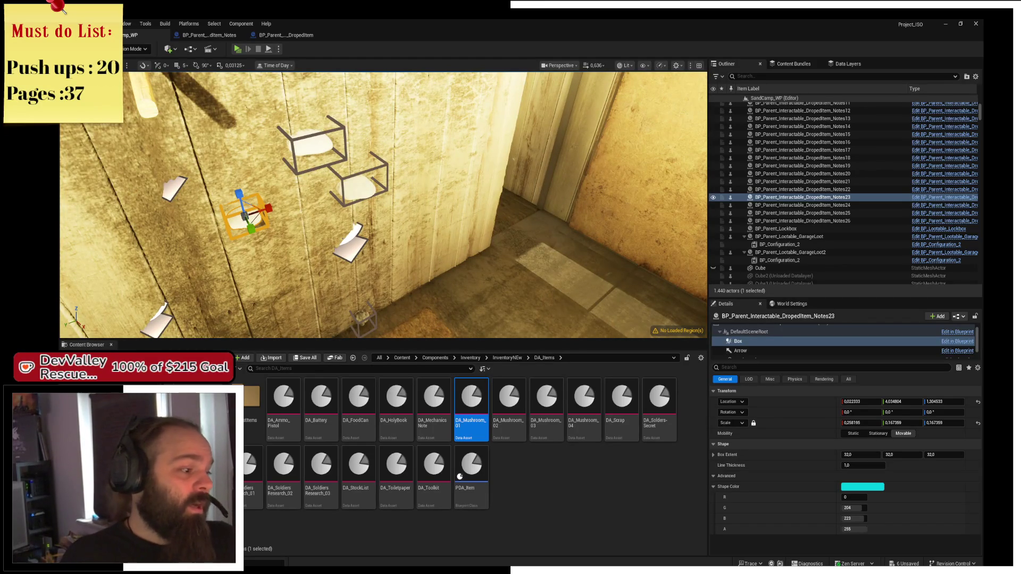
left_click(470, 357)
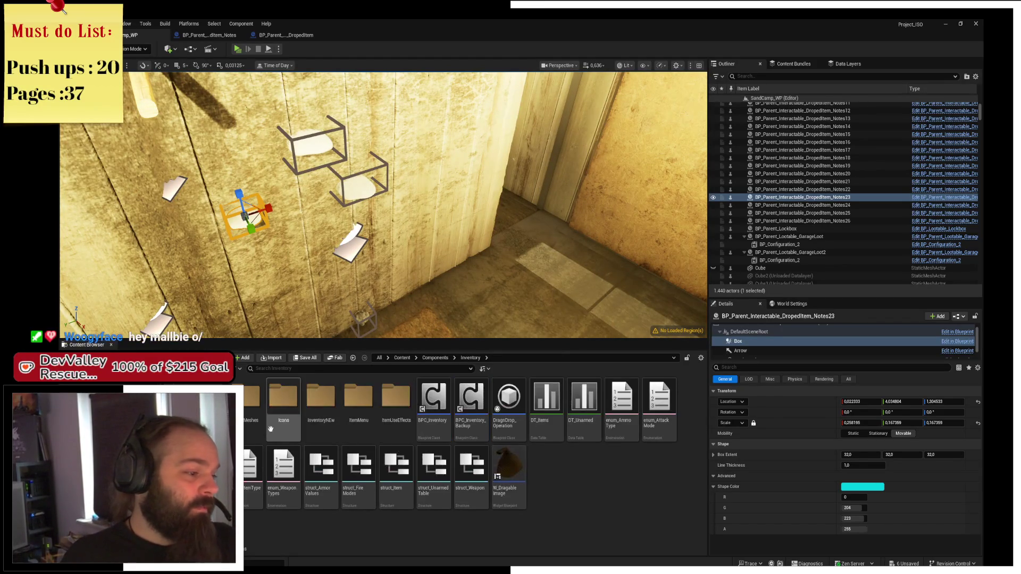
Open the Icons folder and the spiky mushroom icon texture, docked in the main editor
double_click(284, 422)
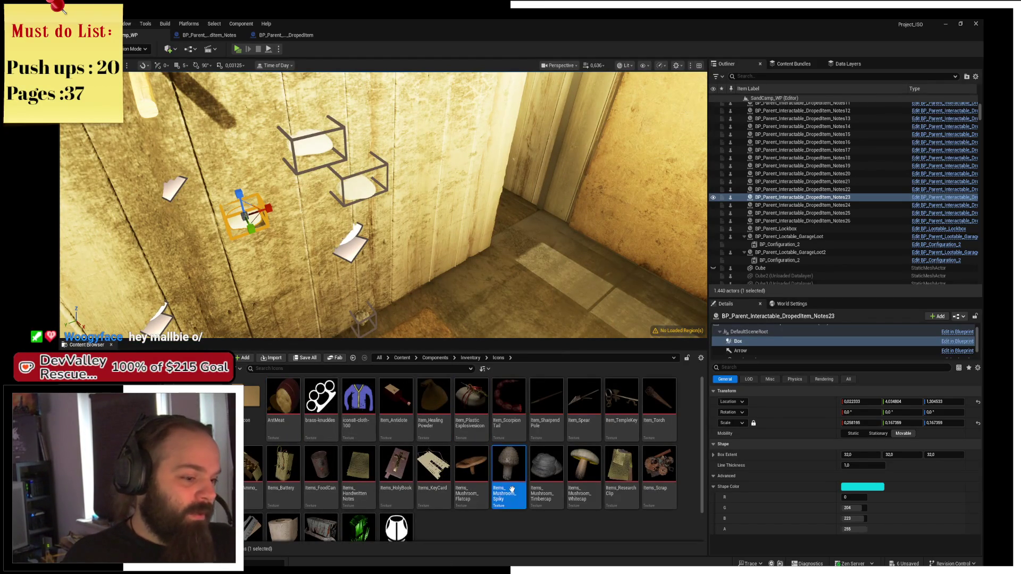
double_click(502, 490)
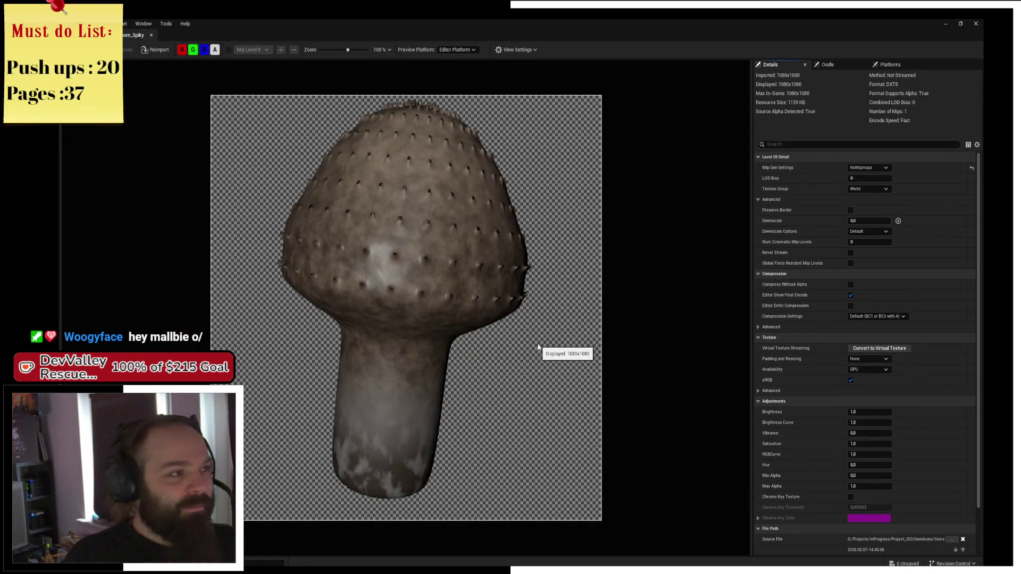
left_click_drag(132, 35, 361, 35)
left_click(130, 34)
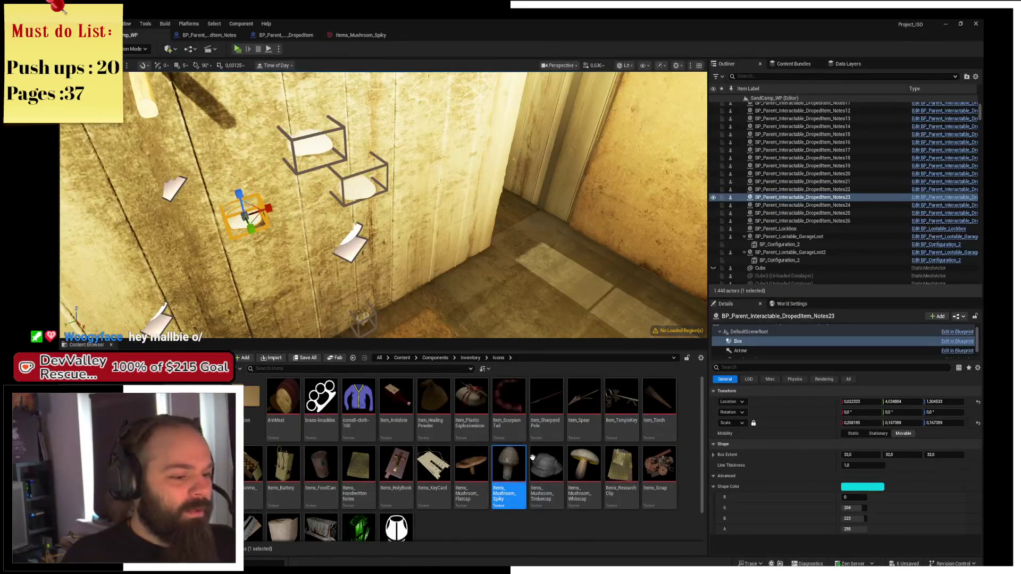
Open the Timbercap, Whitecap and Flatcap mushroom icon textures
double_click(546, 468)
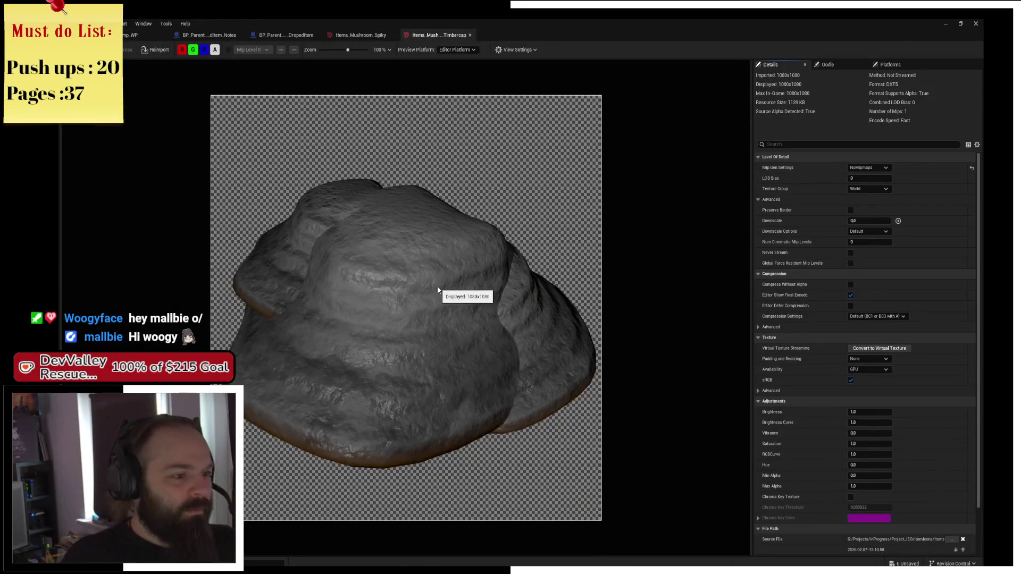
scroll(436, 290, "down", 3)
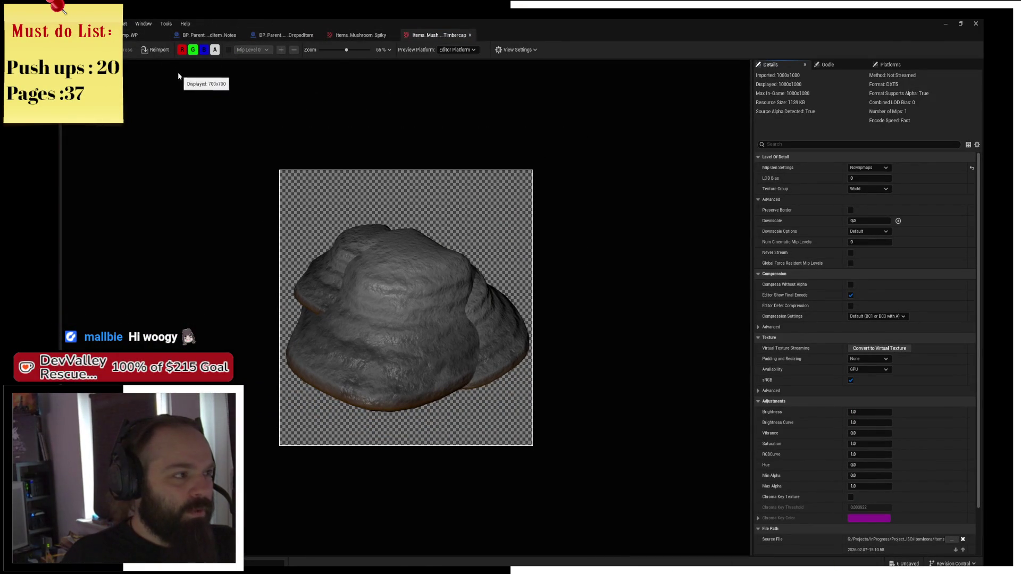
left_click(142, 38)
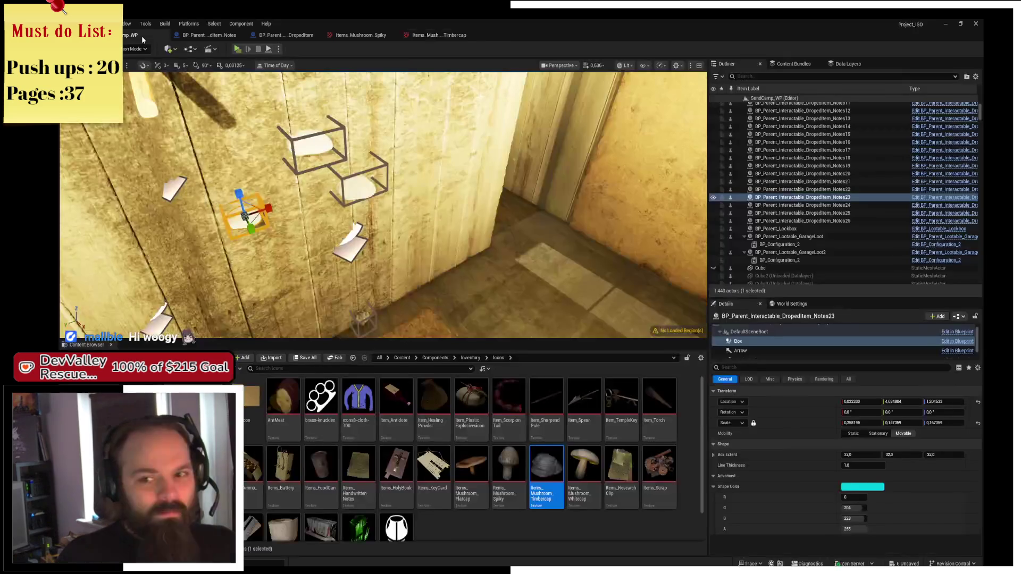
left_click(592, 488)
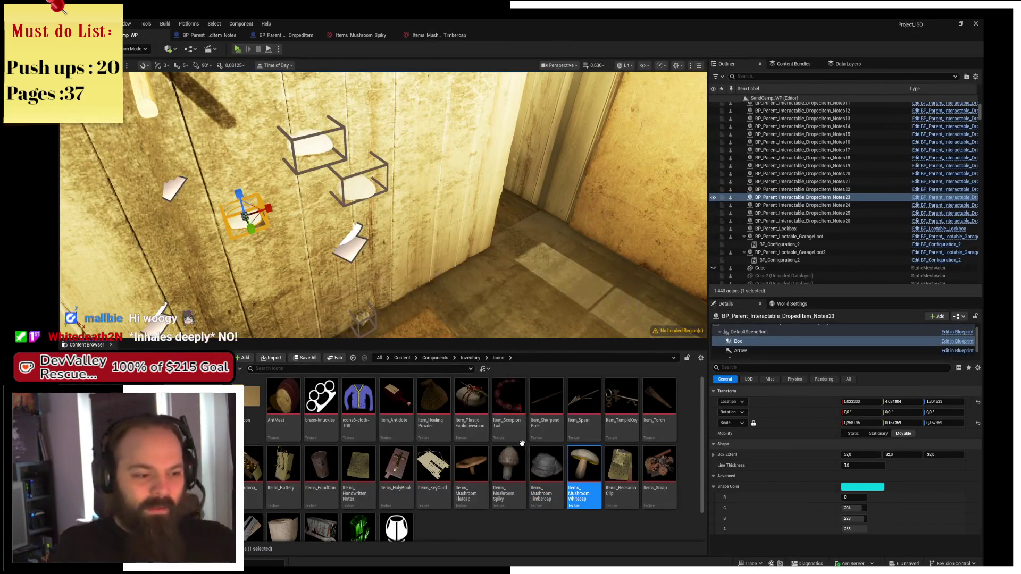
double_click(591, 488)
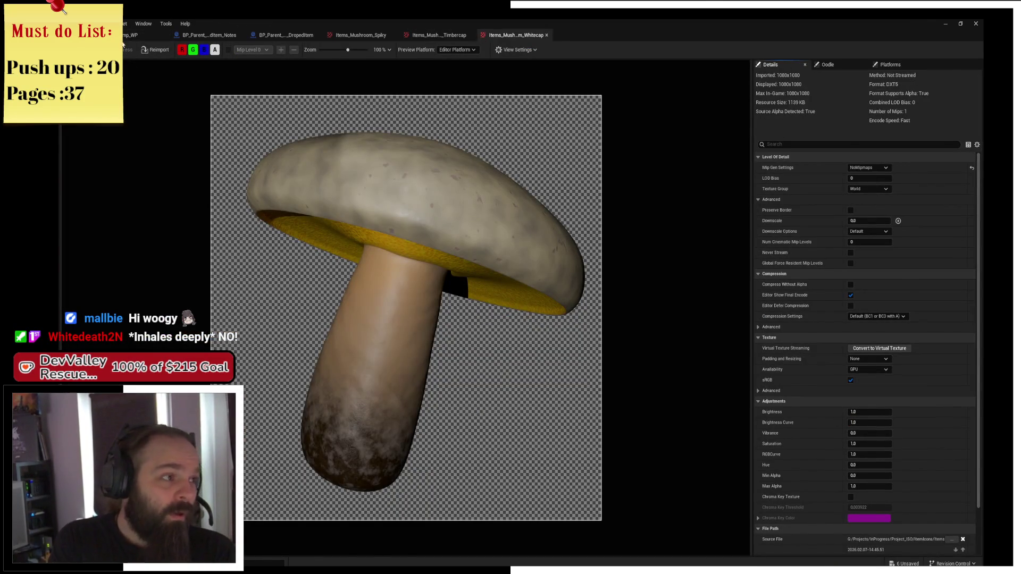
left_click(130, 35)
left_click(479, 461)
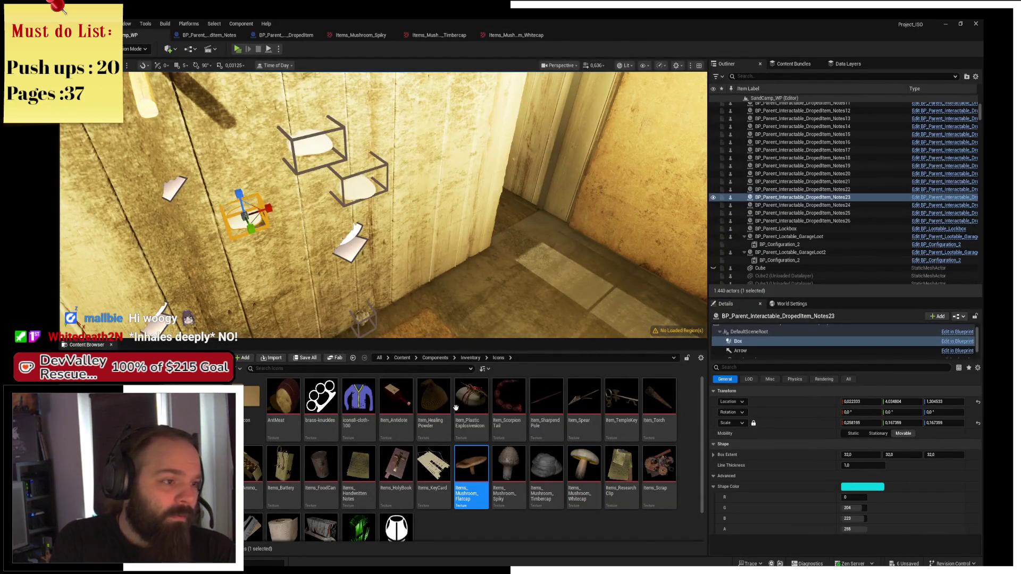
key("Return")
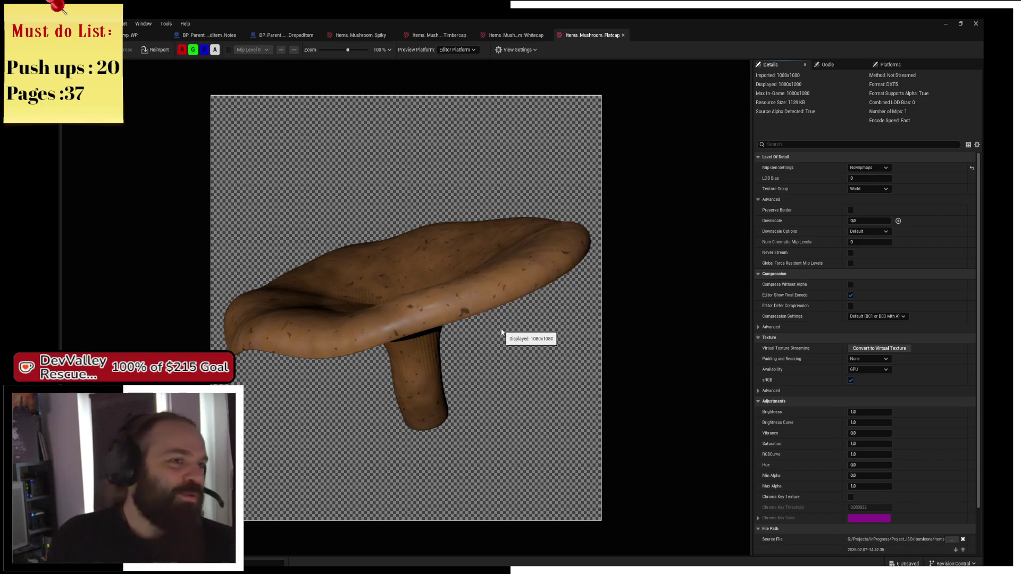
Close the Flatcap, Whitecap, Timbercap and spiky mushroom texture tabs
middle_click(601, 33)
middle_click(504, 36)
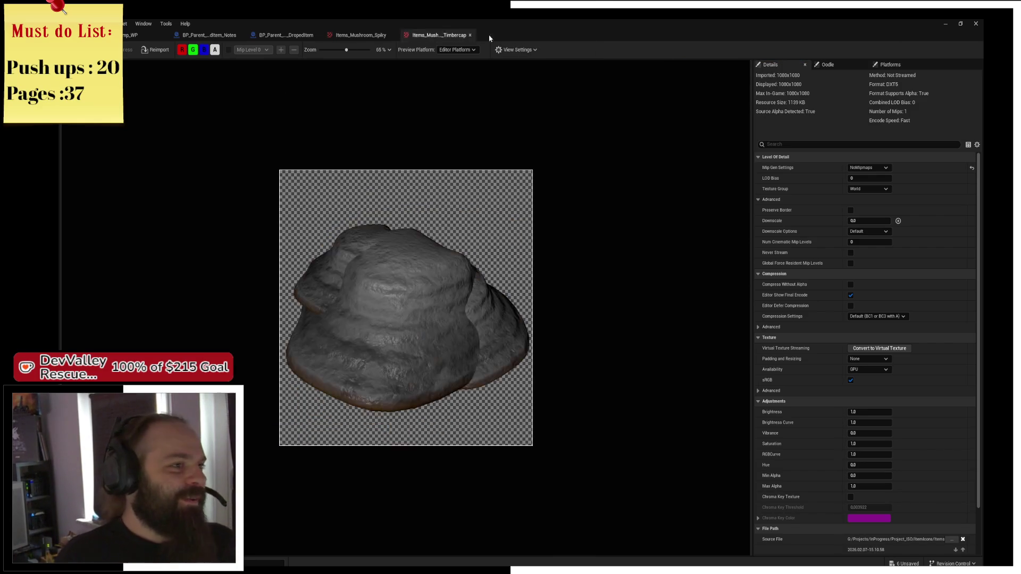
middle_click(435, 35)
middle_click(371, 34)
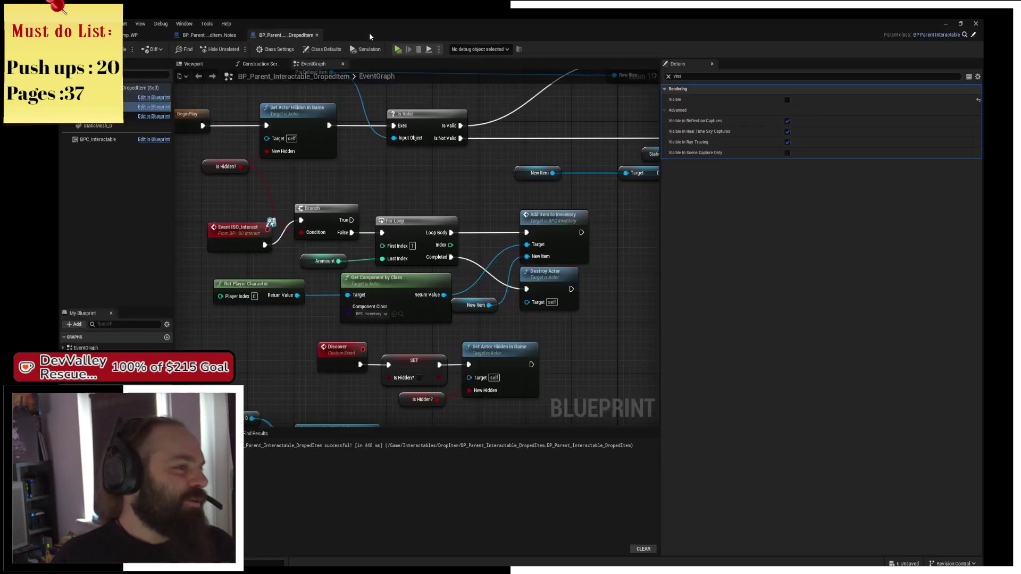
Reopen the Items_Mushroom_Spiky icon texture, zoom out to inspect it, then close it
mouse_move(473, 153)
left_mouse_down()
mouse_move(440, 104)
mouse_move(512, 169)
mouse_move(536, 158)
left_mouse_up()
scroll(536, 159, "down", 1)
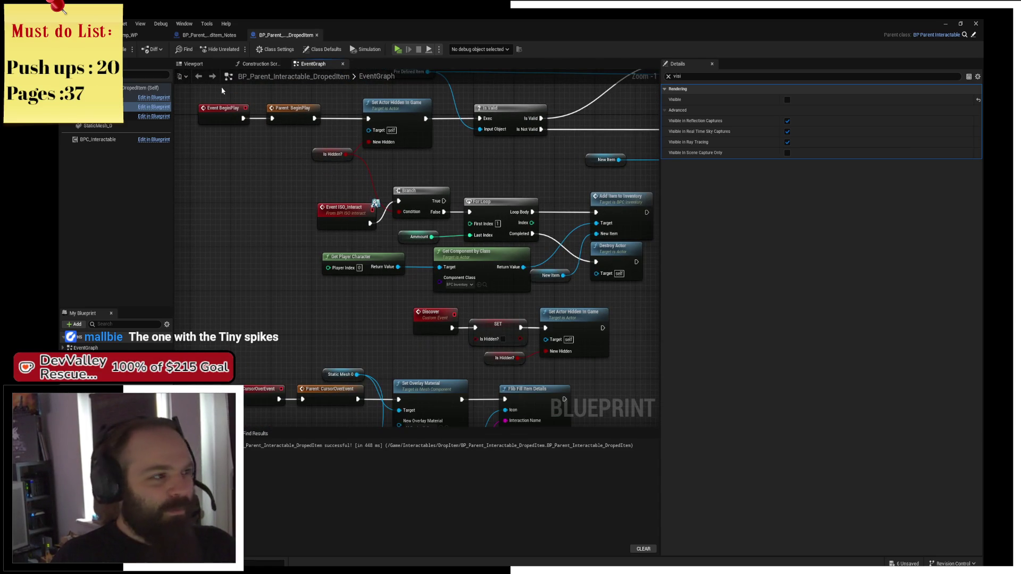
left_click(130, 35)
left_click(522, 496)
double_click(521, 495)
scroll(468, 309, "down", 5)
scroll(468, 323, "down", 2)
scroll(462, 324, "up", 4)
scroll(458, 330, "down", 1)
scroll(458, 330, "down", 2)
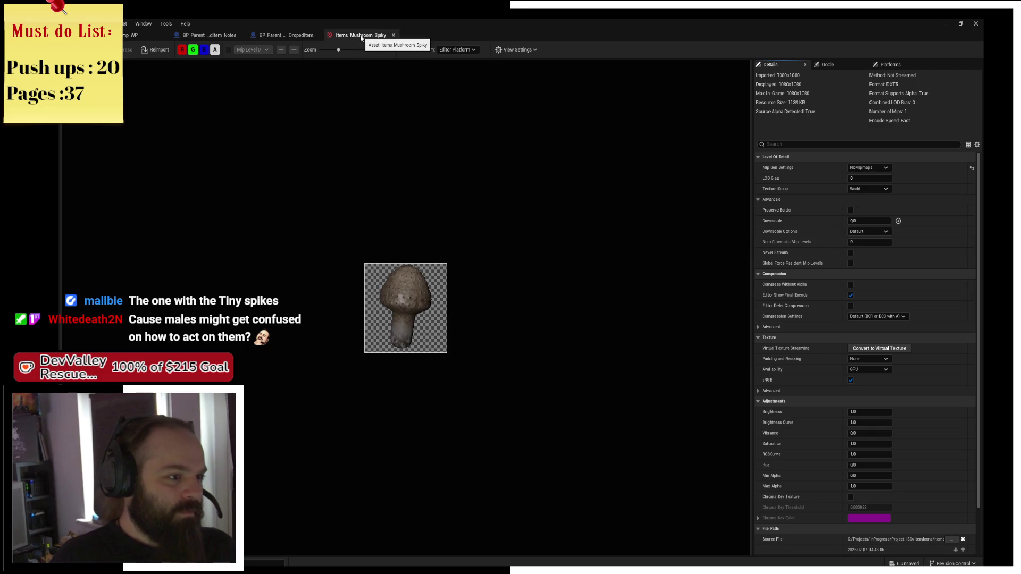
middle_click(361, 38)
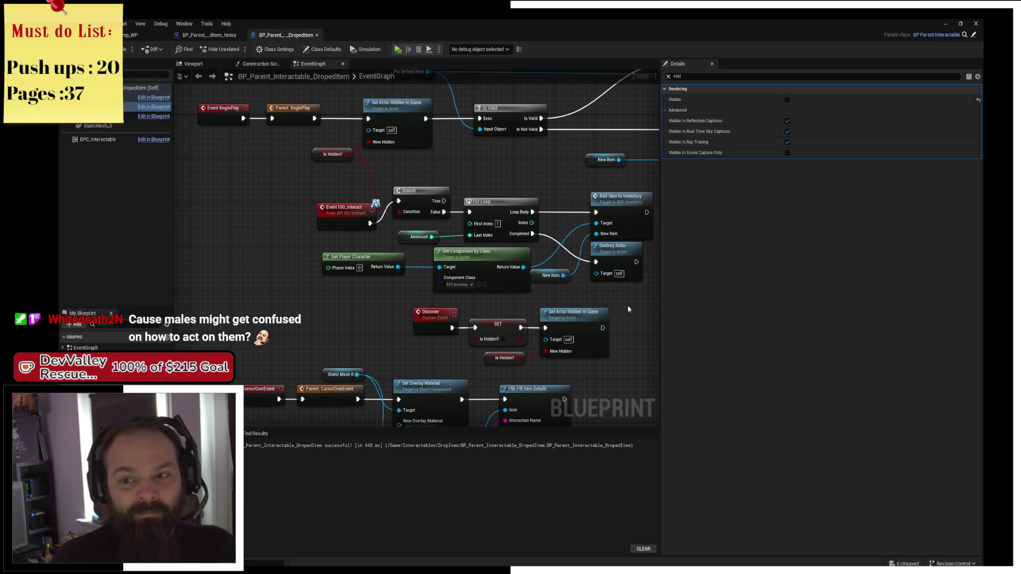
Pan the blueprint graph, view the Notes item blueprint, and return to the SandCamp_WP level
left_click_drag(612, 298, 495, 282)
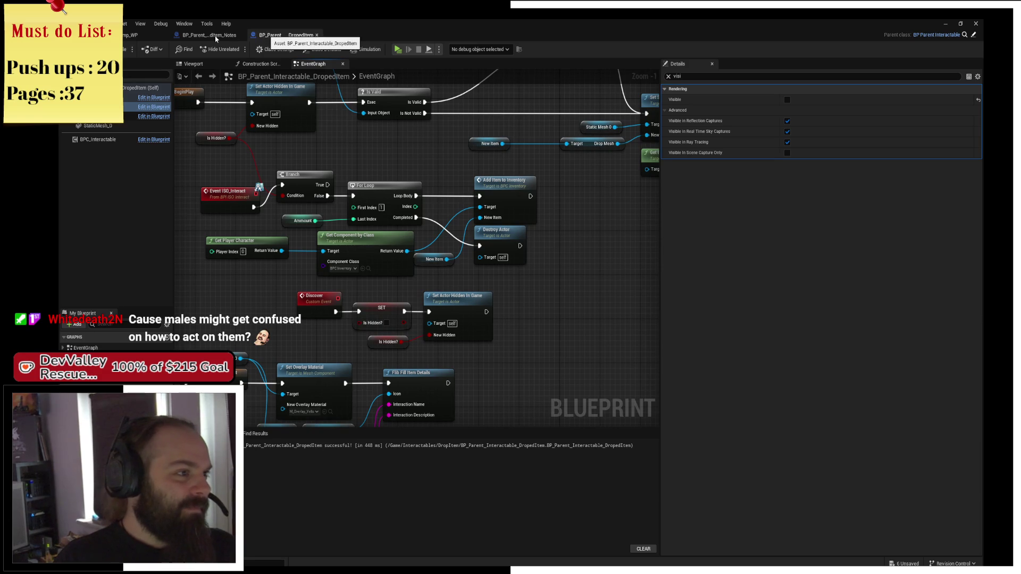
left_click(216, 38)
left_click(130, 35)
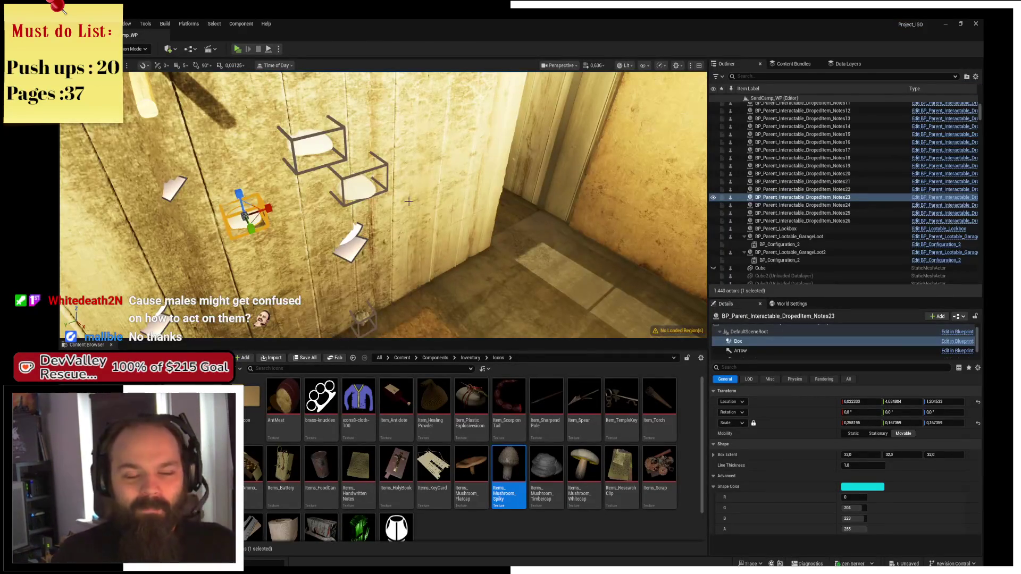
Select and frame the Notes26 pickup, then Alt-drag a copy to its left
left_click_drag(409, 204, 377, 149)
left_click(353, 183)
key("f")
key("ctrl+grave")
left_click_drag(372, 183, 277, 172)
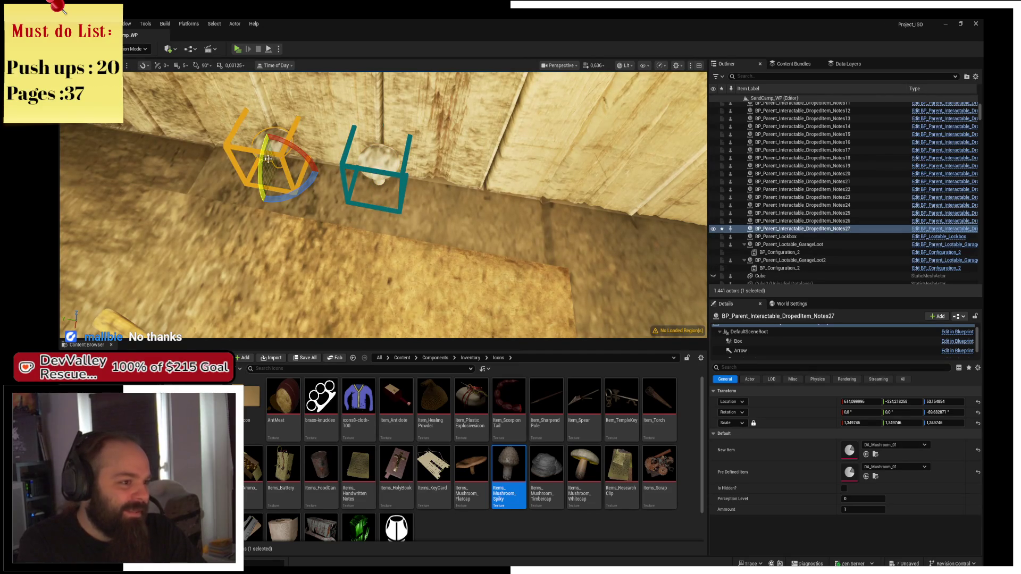
Rotate the copy's mushroom mesh component slightly
left_click(770, 341)
scroll(770, 342, "down", 1)
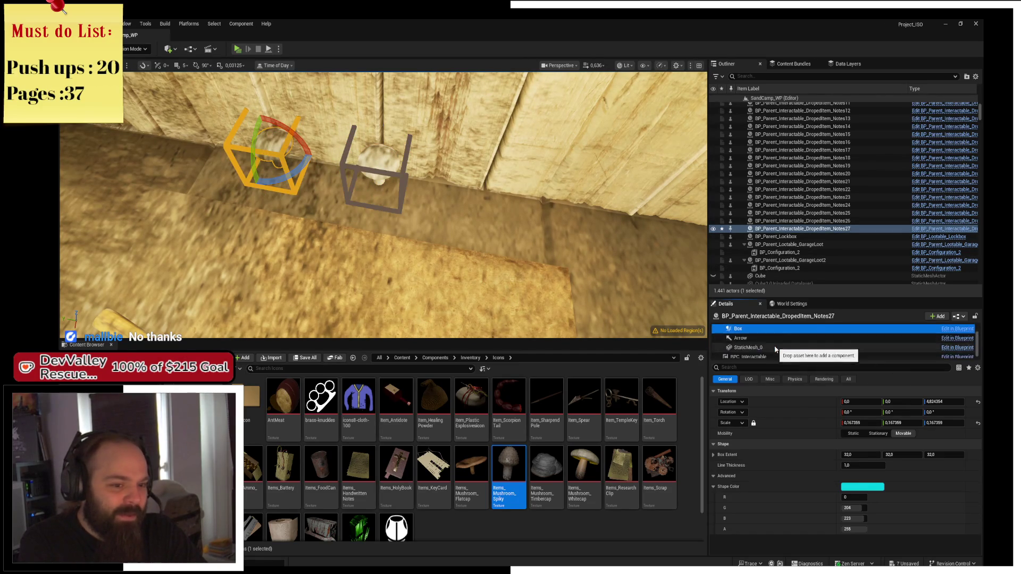
left_click(748, 347)
left_click_drag(266, 159, 279, 145)
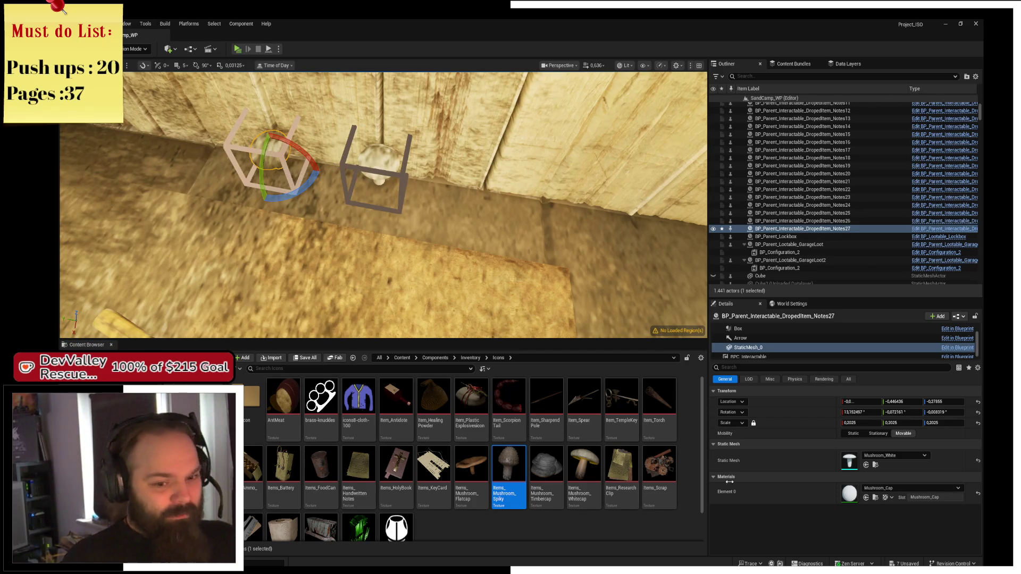
scroll(798, 340, "up", 1)
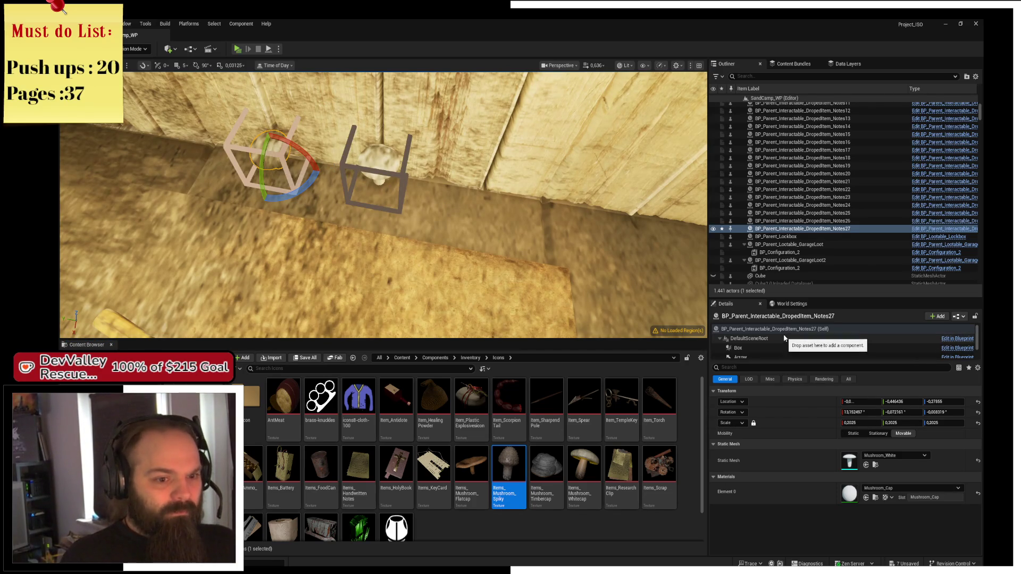
Set Notes27's Pre Defined Item to DA_Mushroom_02 and select its first mushroom mesh
left_click(797, 330)
left_click(886, 468)
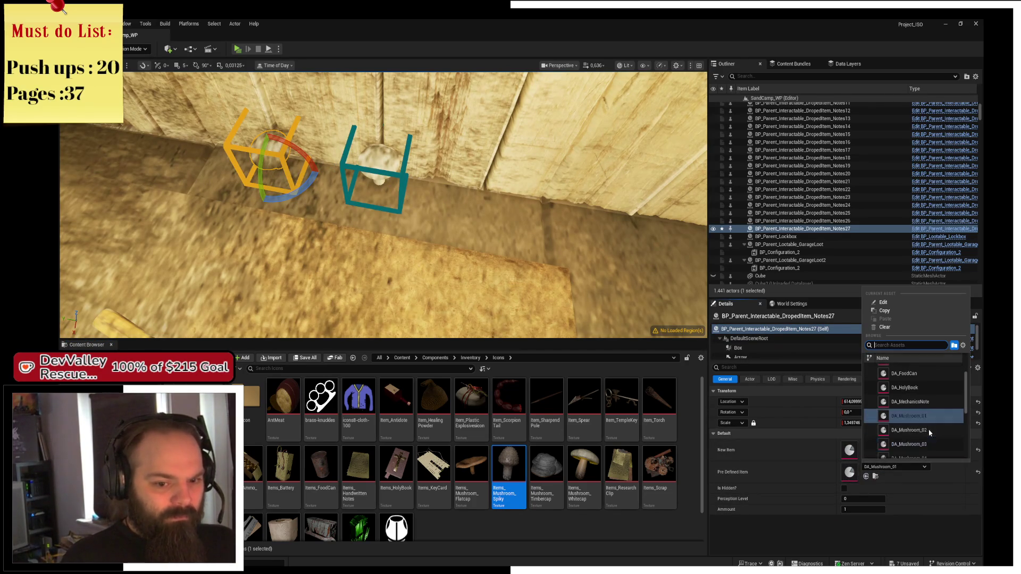
left_click(933, 434)
mouse_move(427, 264)
left_mouse_down()
mouse_move(441, 260)
mouse_move(427, 264)
left_mouse_up()
key("w")
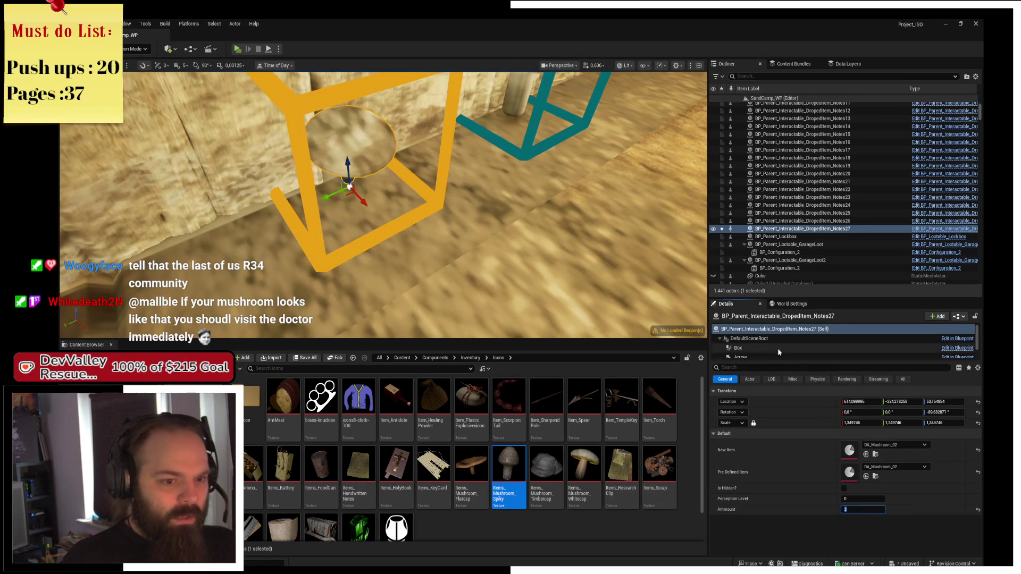
scroll(798, 346, "down", 1)
left_click(747, 354)
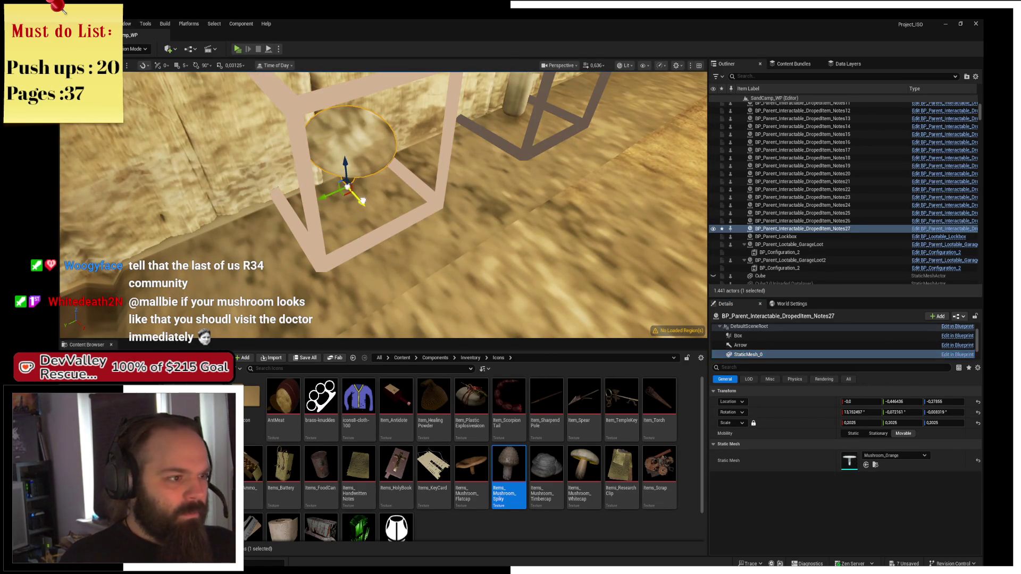
Scale down the StaticMesh_1 orange mushroom in Notes27, then deselect and pull the view back
key("Down")
key("e")
key("r")
mouse_move(356, 184)
left_mouse_down()
mouse_move(343, 193)
mouse_move(346, 178)
mouse_move(302, 208)
mouse_move(321, 228)
mouse_move(388, 195)
mouse_move(391, 204)
left_mouse_up()
key("w")
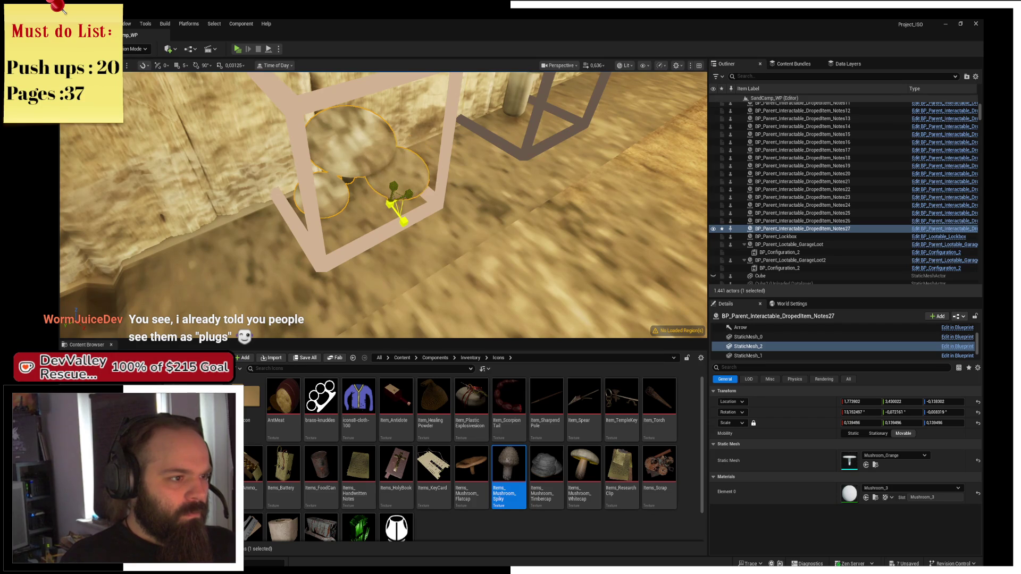
left_click(454, 208)
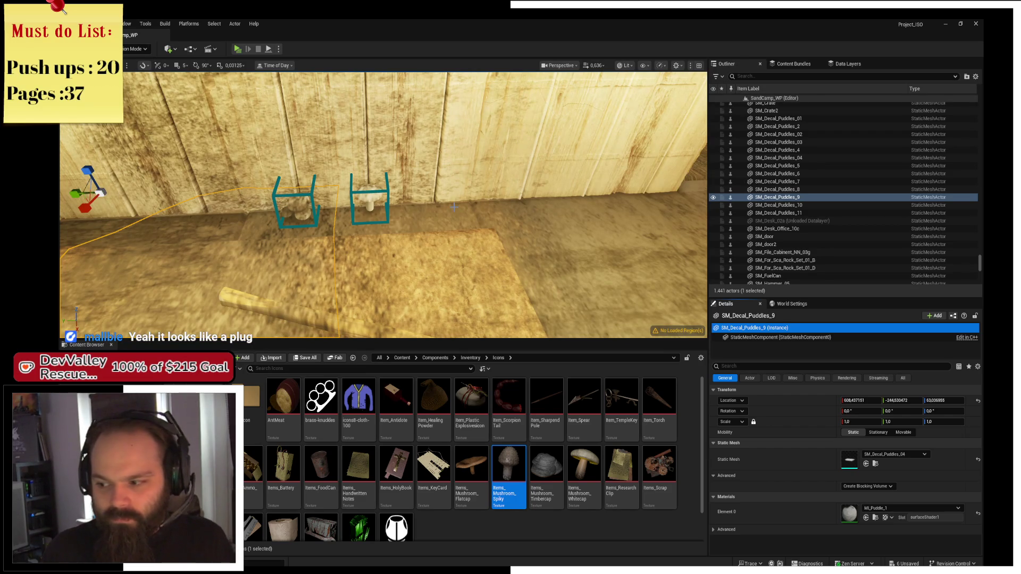
left_click_drag(446, 208, 446, 208)
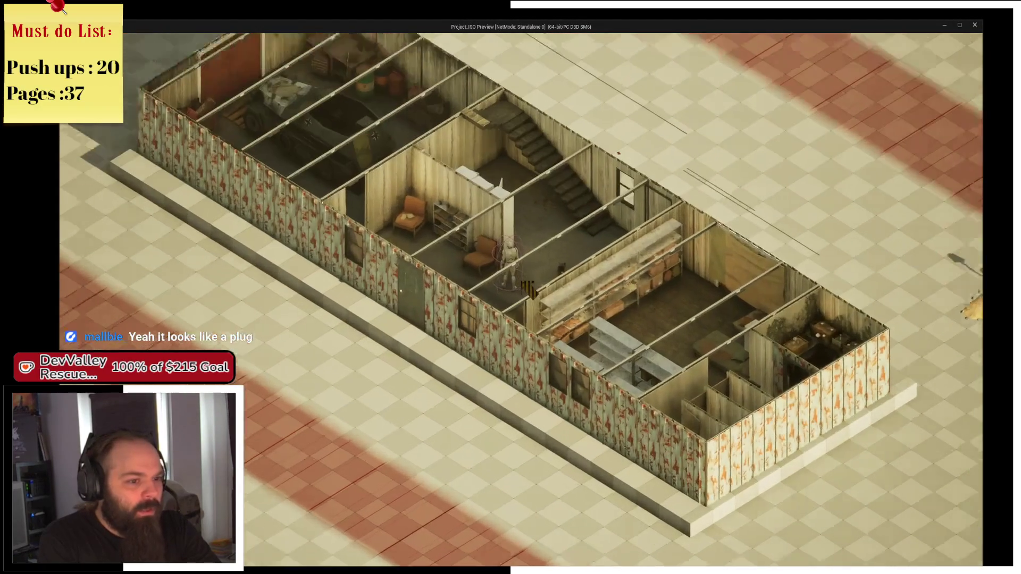
Zoom and rotate the play-mode camera around the building
scroll(527, 288, "up", 2)
scroll(528, 288, "up", 2)
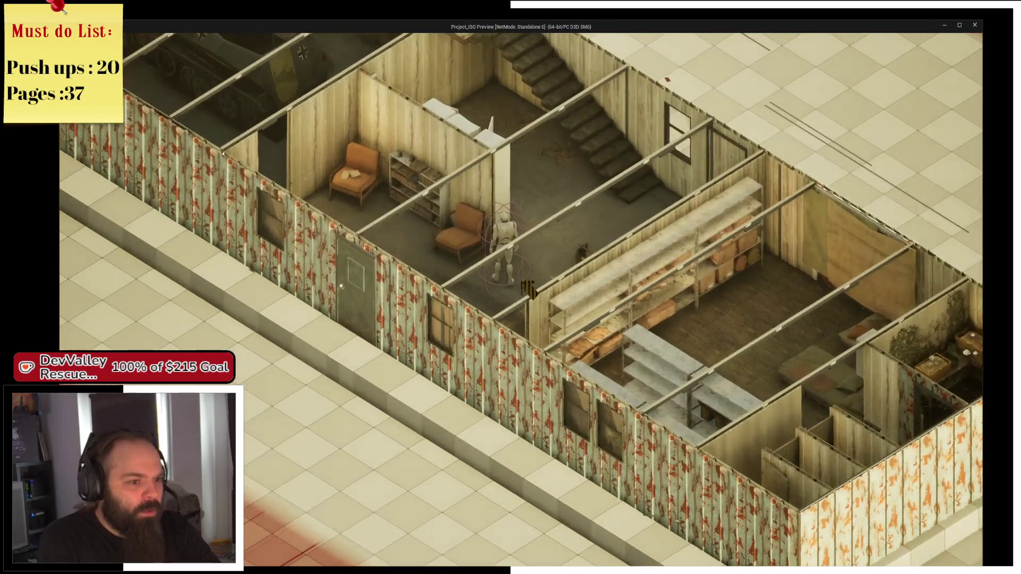
key("e")
key("e")
scroll(484, 230, "up", 2)
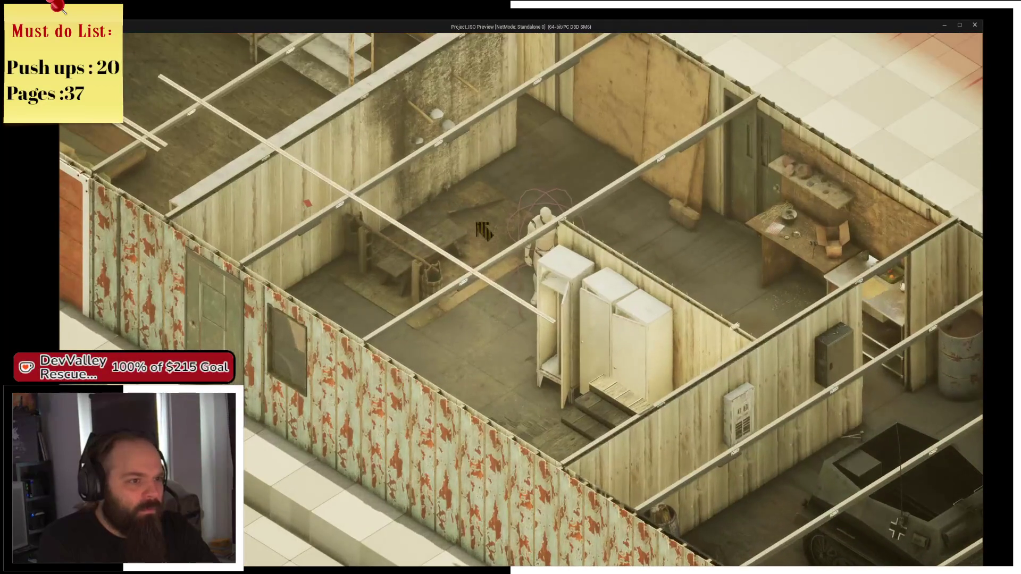
scroll(479, 148, "up", 3)
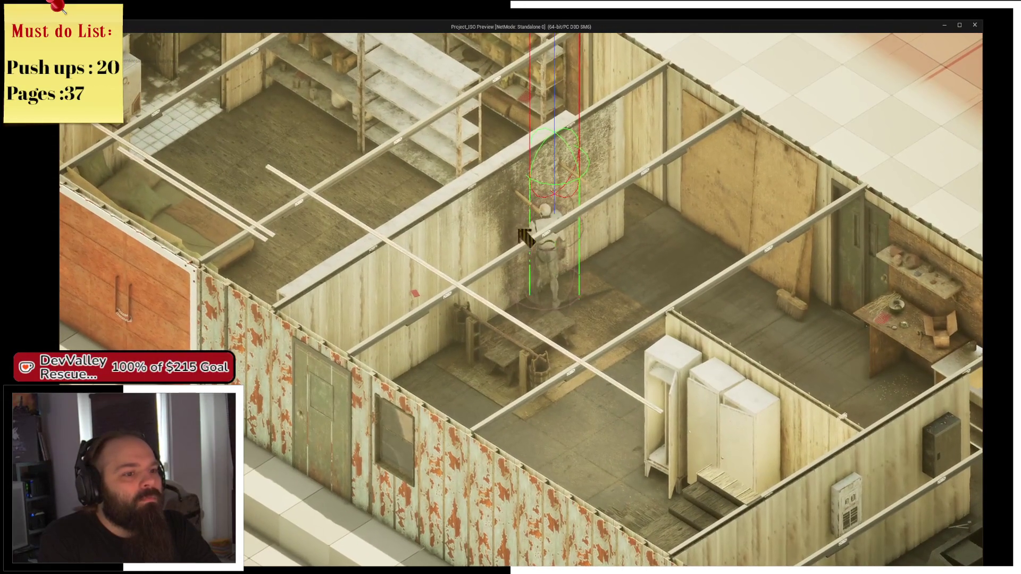
scroll(529, 237, "up", 2)
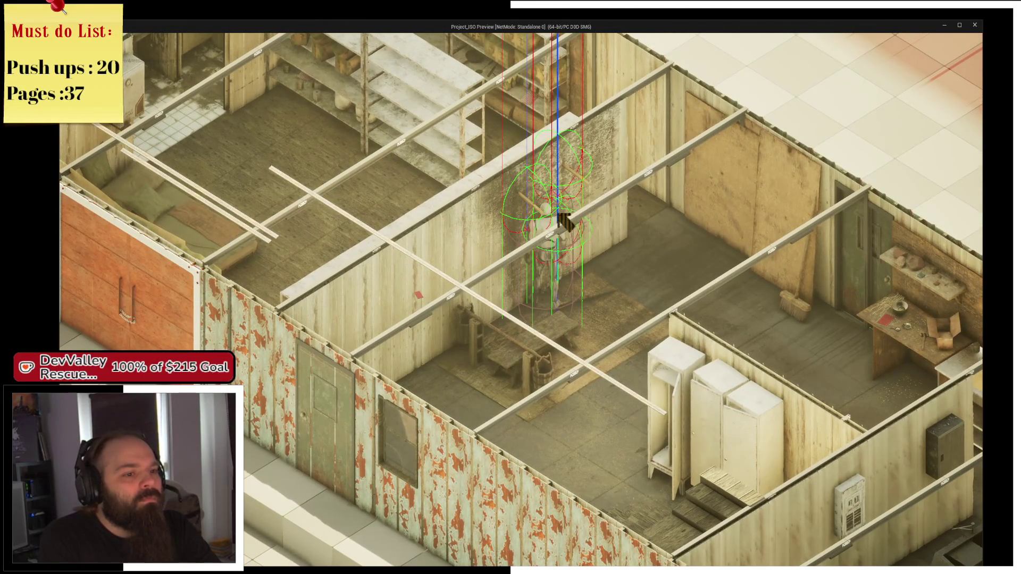
Walk the character around the room and open the inventory
key("d")
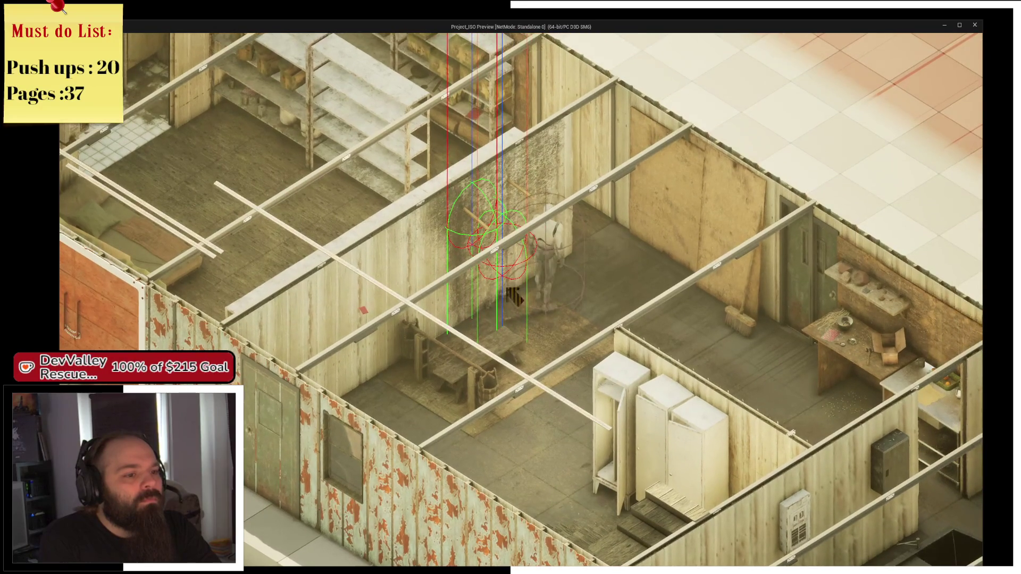
key("a")
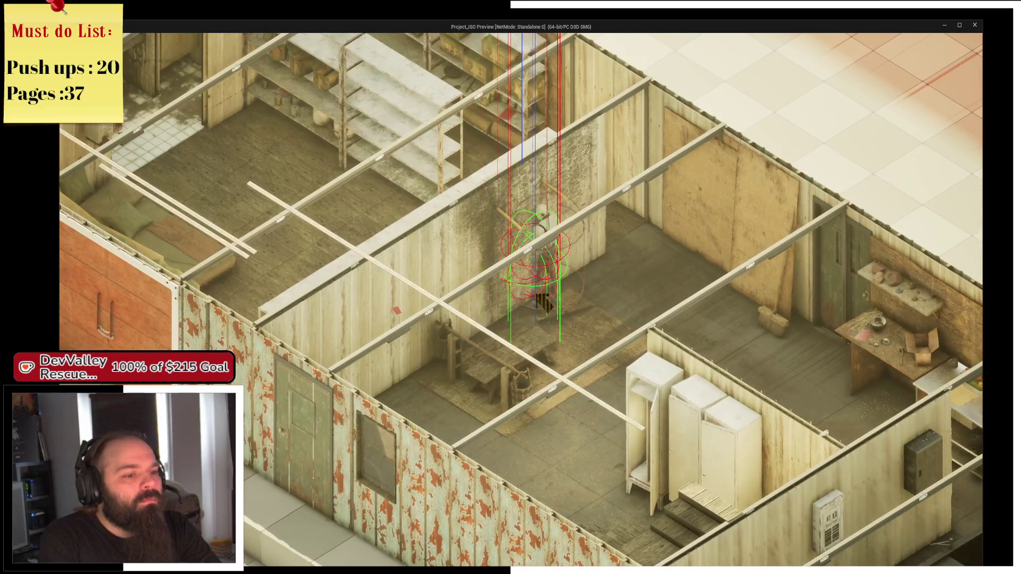
key("s")
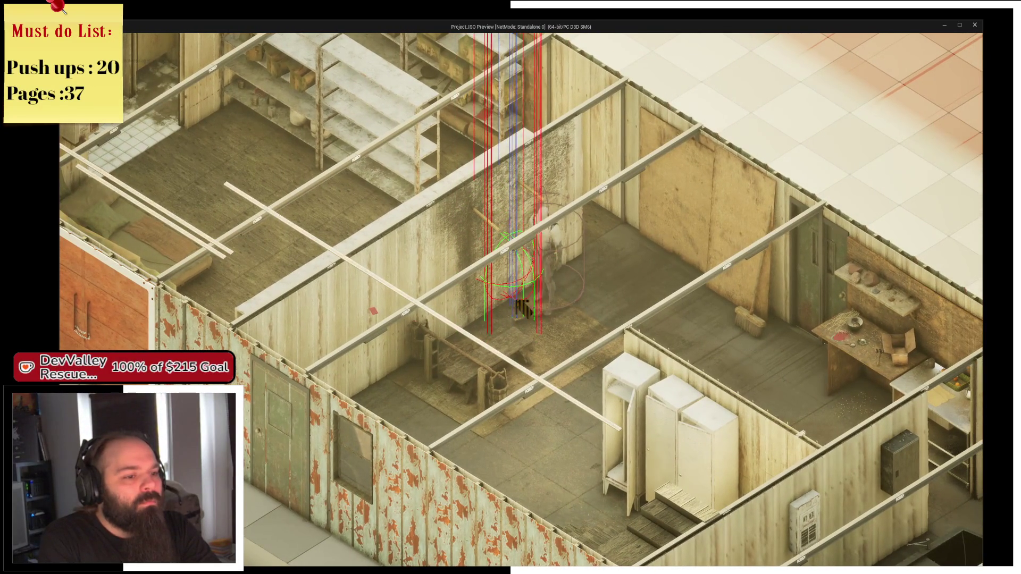
key("w")
key("i")
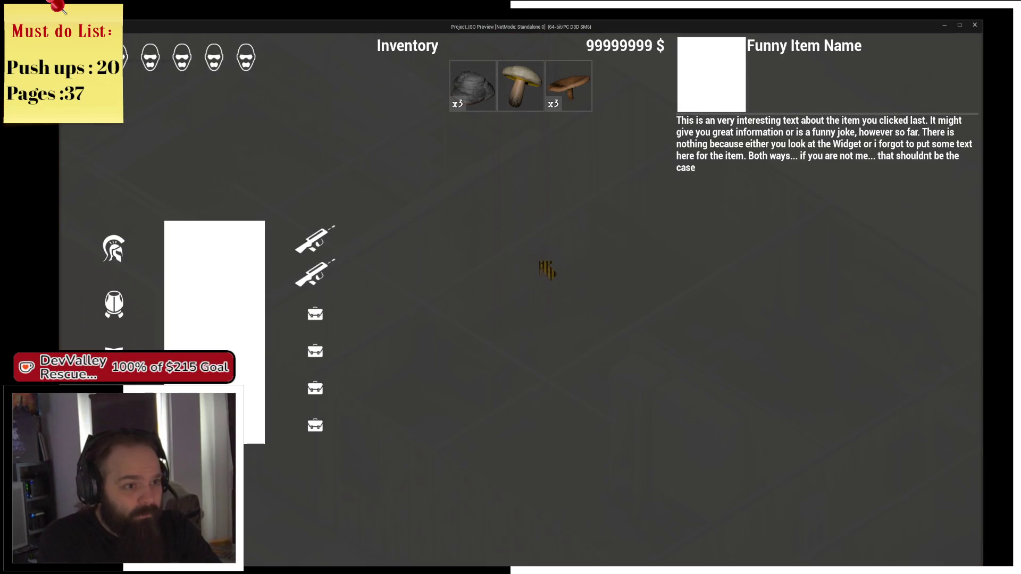
Read the Whitecap and Wide Mushroom names and descriptions in their inventory slots
left_click(471, 104)
left_click(530, 107)
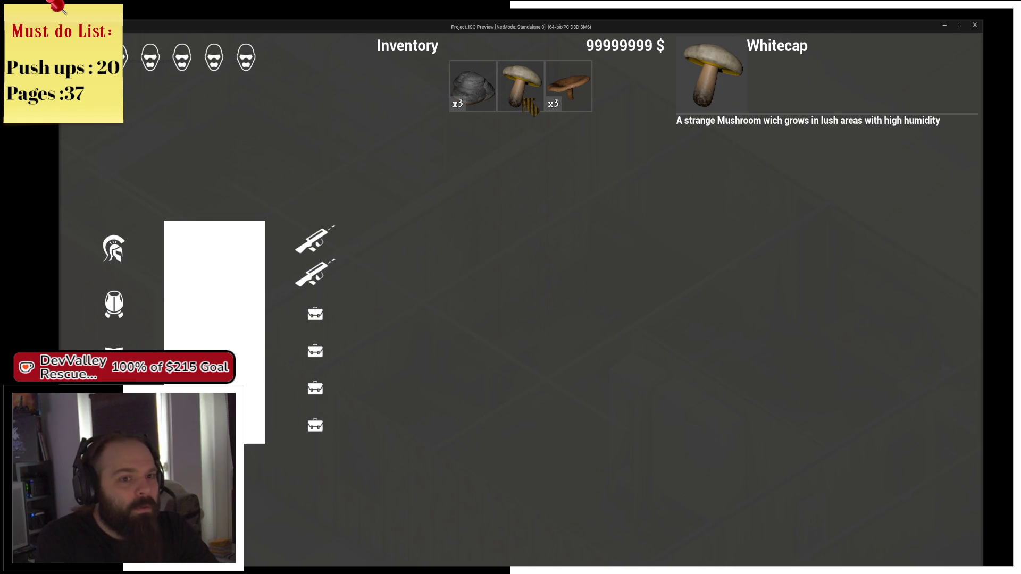
left_click(571, 103)
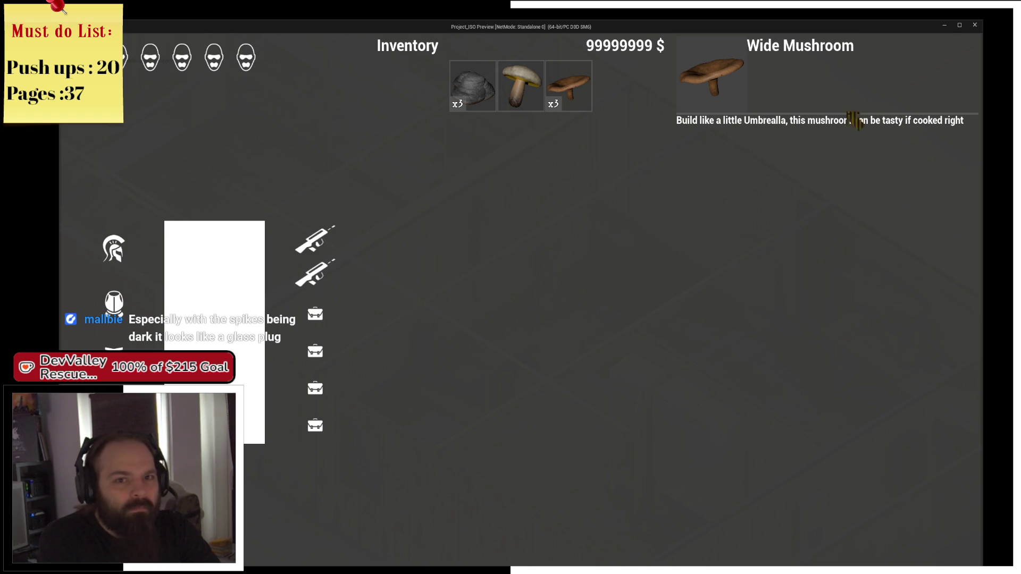
Walk to the Bulky Mushroom, pick it up, and check it in the inventory
key("i")
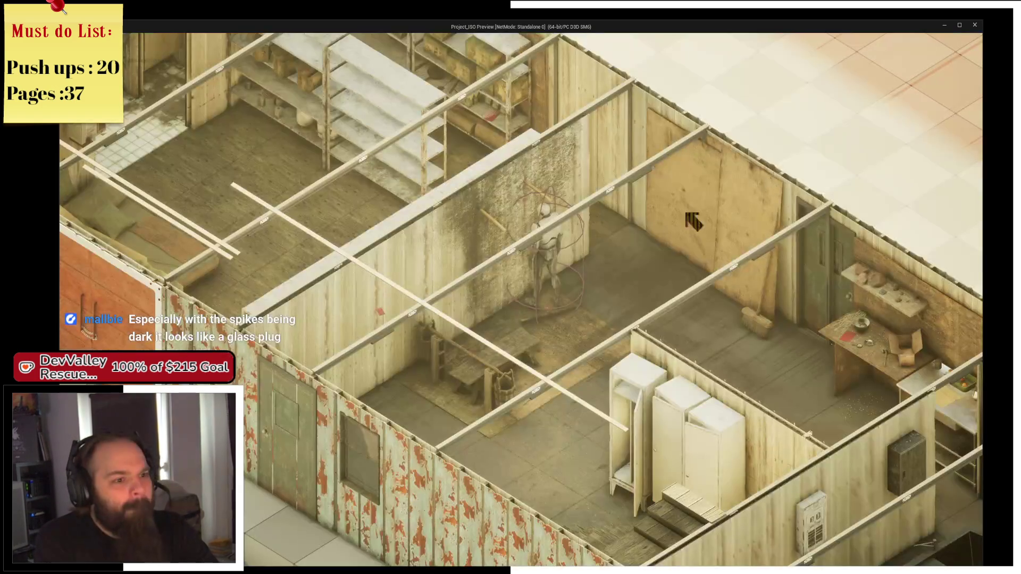
key("a")
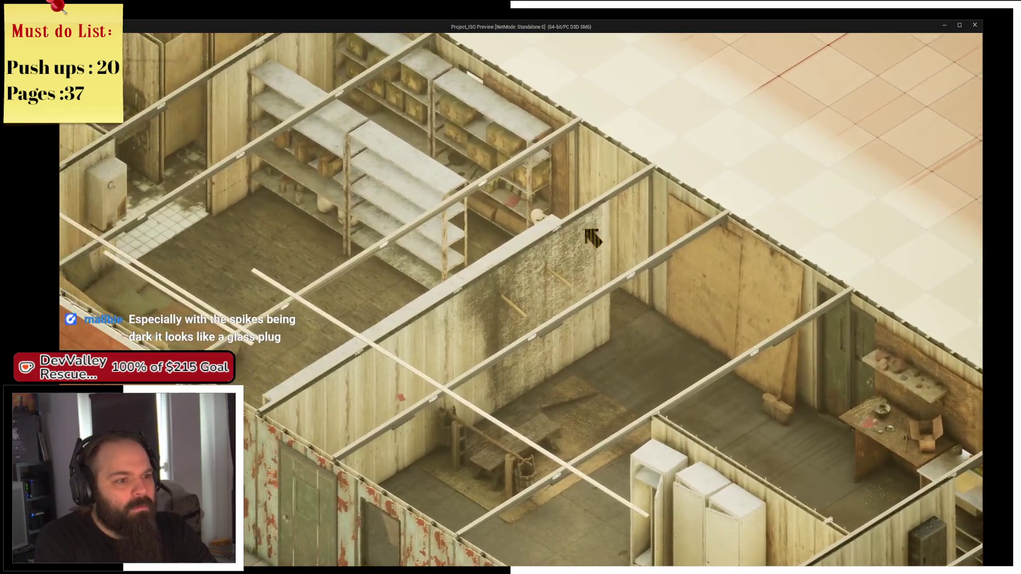
key("a")
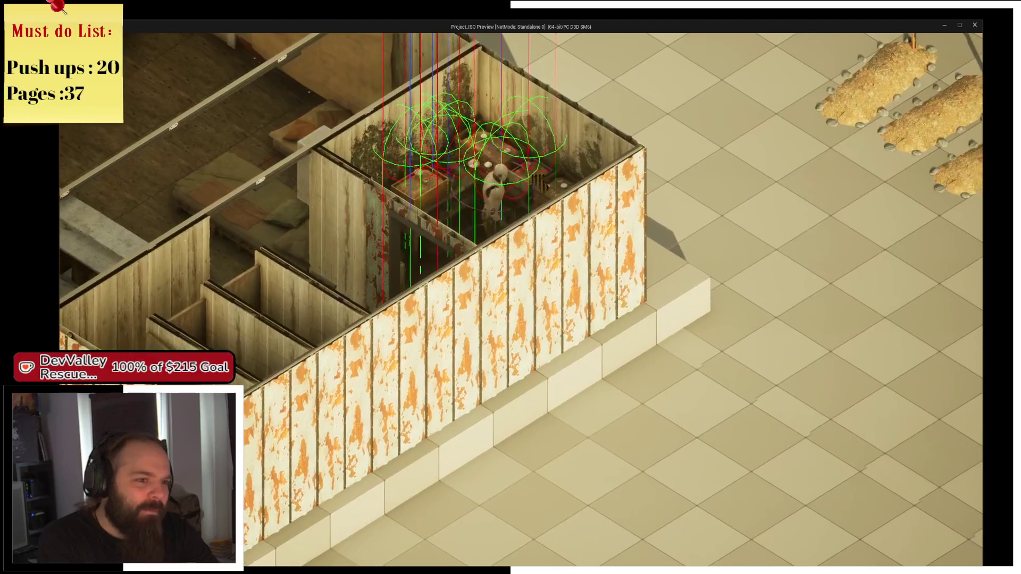
key("e")
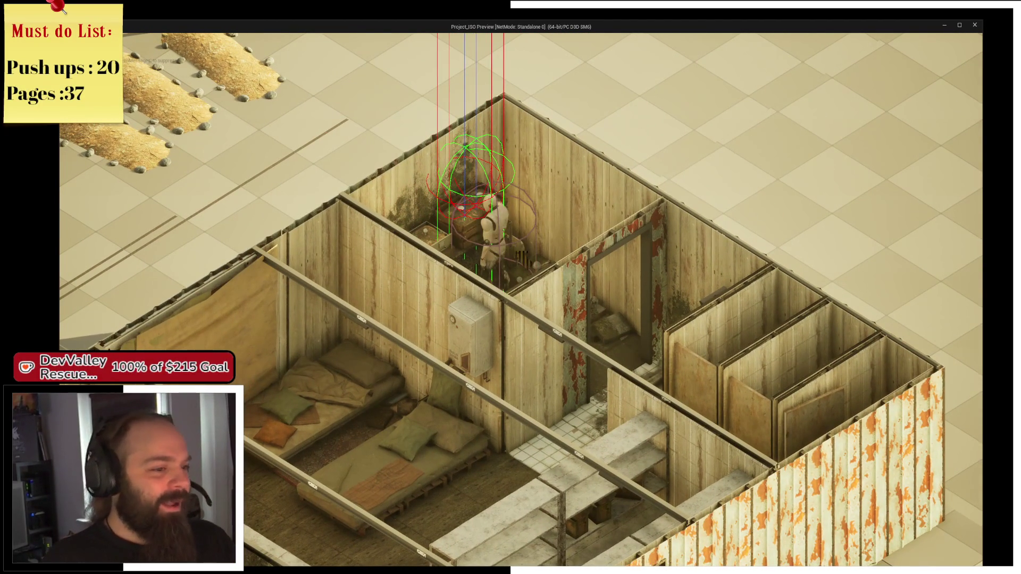
left_click(555, 267)
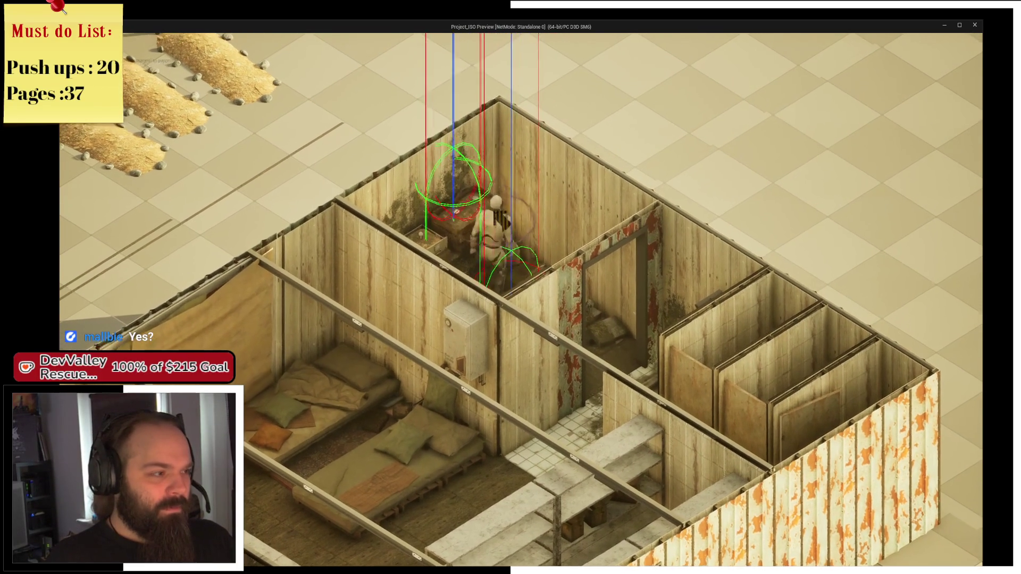
key("i")
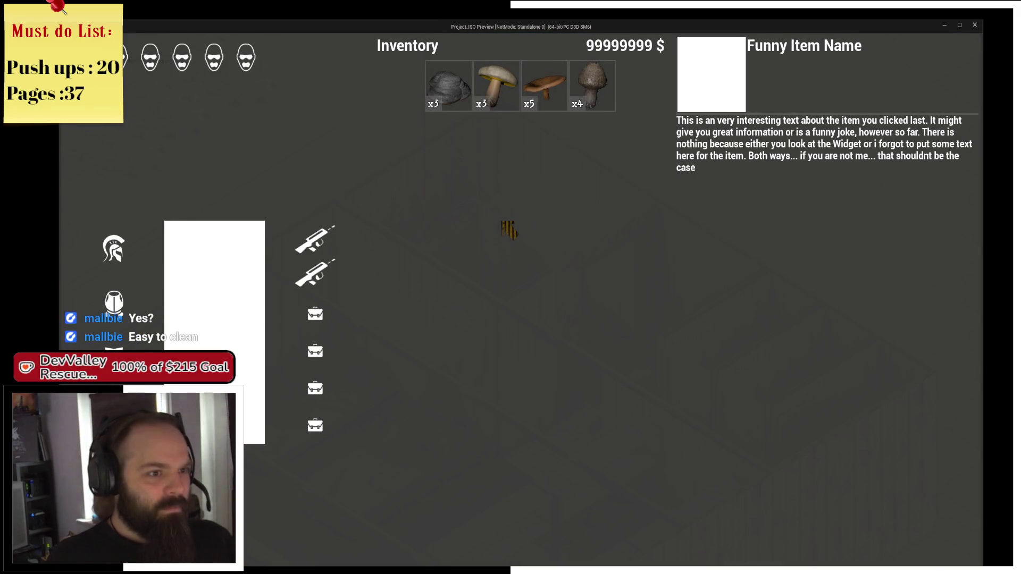
Loot the crate beside the character, then walk through the bathrooms and storage room
key("i")
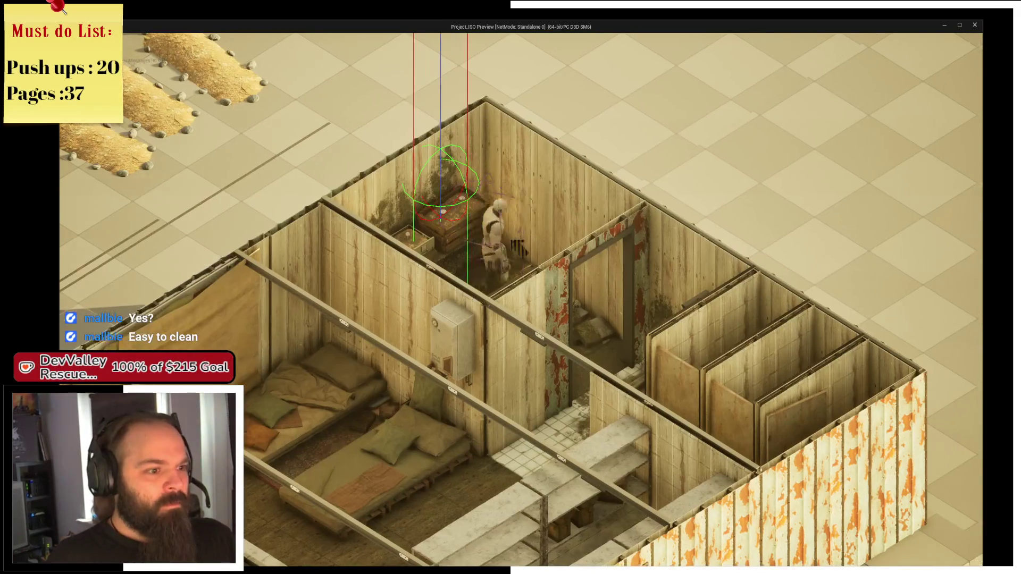
key("e")
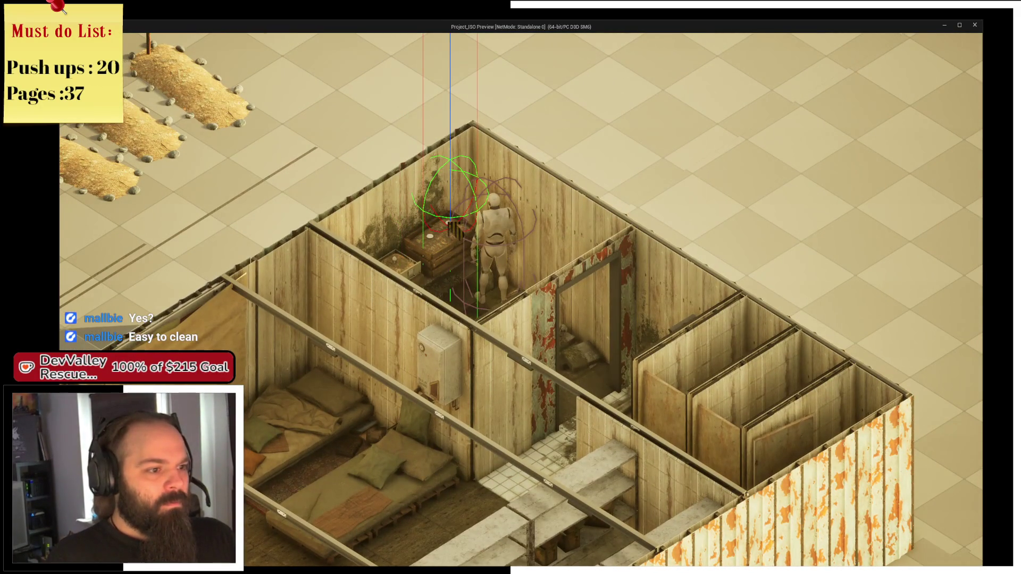
key("s")
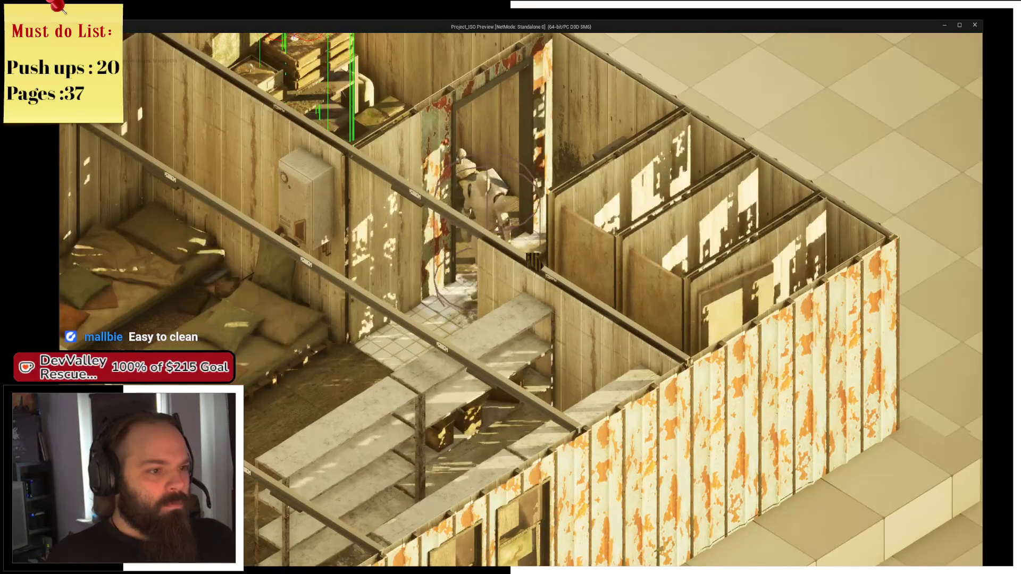
key("q")
key("q")
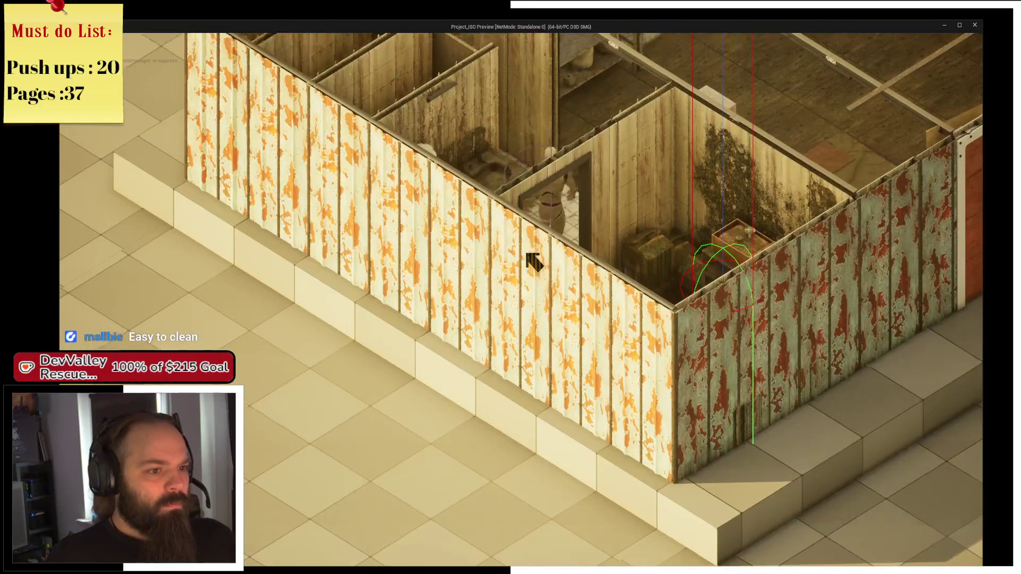
key("q")
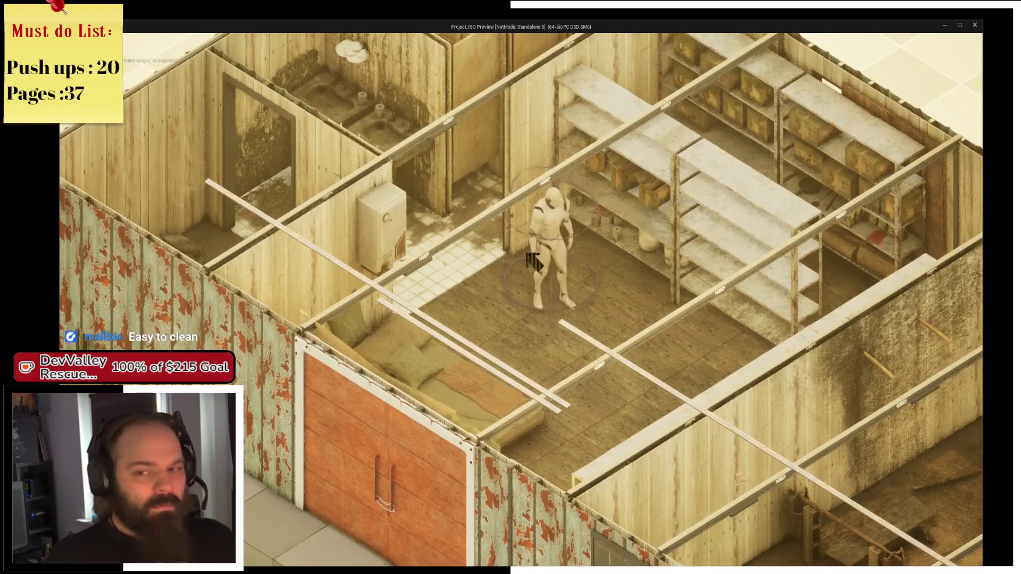
key("d")
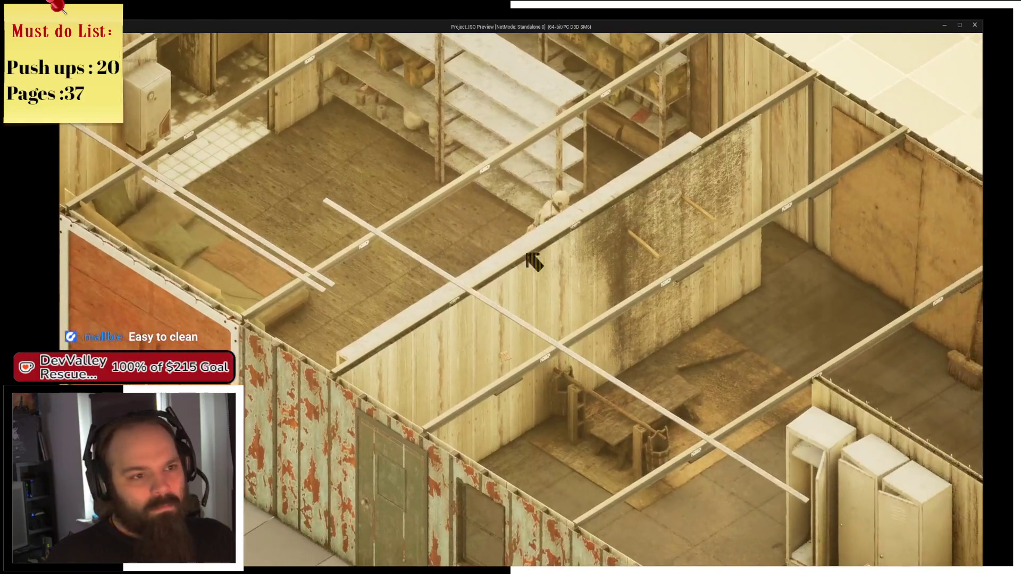
key("w")
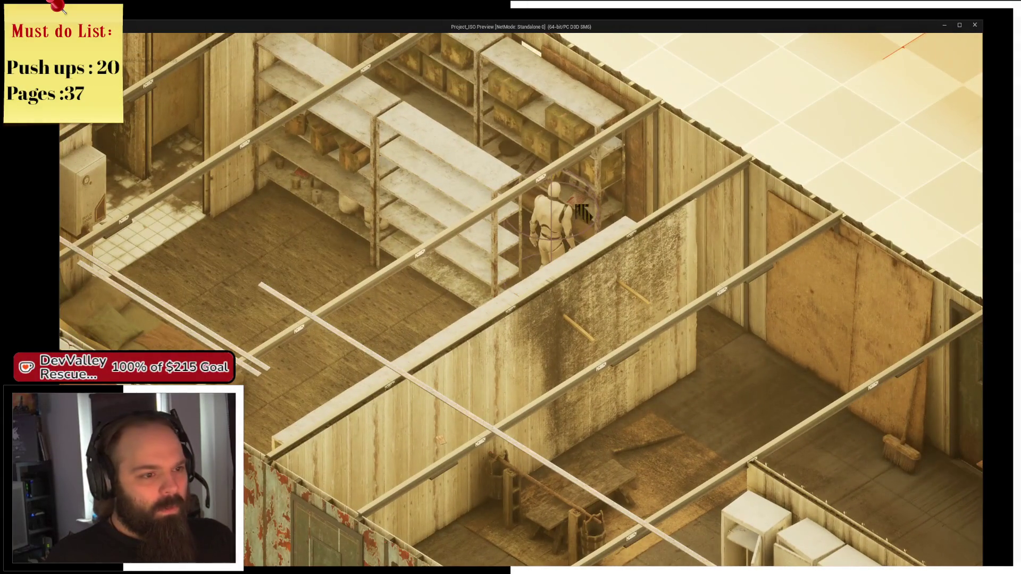
key("w")
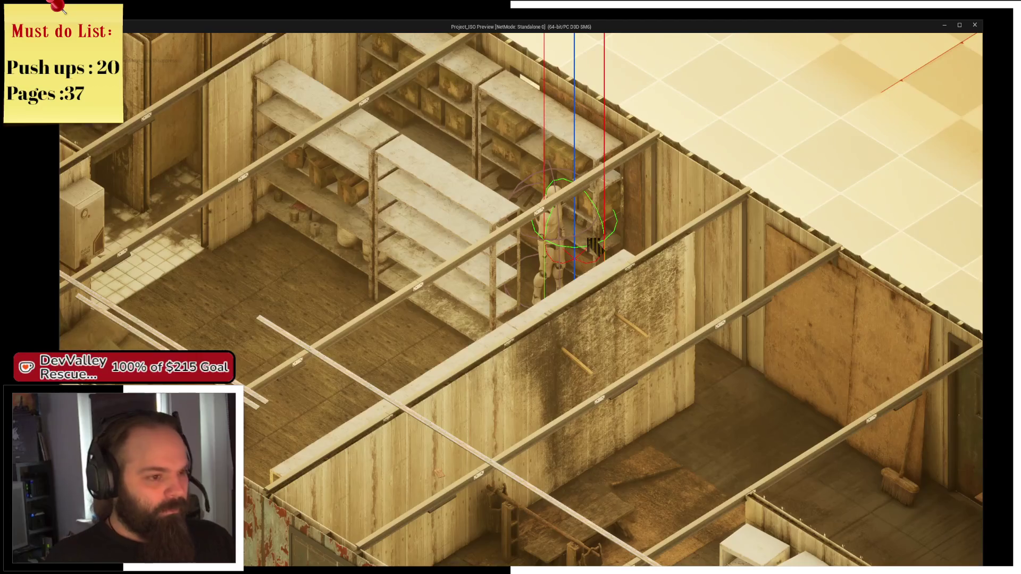
Open the inventory to check the looted item, then close it
key("i")
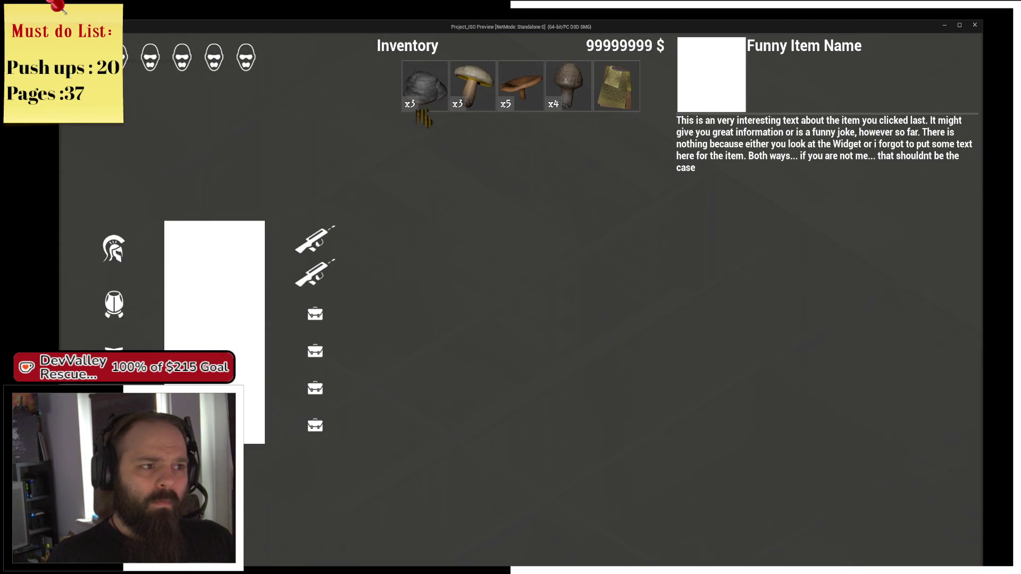
key("i")
key("i")
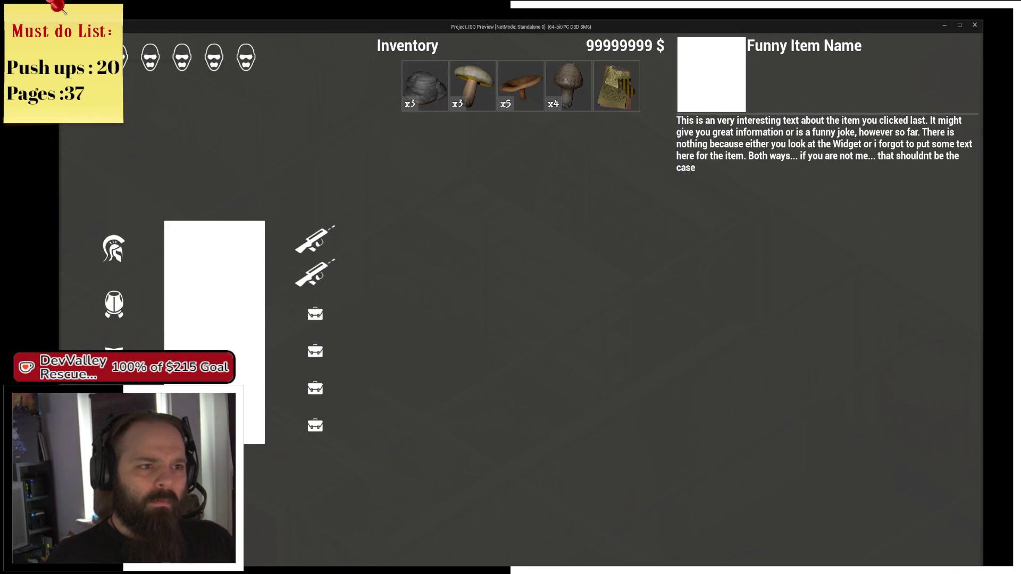
key("i")
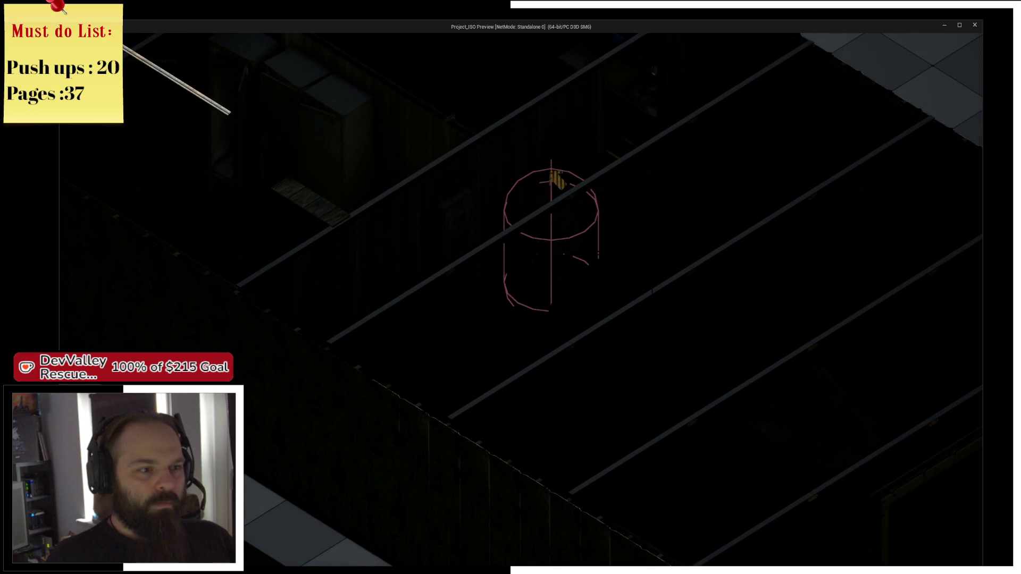
Switch on the room lights at the Old Fuse Box and walk into the storage room
left_click(472, 232)
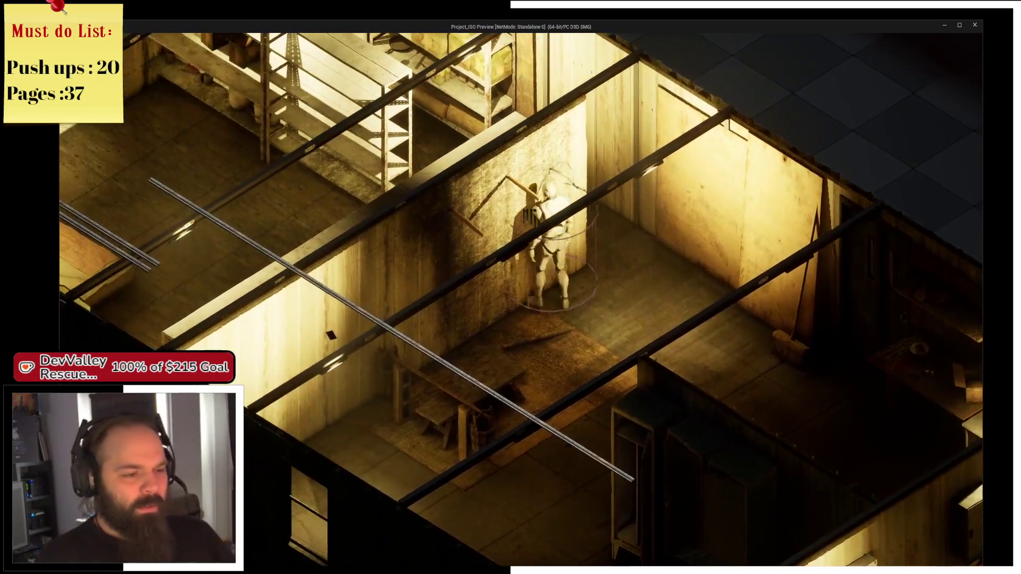
left_click(531, 217)
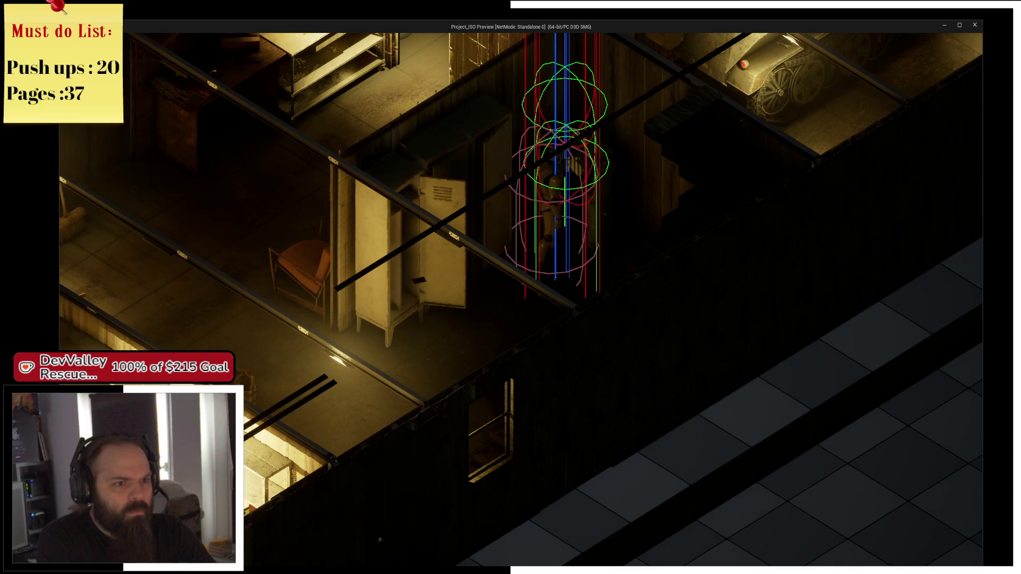
Open the inventory, view the Odd Card, and read the Soldiers Research 03 note
key("i")
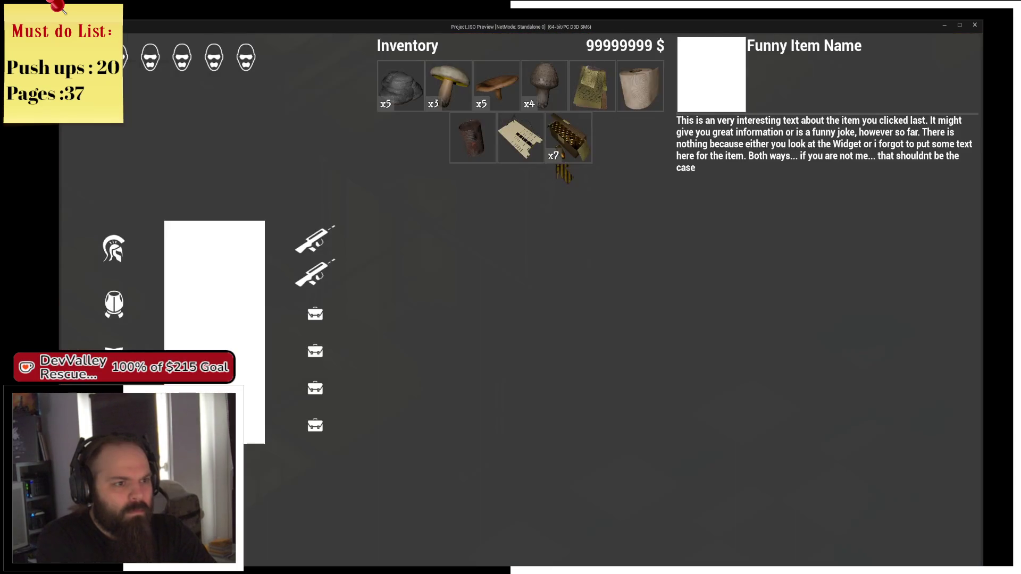
left_click(568, 140)
left_click(536, 134)
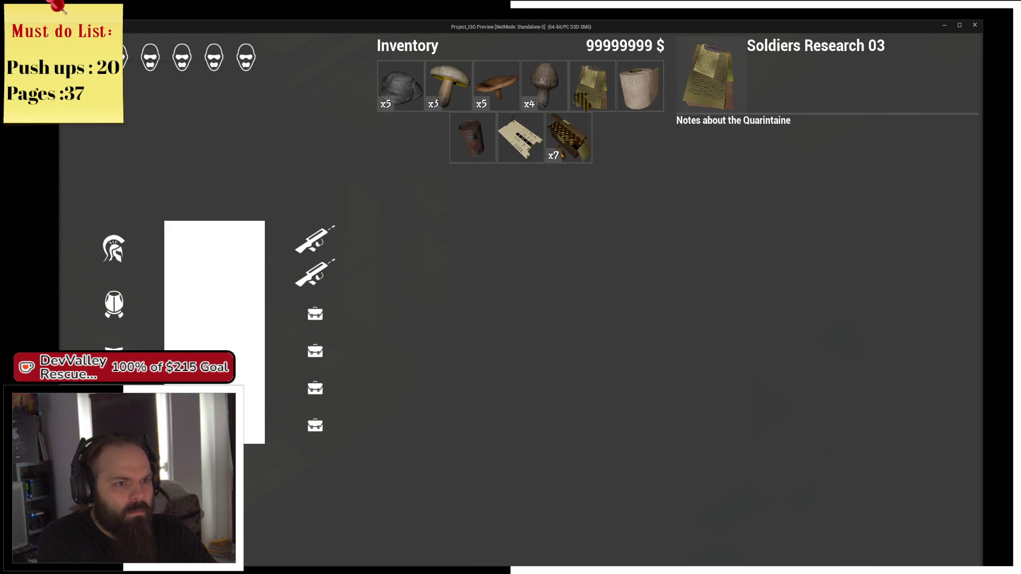
left_click(600, 92)
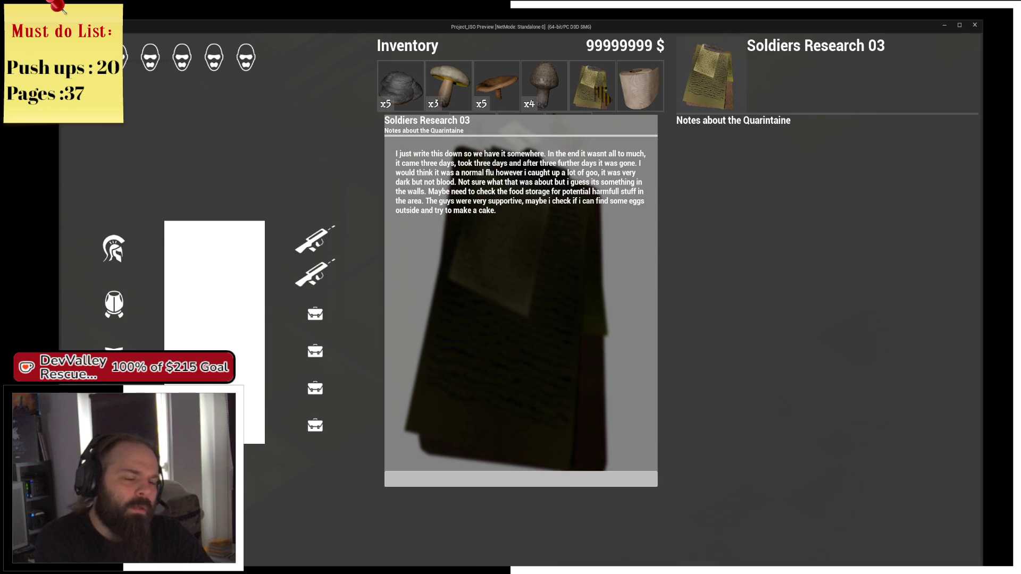
key("Escape")
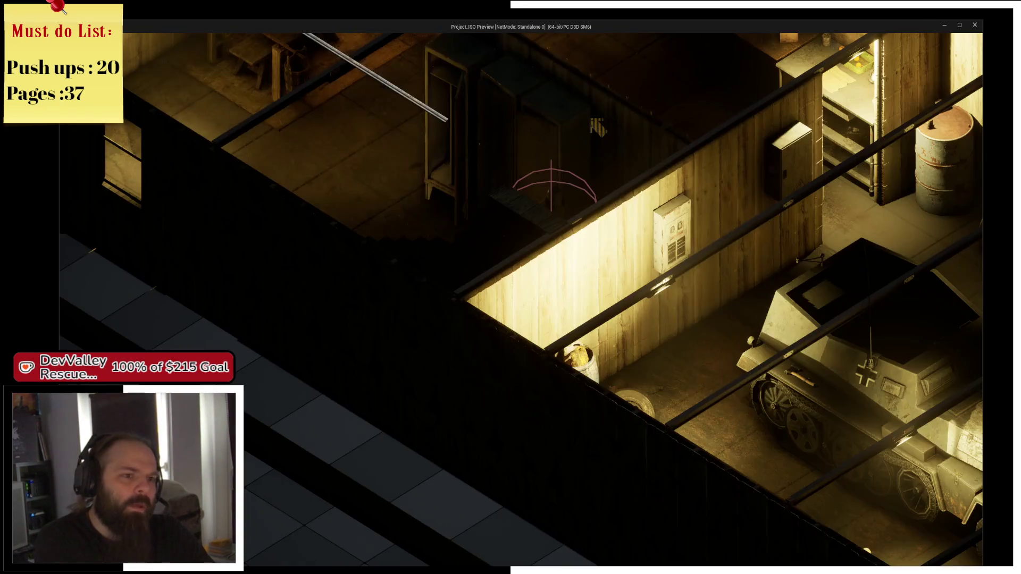
Toggle the inventory screen open and closed several times, ending in the game view
key("i")
key("i")
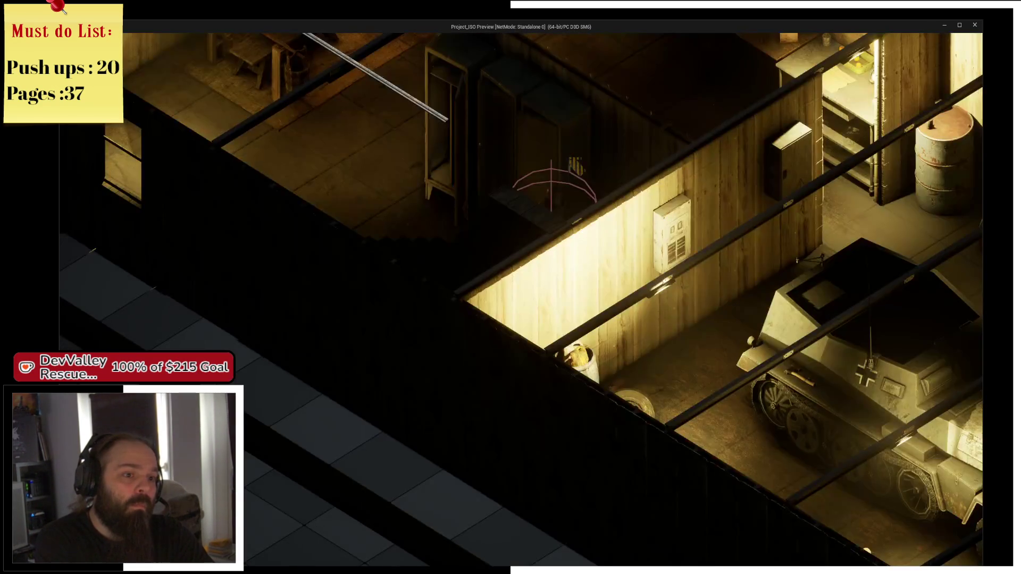
key("i")
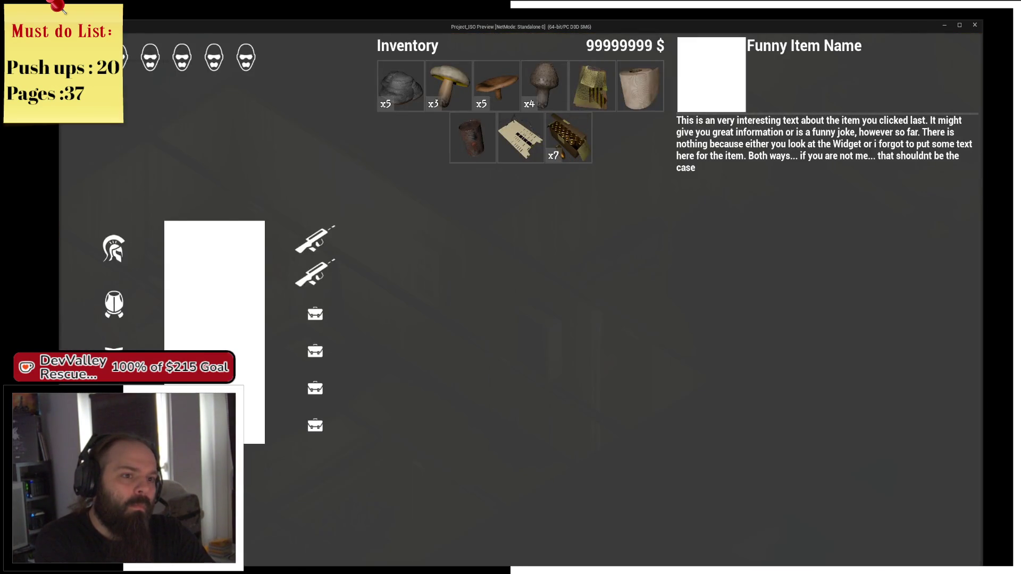
key("i")
key("i")
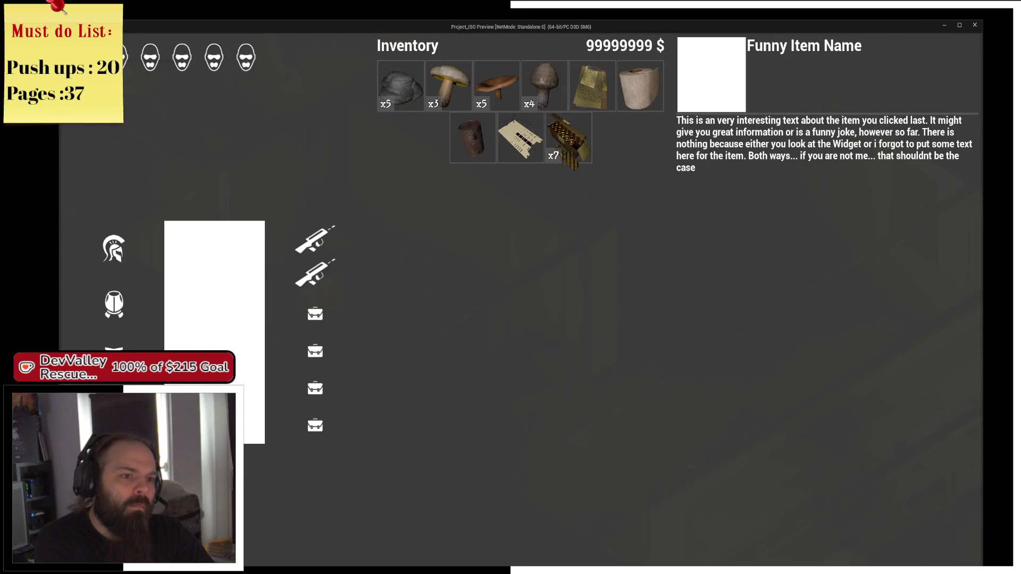
key("i")
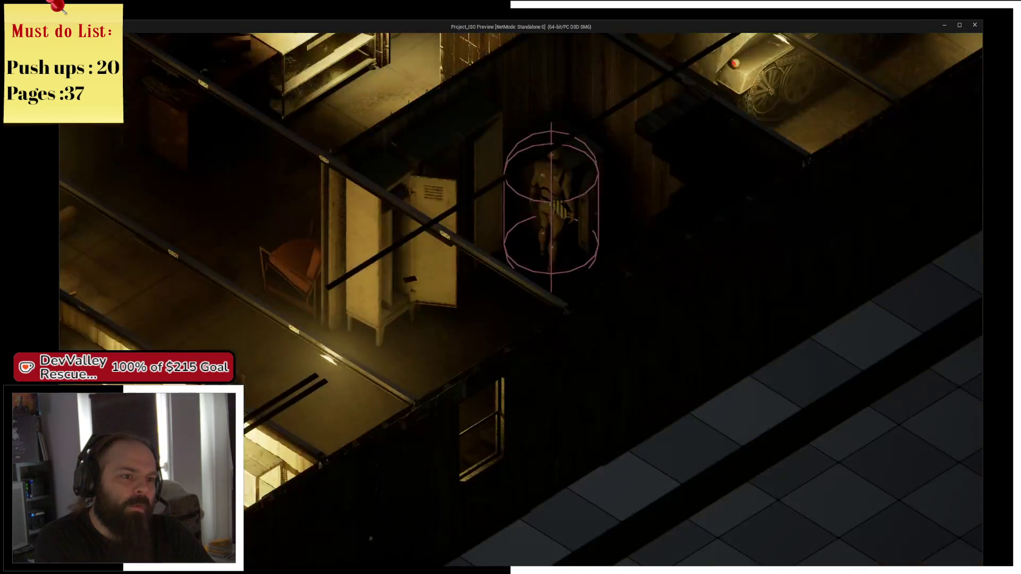
key("i")
key("i")
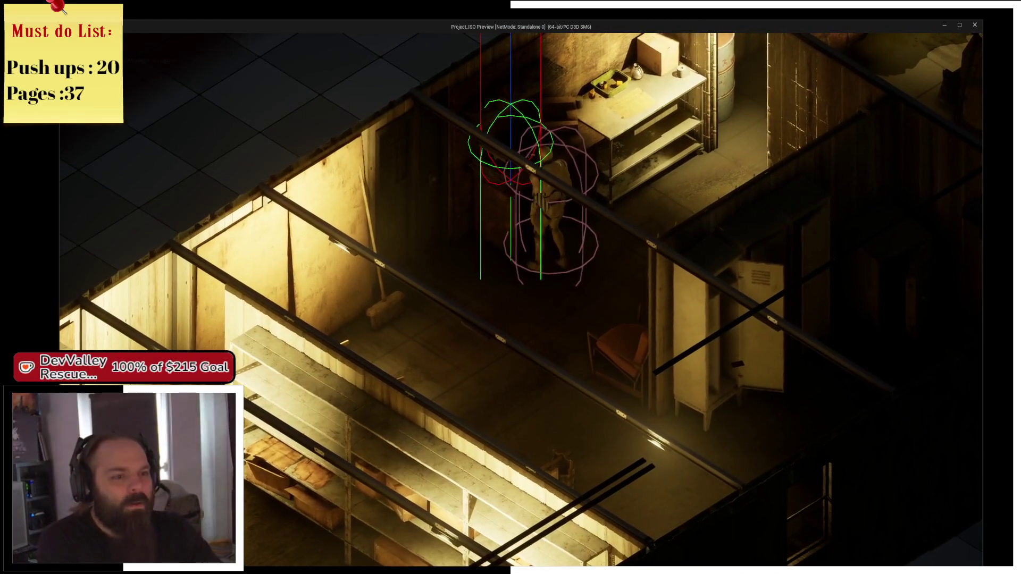
Check the inventory, walk through the tank room, armchair room and doorway, then open the pause menu
key("i")
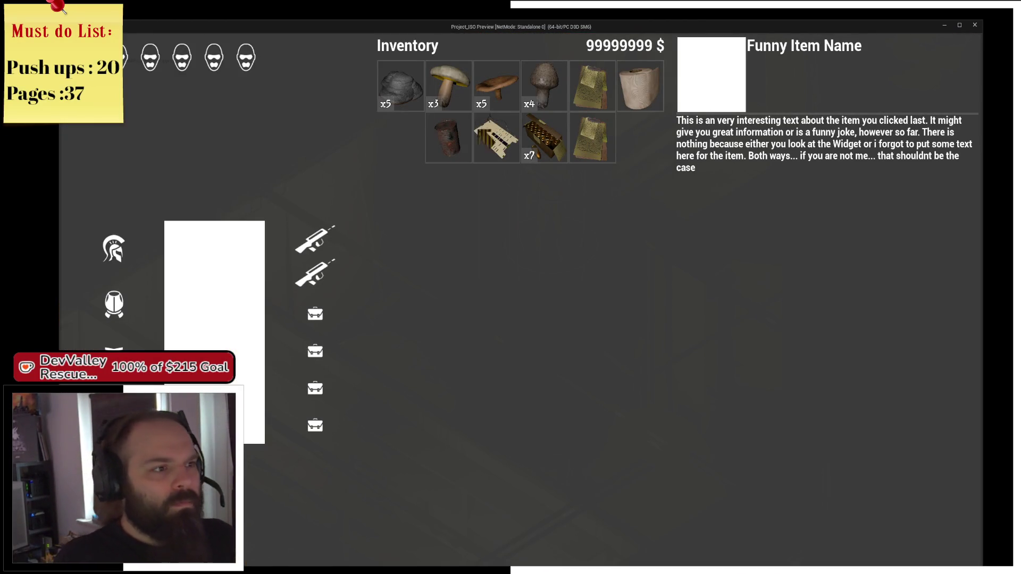
key("i")
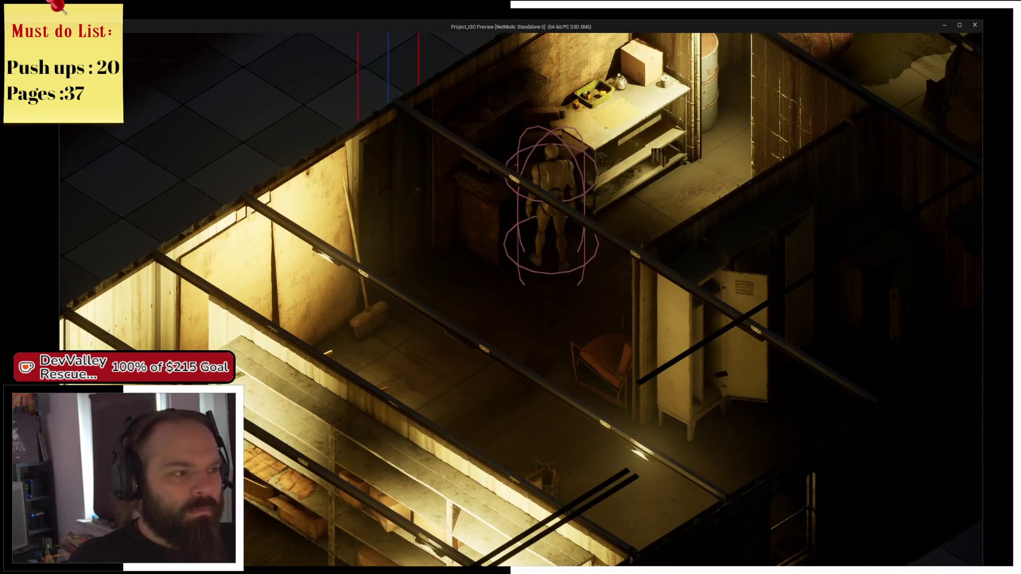
key("d")
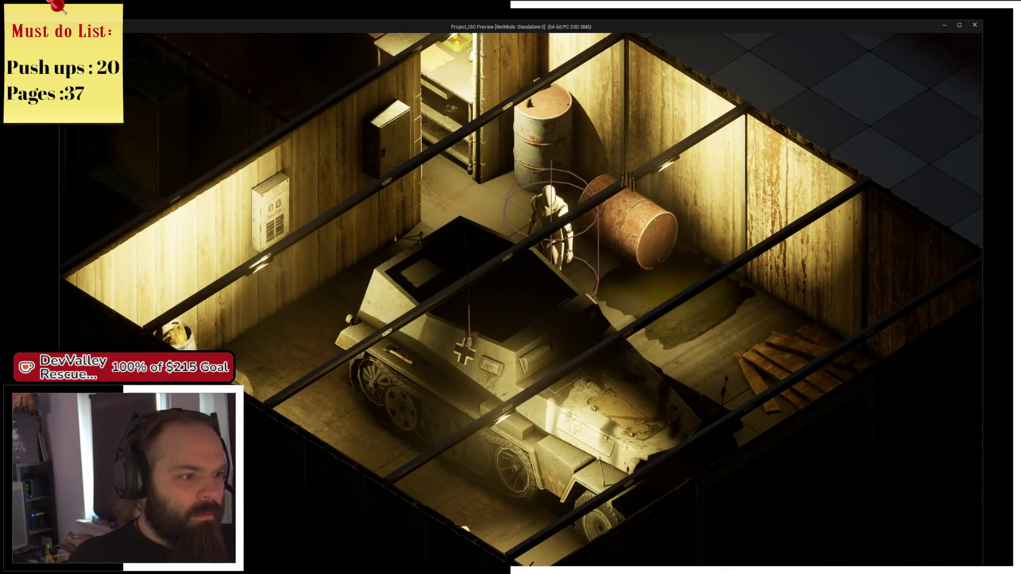
key("d")
key("d")
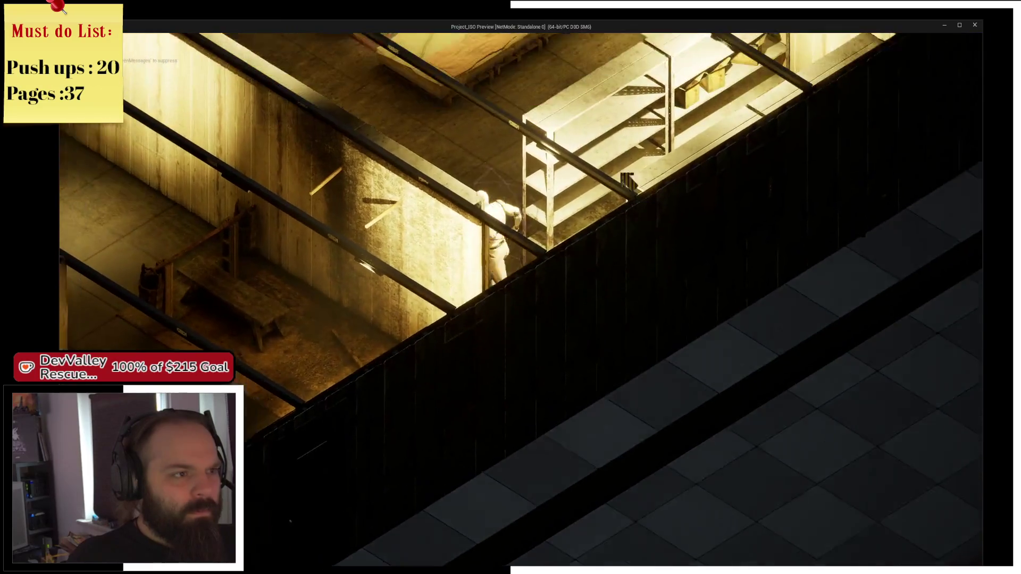
key("w")
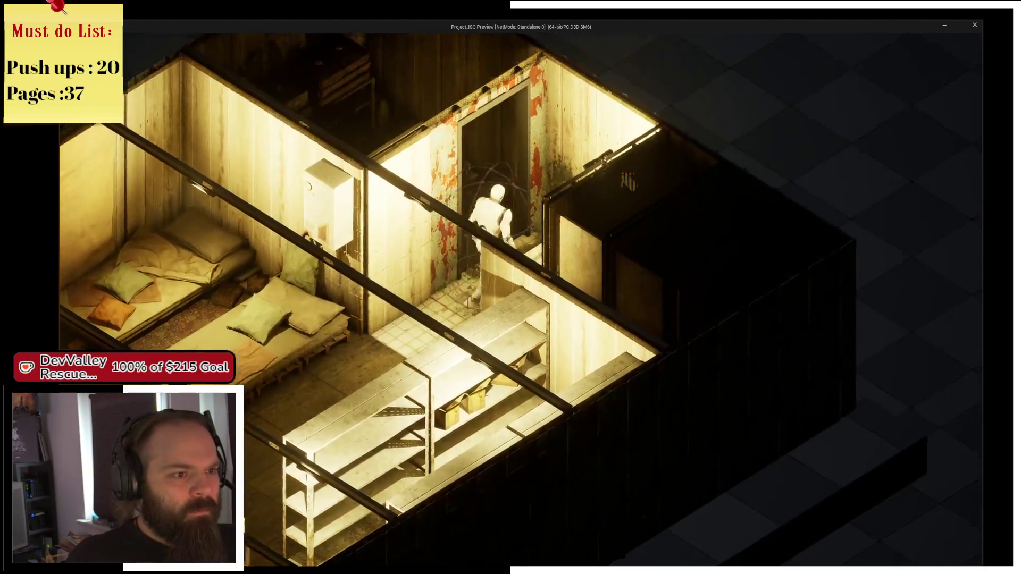
key("w")
key("i")
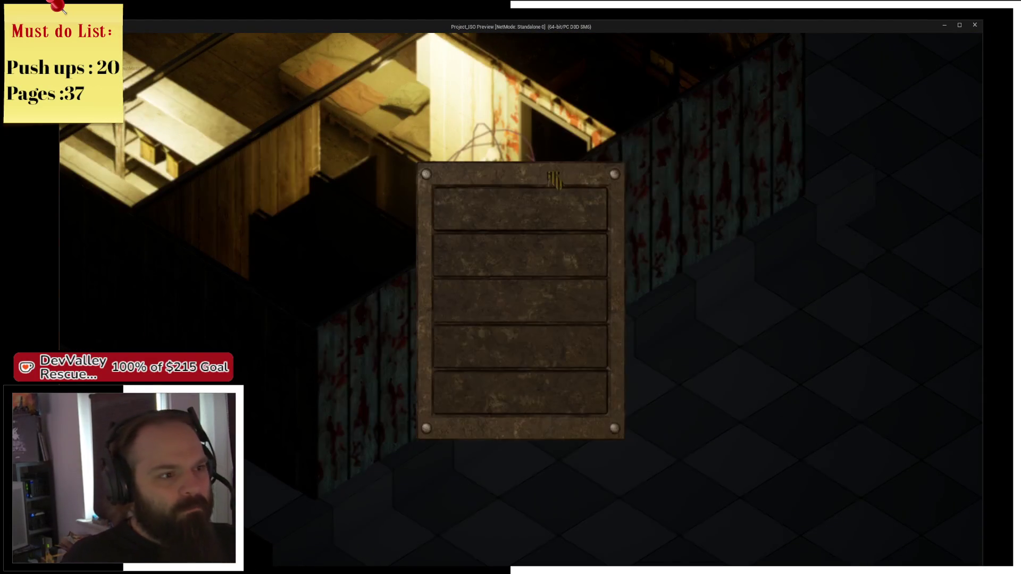
Stop the play test and jump to the W_Item ParentWidget error node in On Drag Detected
left_click(975, 25)
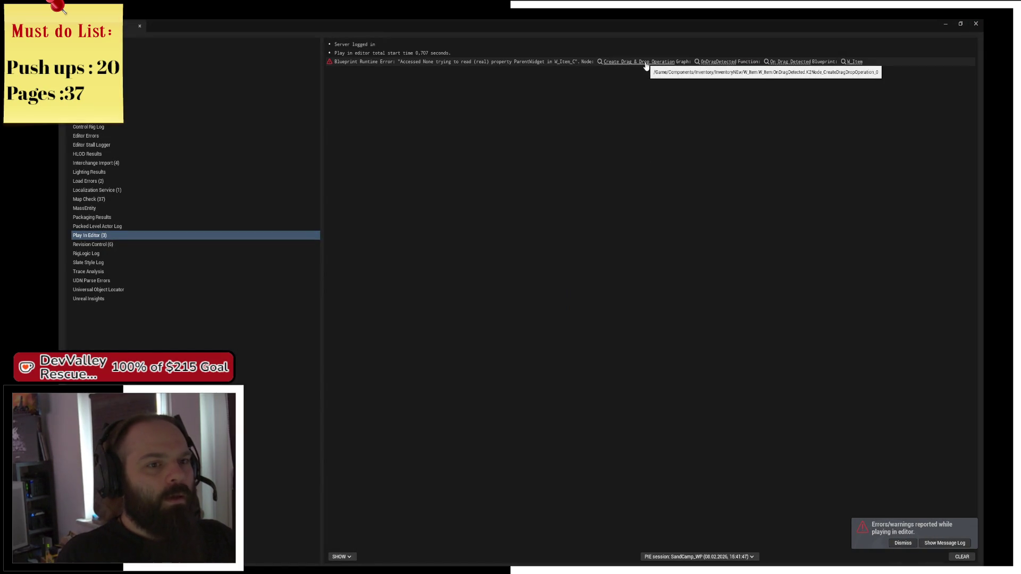
left_click(620, 61)
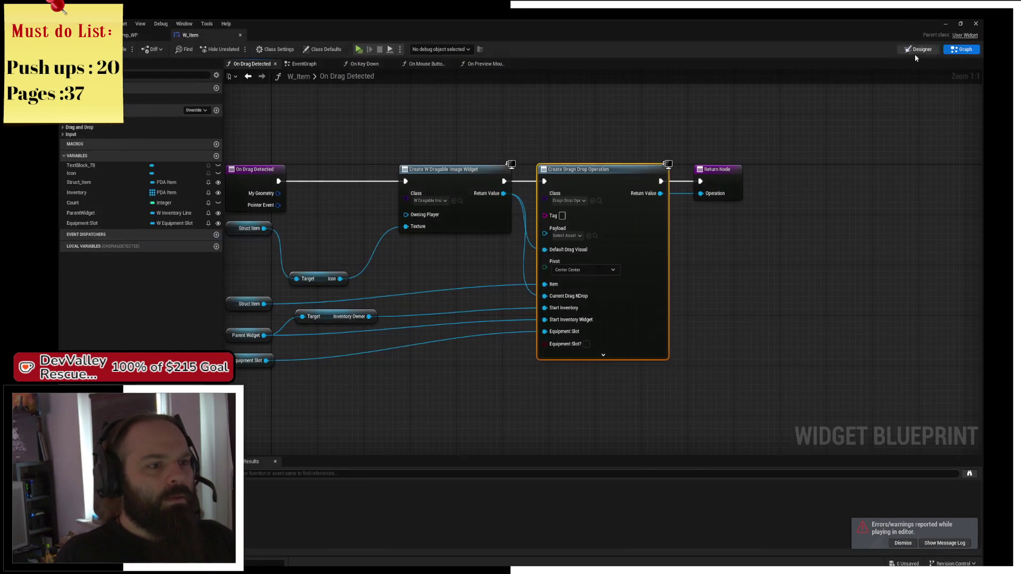
Move the drag-operation nodes and Return Node further right, then close the W_Item blueprint
left_click(745, 168, "ctrl")
left_click_drag(745, 168, 779, 168)
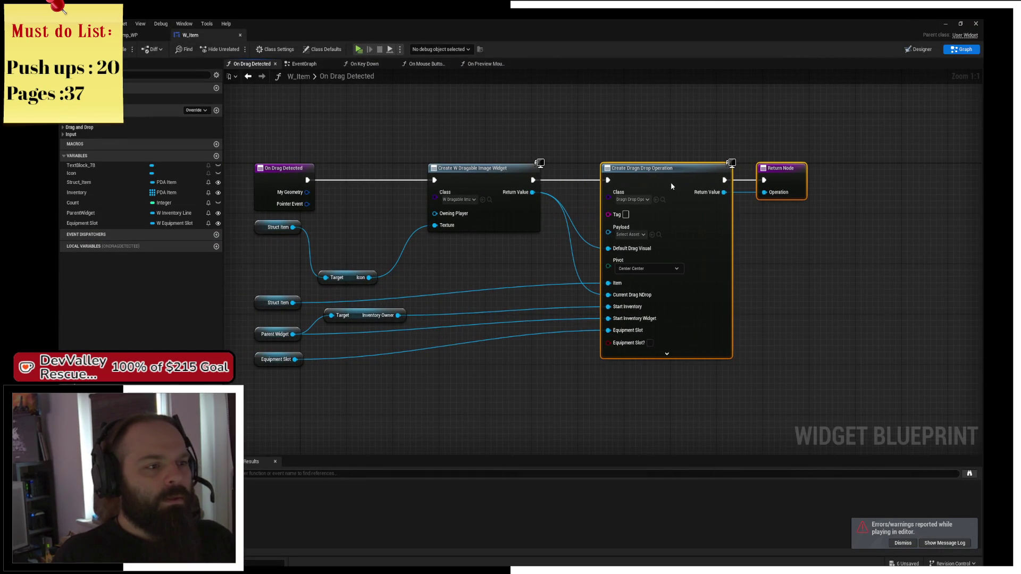
left_click(603, 147)
left_click_drag(589, 167, 644, 133)
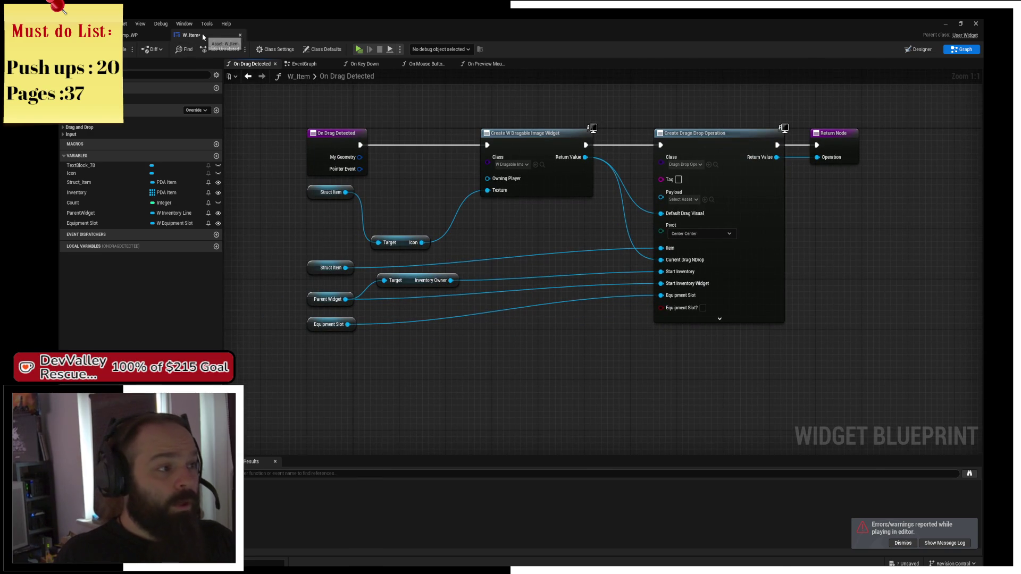
left_click(240, 35)
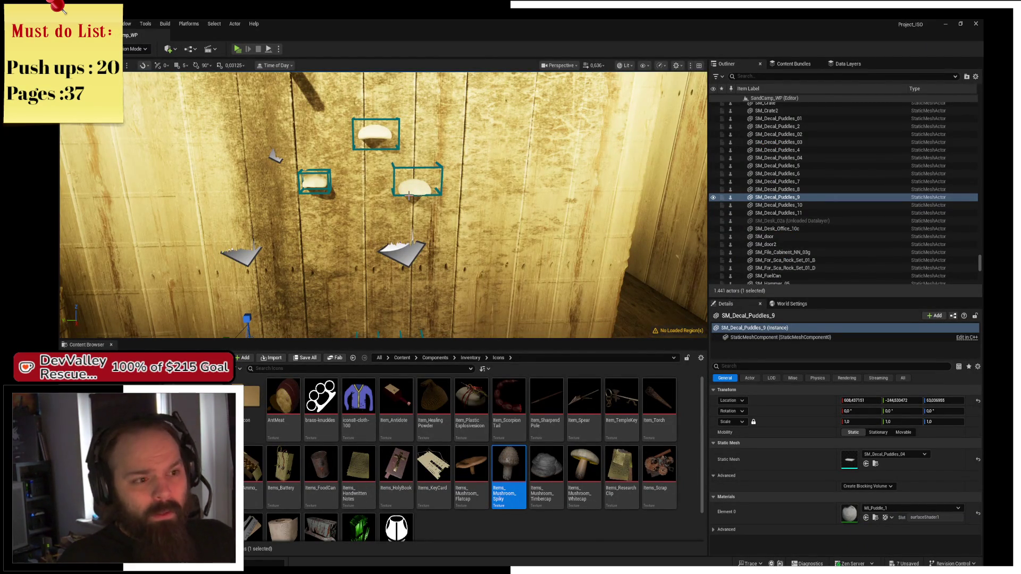
Start a play test, open a container and take all of its bag stack
left_click(238, 49)
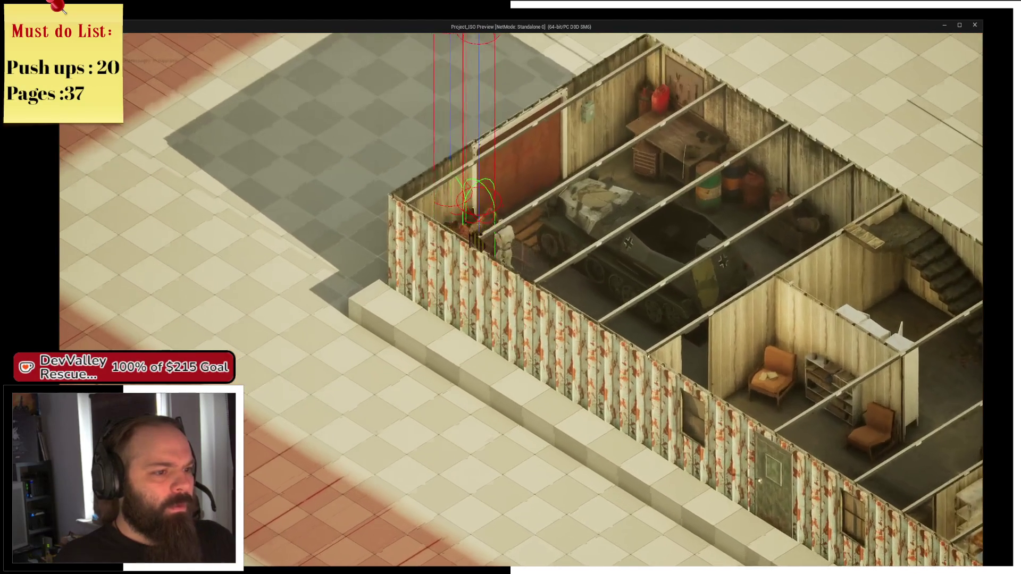
left_click(480, 240)
mouse_move(574, 194)
left_mouse_down()
mouse_move(513, 181)
mouse_move(477, 201)
left_mouse_up()
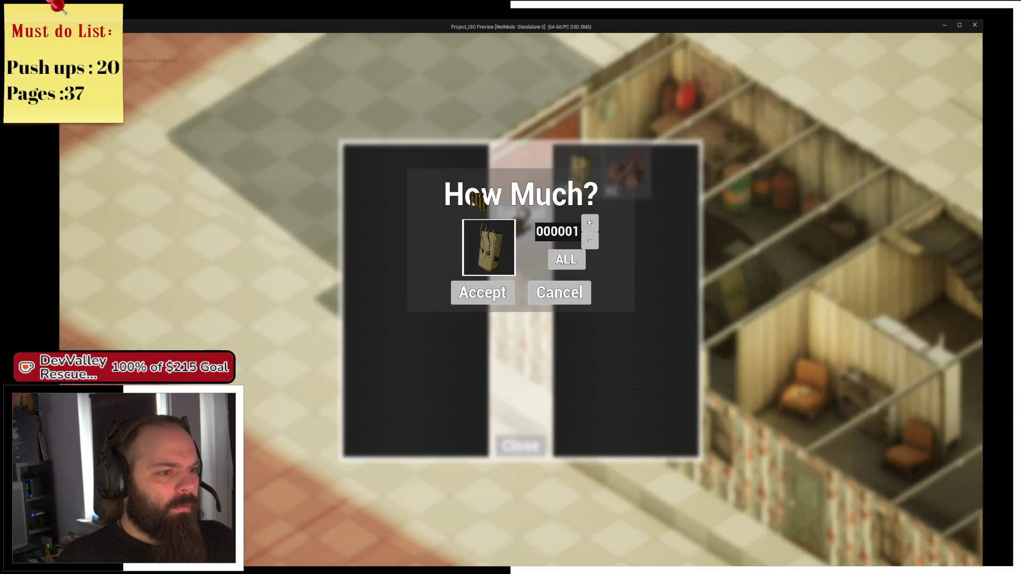
left_click(561, 260)
left_click(511, 290)
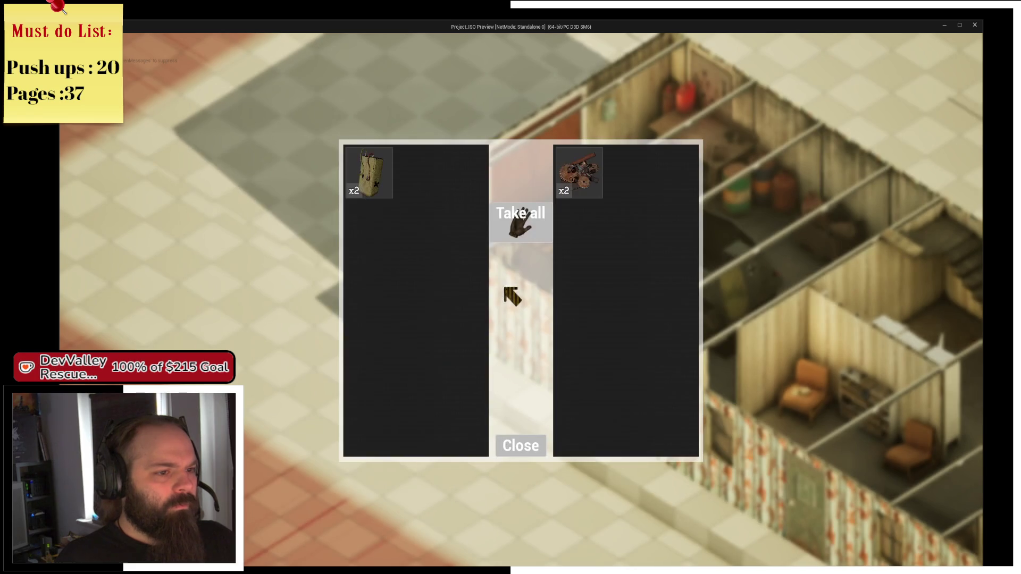
Take the gear stack as well, close the loot window and view the inventory
mouse_move(580, 176)
left_mouse_down()
mouse_move(465, 195)
mouse_move(476, 209)
left_mouse_up()
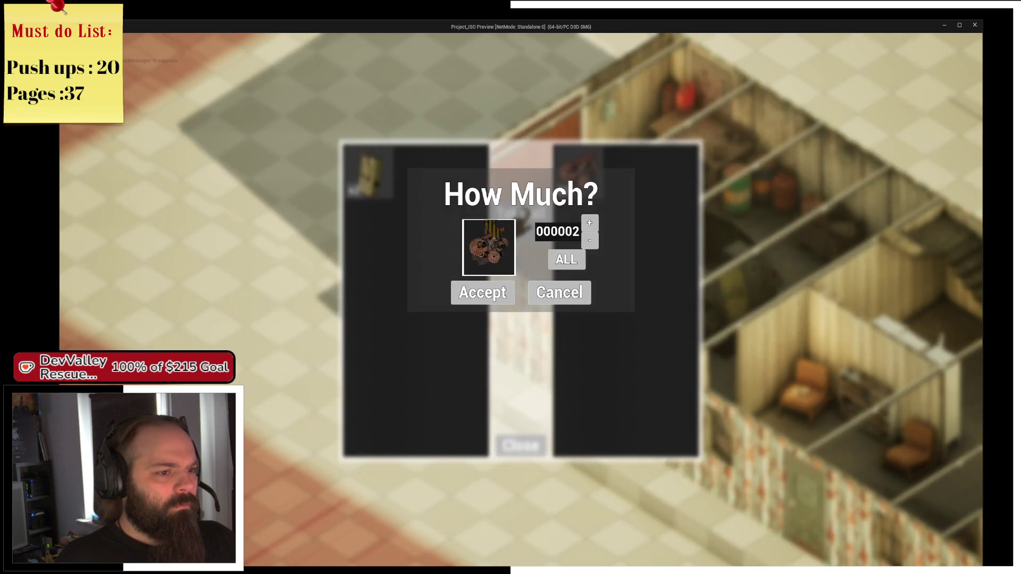
left_click(506, 293)
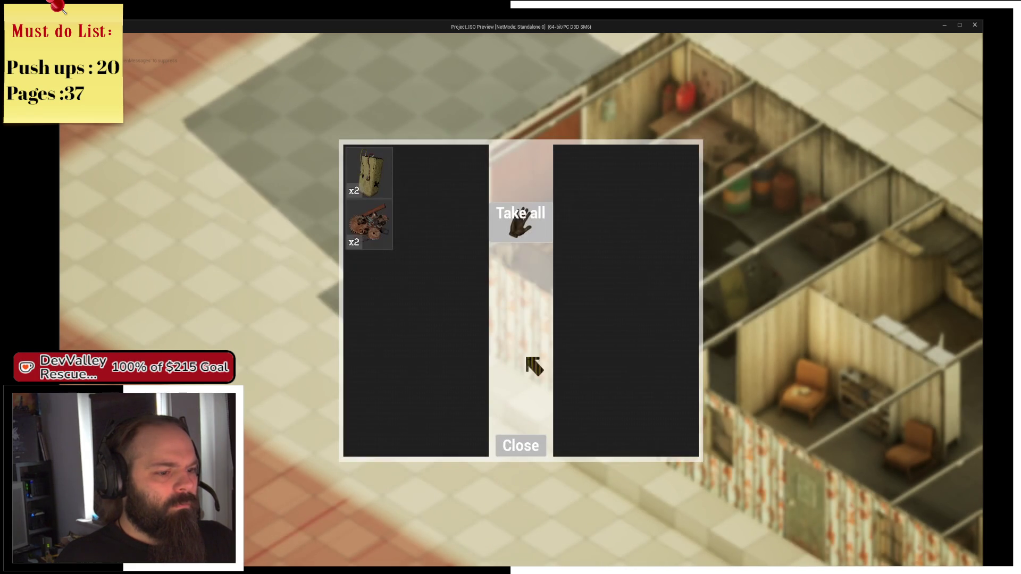
left_click(529, 445)
key("i")
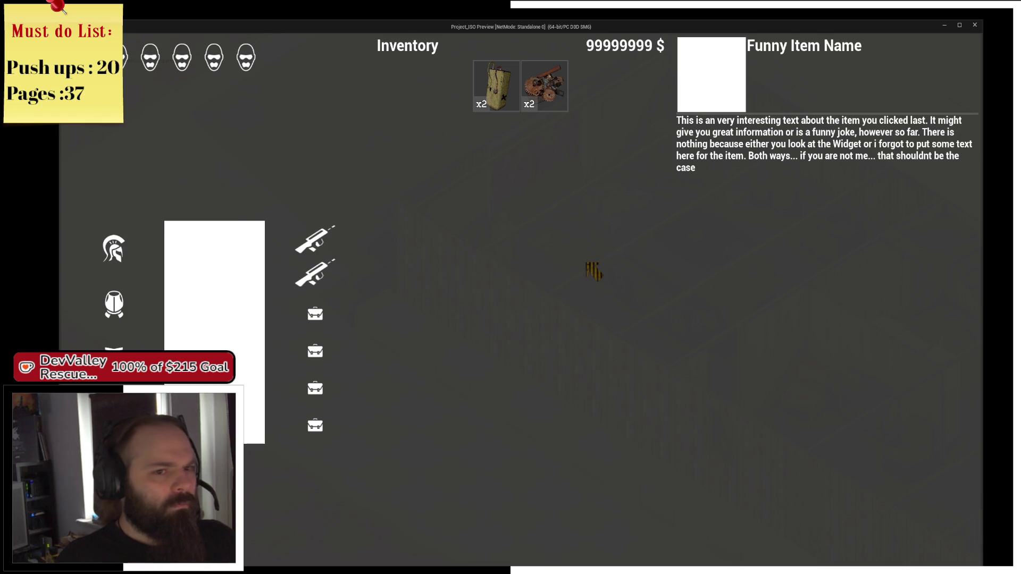
Inspect the x2 Battery and Scrap icons and descriptions, then close the game preview
left_click(496, 99)
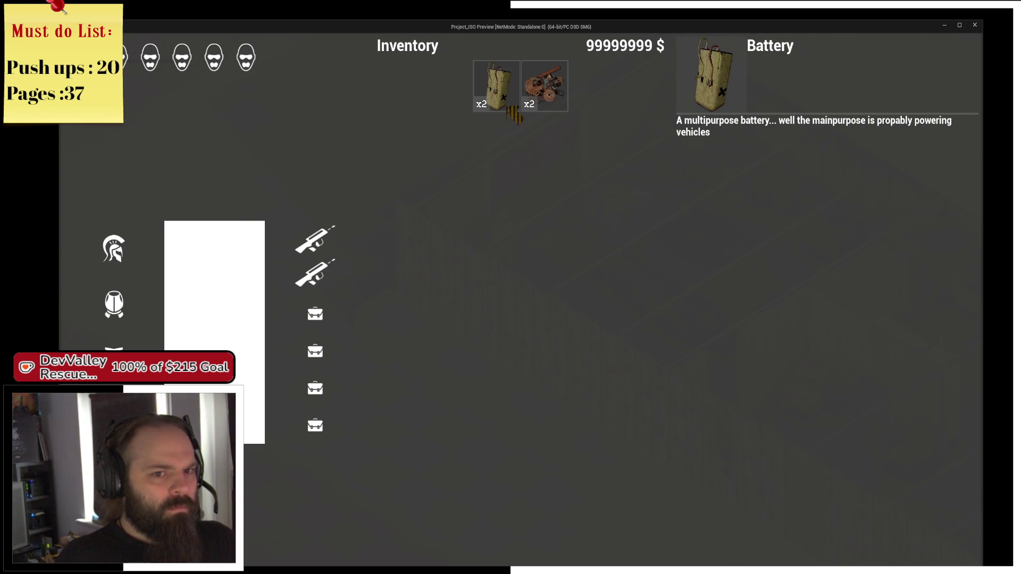
left_click(546, 106)
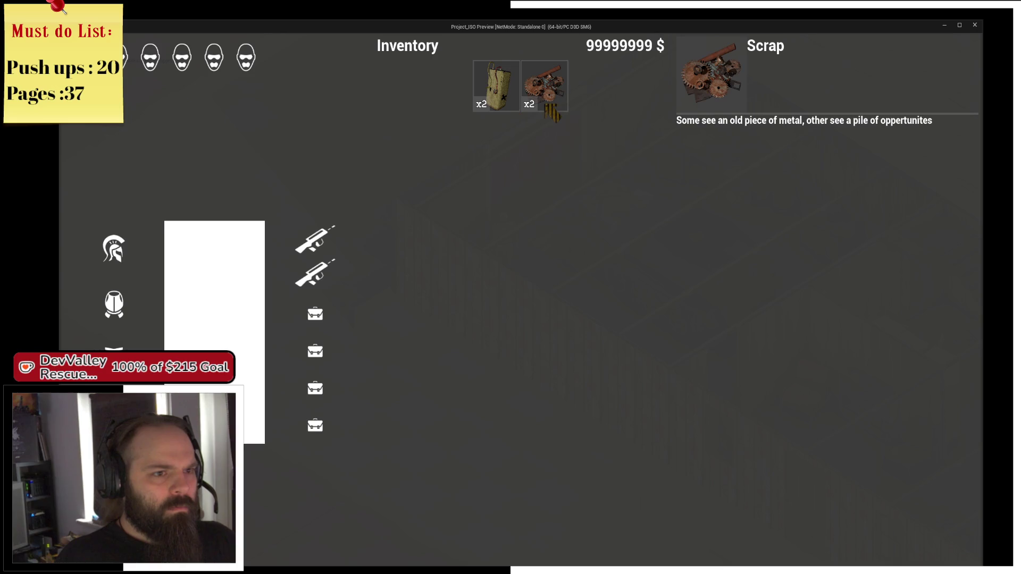
left_click(517, 101)
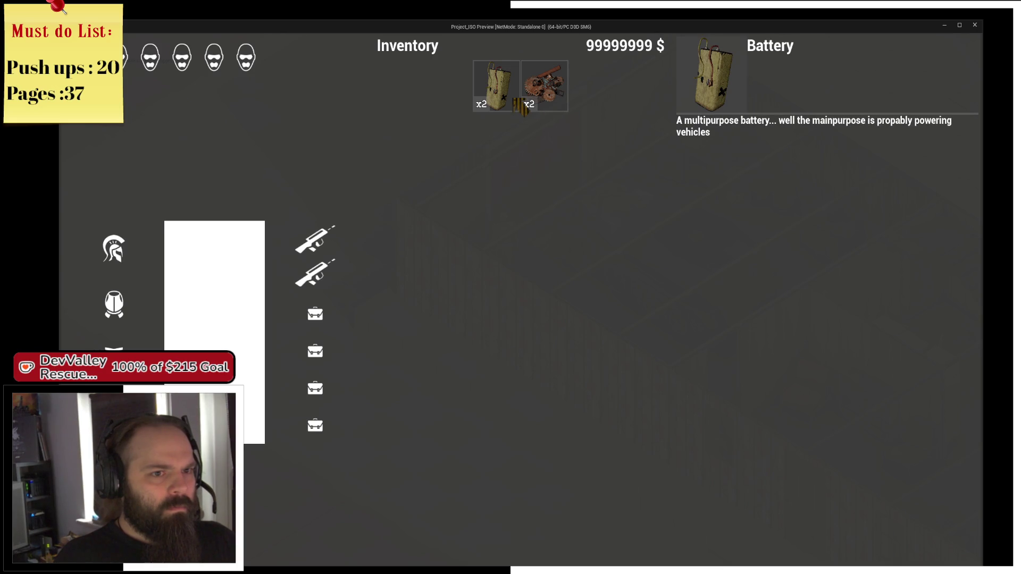
left_click(526, 101)
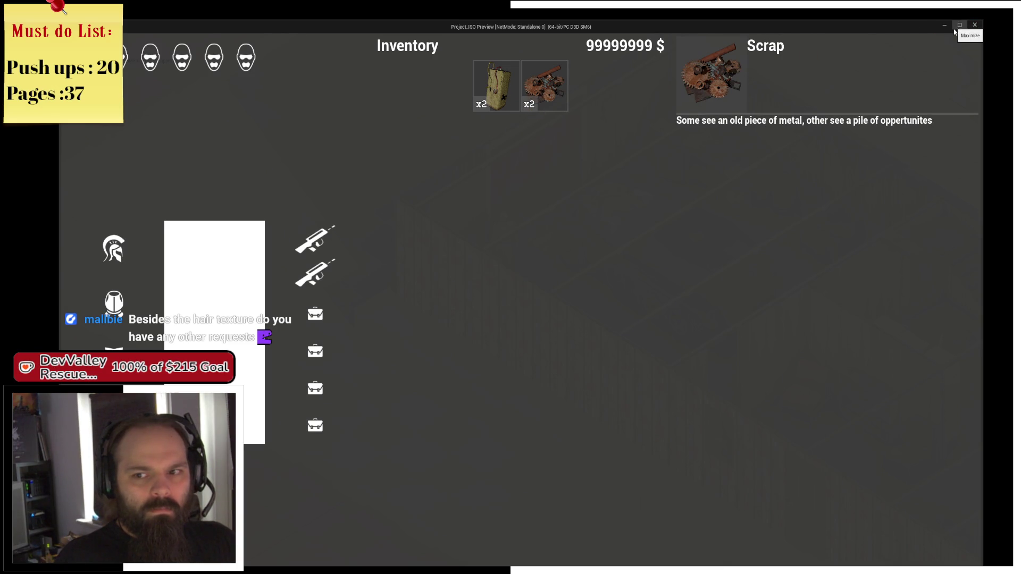
left_click(974, 25)
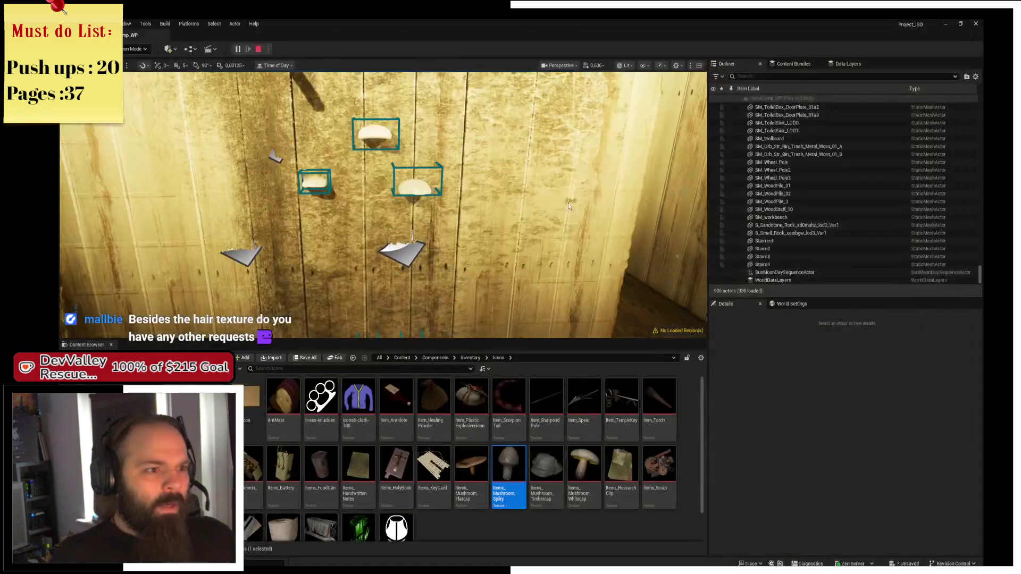
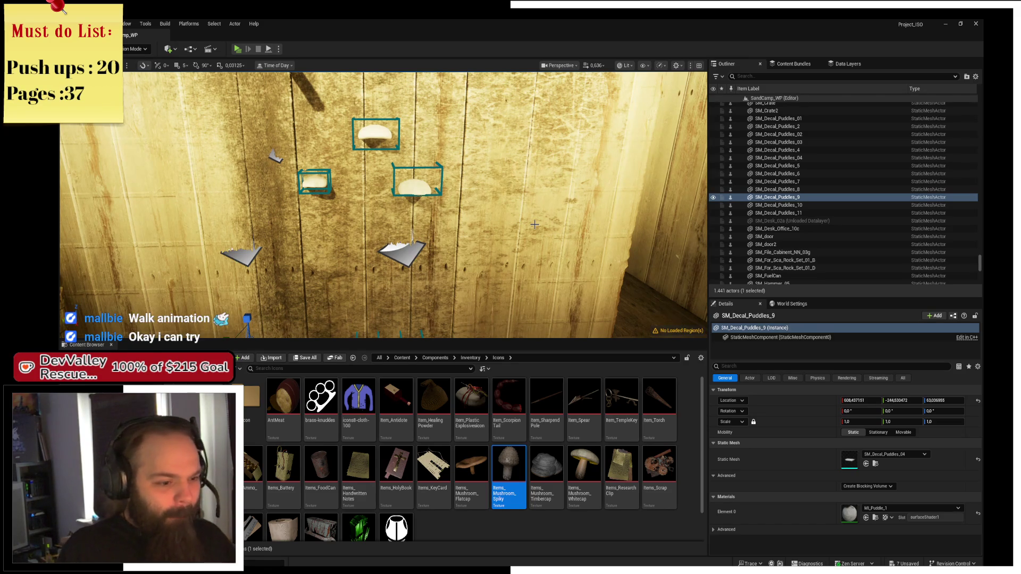
Delete the two wall panels, Industrial_Wall68 and Wall69, blocking the bedroom door
mouse_move(494, 188)
left_mouse_down()
mouse_move(450, 306)
mouse_move(449, 189)
left_mouse_up()
left_click(443, 182)
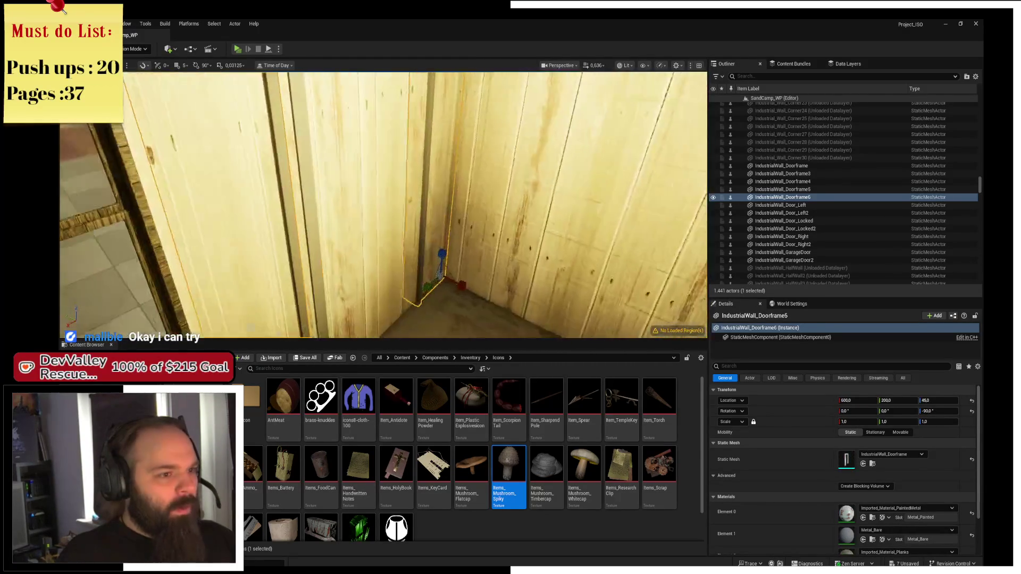
left_click(354, 242)
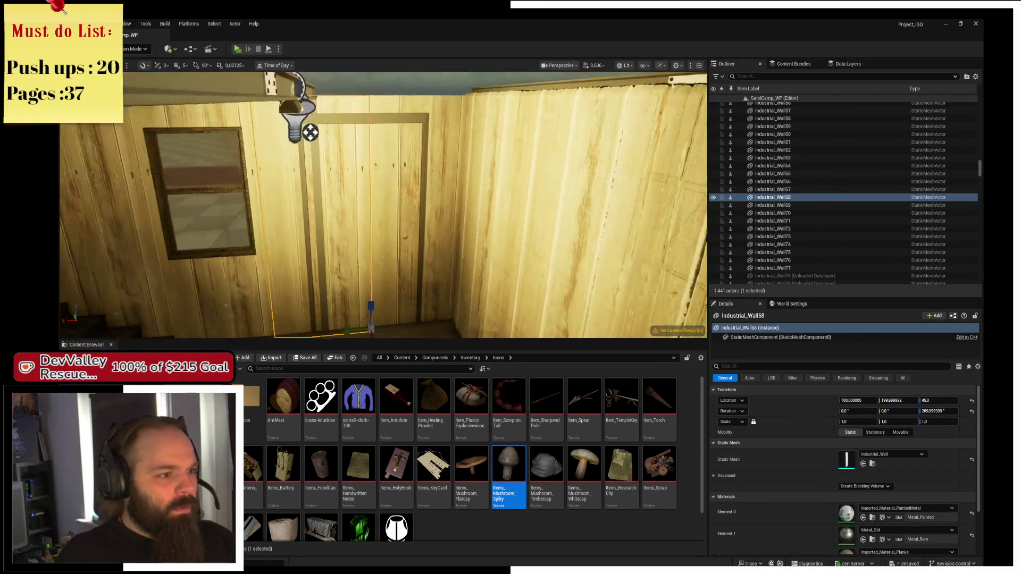
left_click(377, 213, "ctrl")
key("Delete")
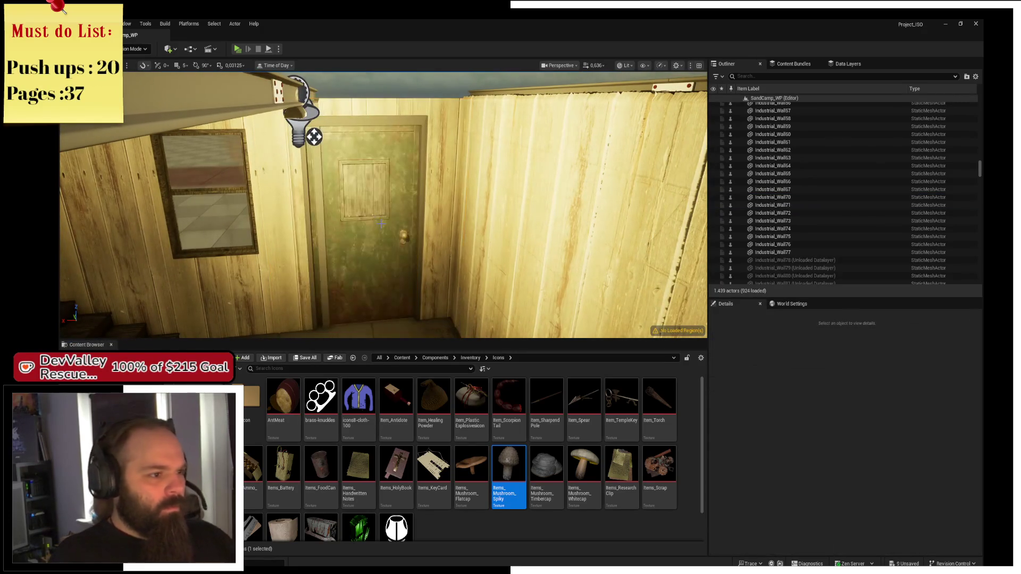
Delete the roof beam Industrial_Roof_Bars_2m73 above the door
left_click(288, 87)
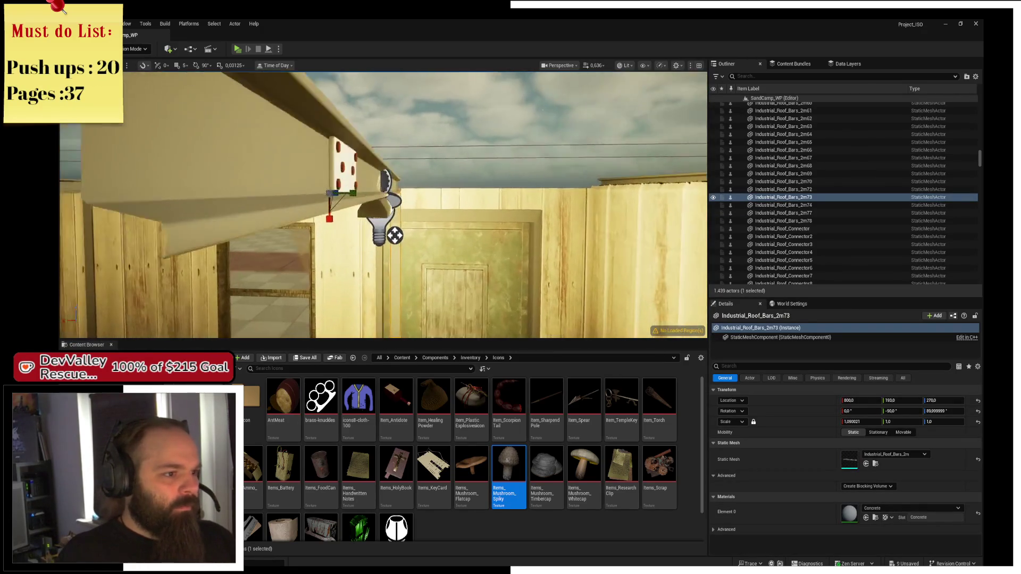
left_click_drag(383, 205, 362, 204)
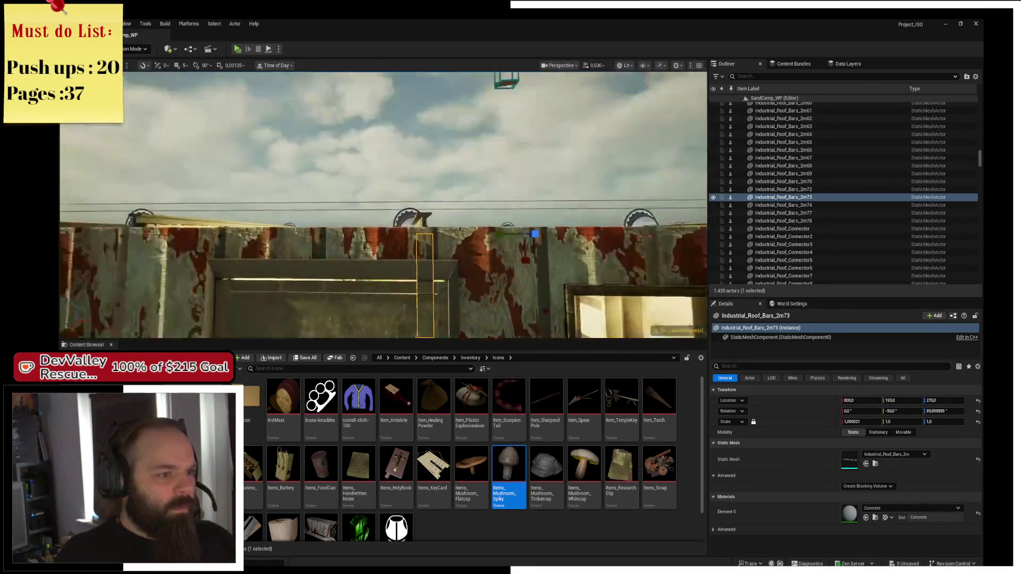
key("Delete")
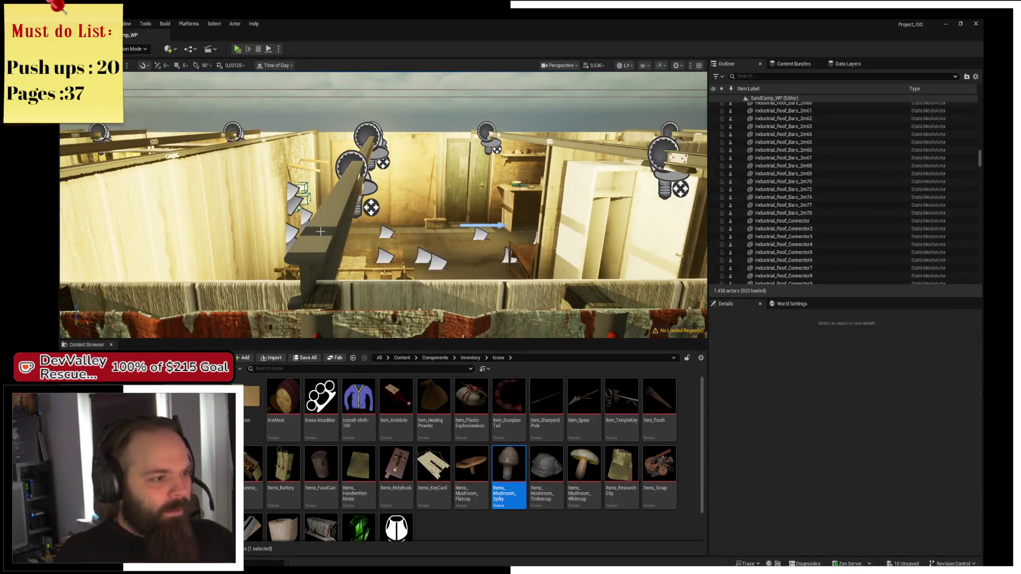
Select the upper roof beam sections, their connector plate and a hanging lightbulb
left_click(362, 170)
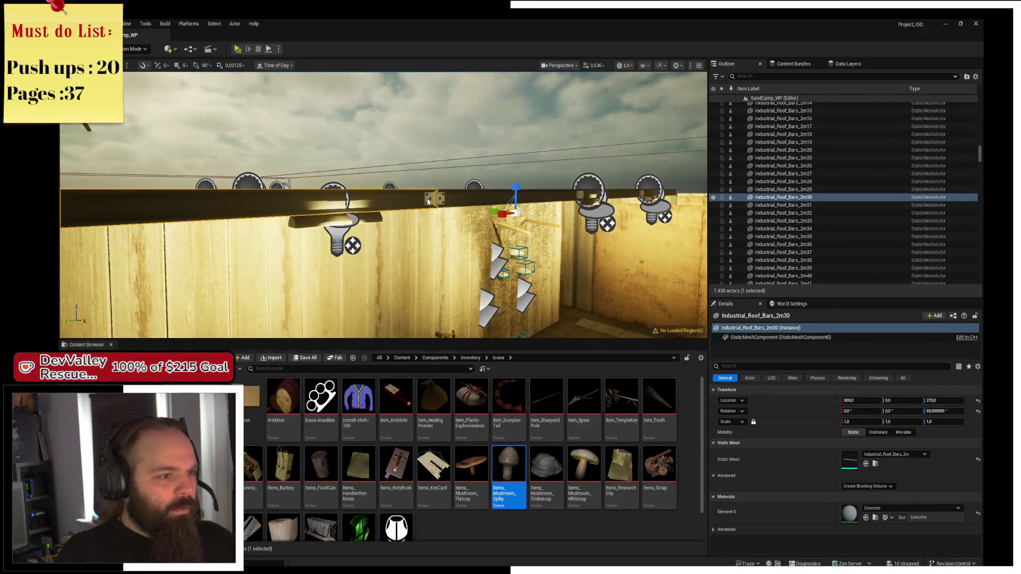
left_click(433, 199, "ctrl")
left_click(473, 232, "ctrl")
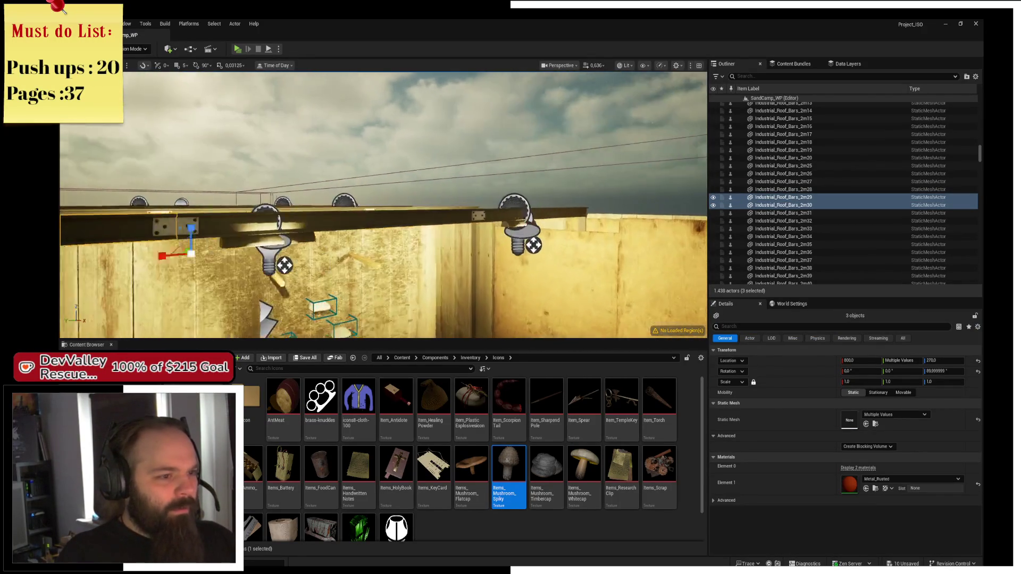
left_click(334, 255, "ctrl")
left_click(341, 238, "ctrl")
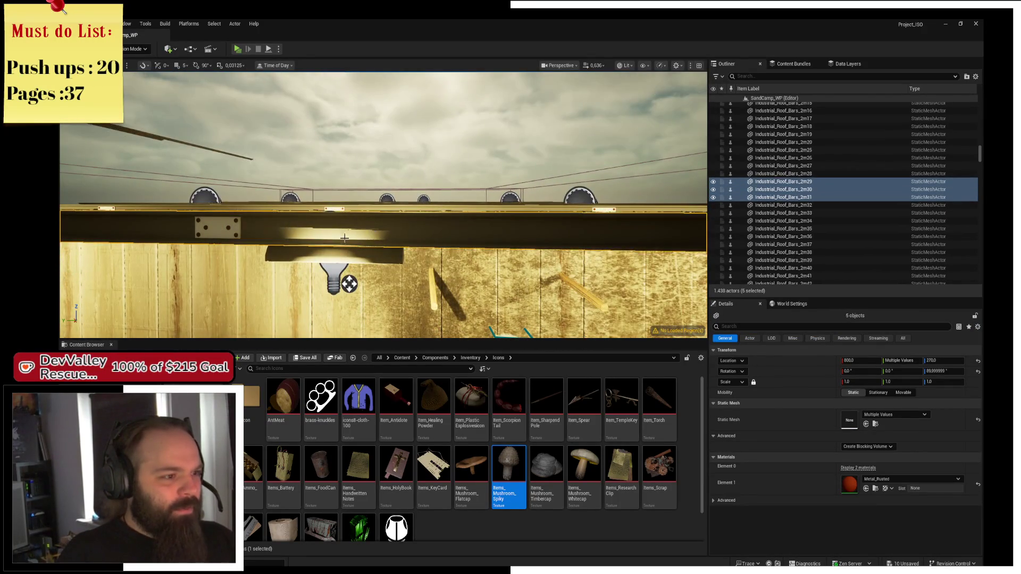
left_click_drag(342, 238, 322, 252)
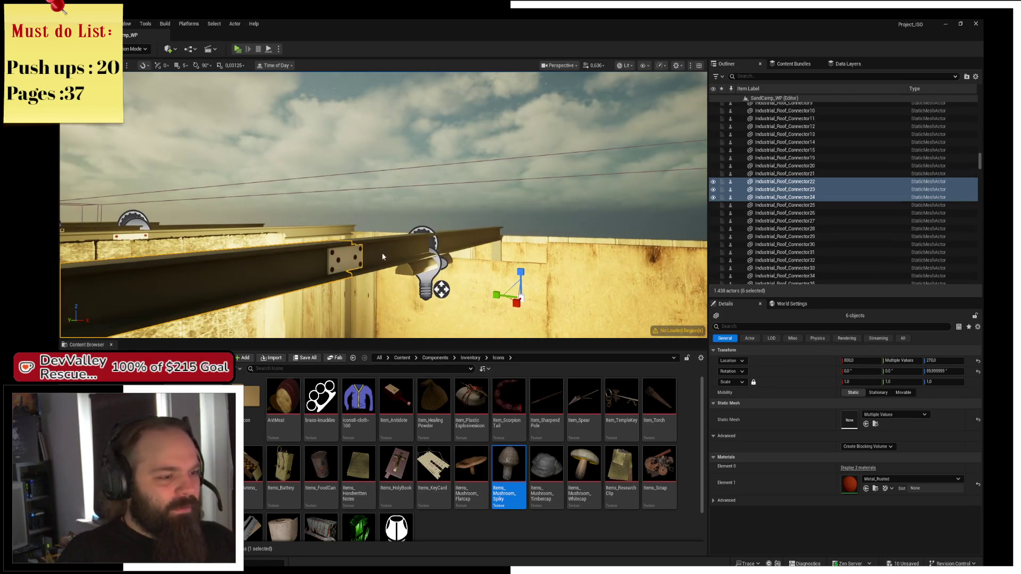
left_click(468, 236, "ctrl")
left_click(431, 234, "ctrl")
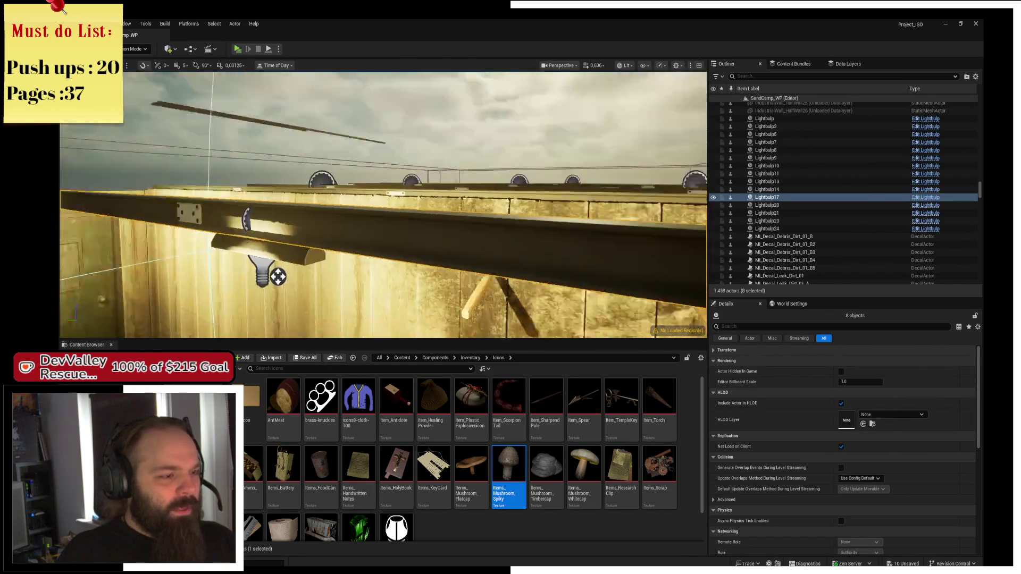
Add two more ceiling lightbulbs to the roof-beam selection
left_click(338, 240, "ctrl")
mouse_move(353, 228)
left_mouse_down()
mouse_move(433, 251)
mouse_move(441, 270)
left_mouse_up()
left_click(435, 261, "ctrl")
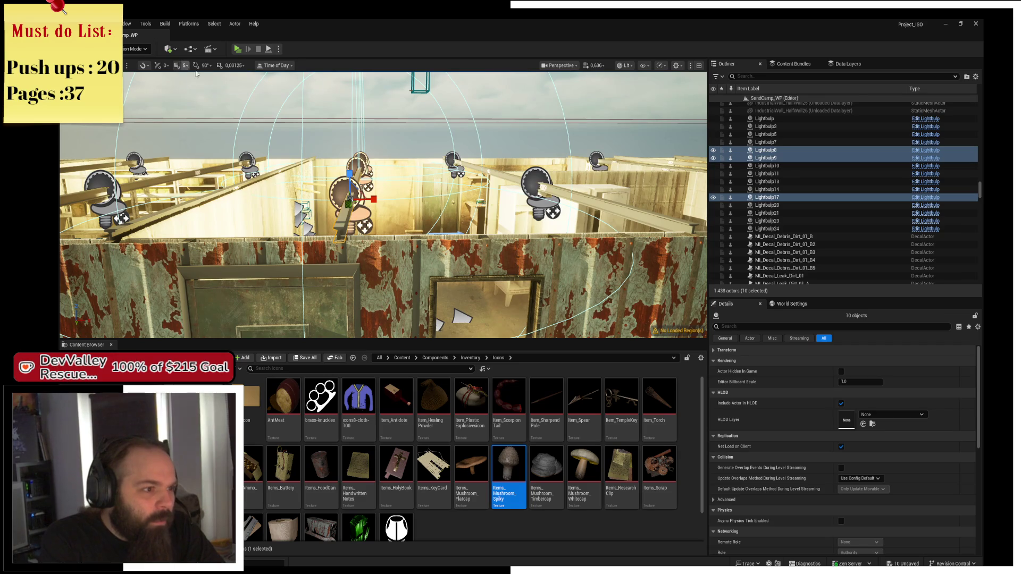
Fly the camera back and down over the room to overlook the pallet beds and rug
mouse_move(376, 172)
left_mouse_down()
mouse_move(385, 244)
mouse_move(384, 181)
mouse_move(385, 244)
mouse_move(426, 234)
mouse_move(436, 191)
mouse_move(420, 202)
mouse_move(460, 170)
left_mouse_up()
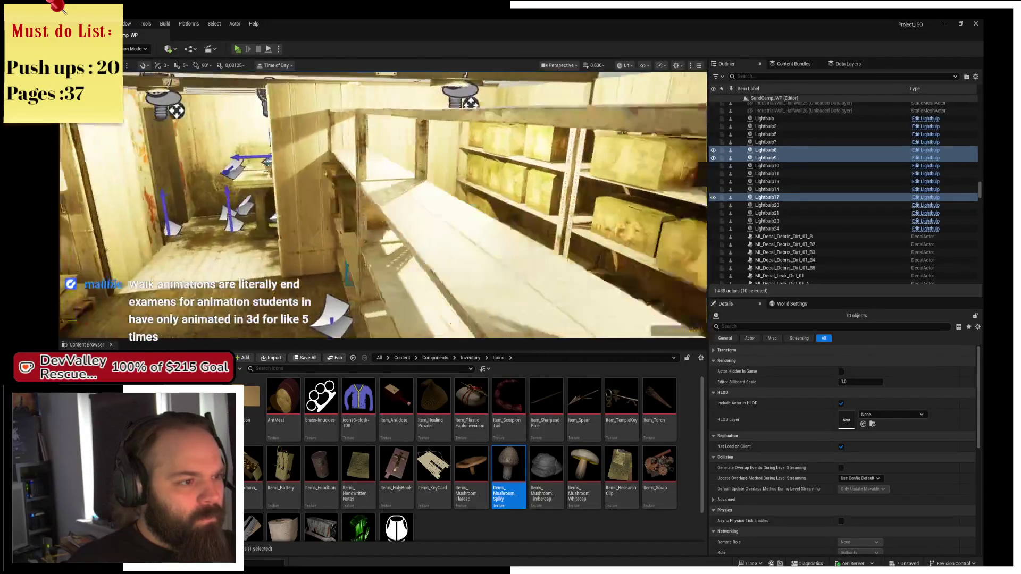
key("s")
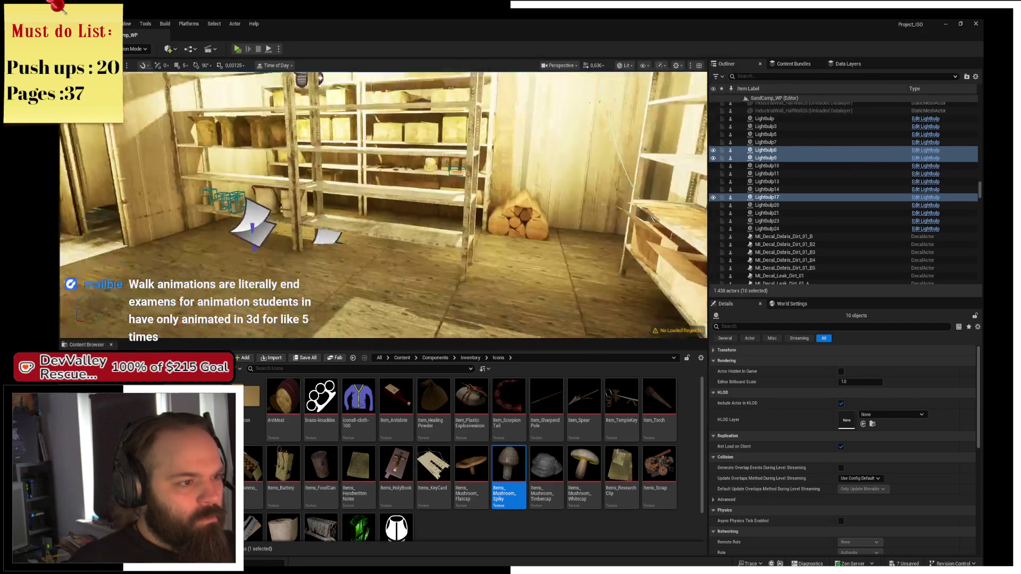
left_click_drag(383, 202, 297, 202)
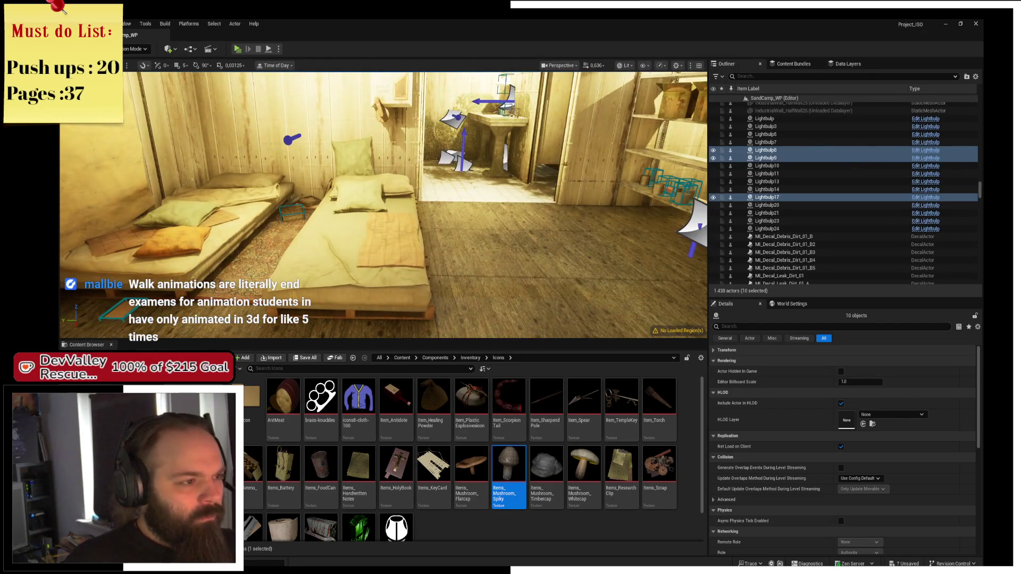
mouse_move(423, 193)
left_mouse_down()
mouse_move(415, 122)
mouse_move(423, 193)
left_mouse_up()
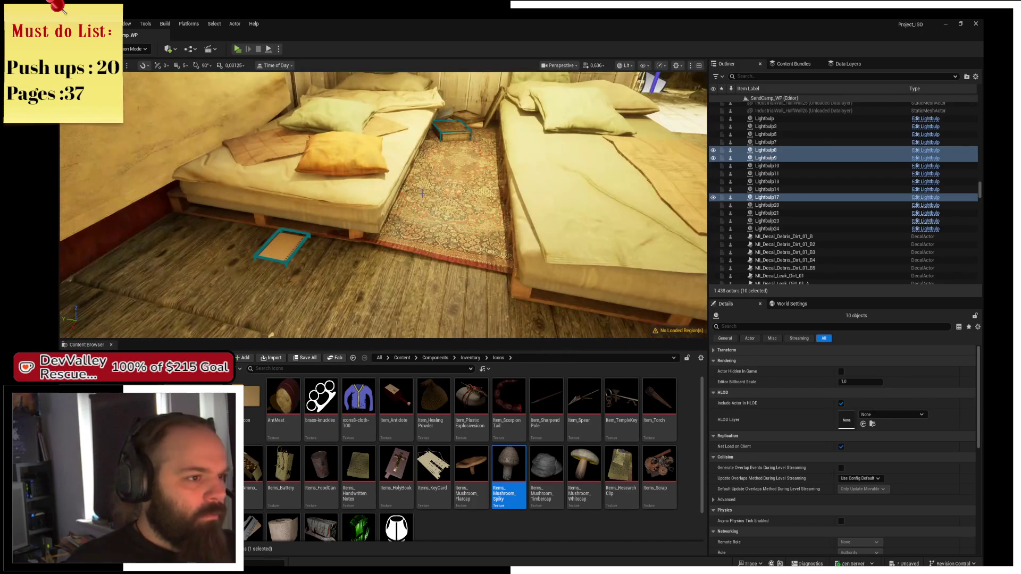
Select the floor box, both beds, their pallets and the bedside books
left_click(293, 235)
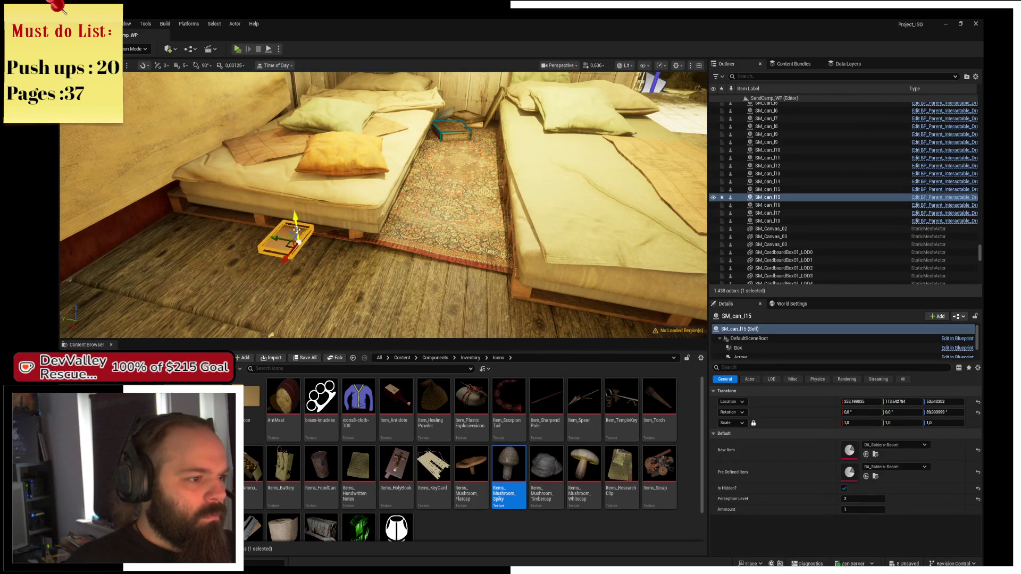
left_click(356, 216, "ctrl")
left_click(358, 238, "ctrl")
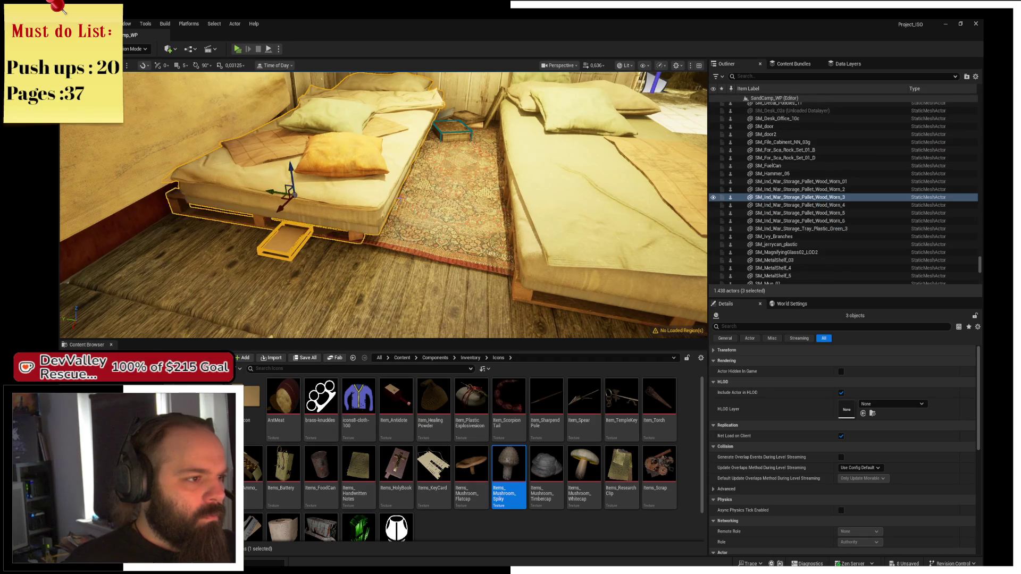
left_click(456, 129, "ctrl")
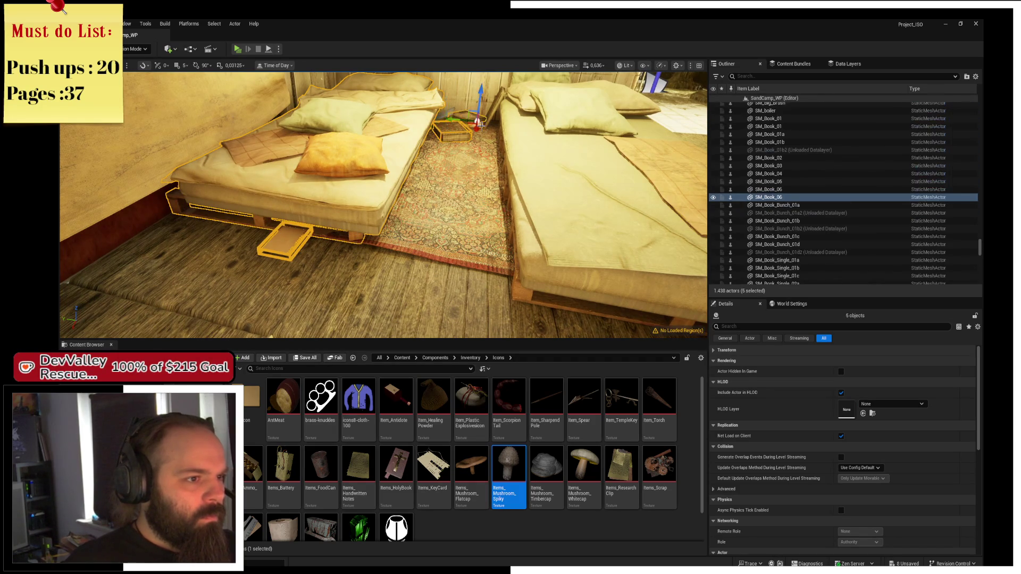
left_click(465, 118, "ctrl")
left_click(564, 240, "ctrl")
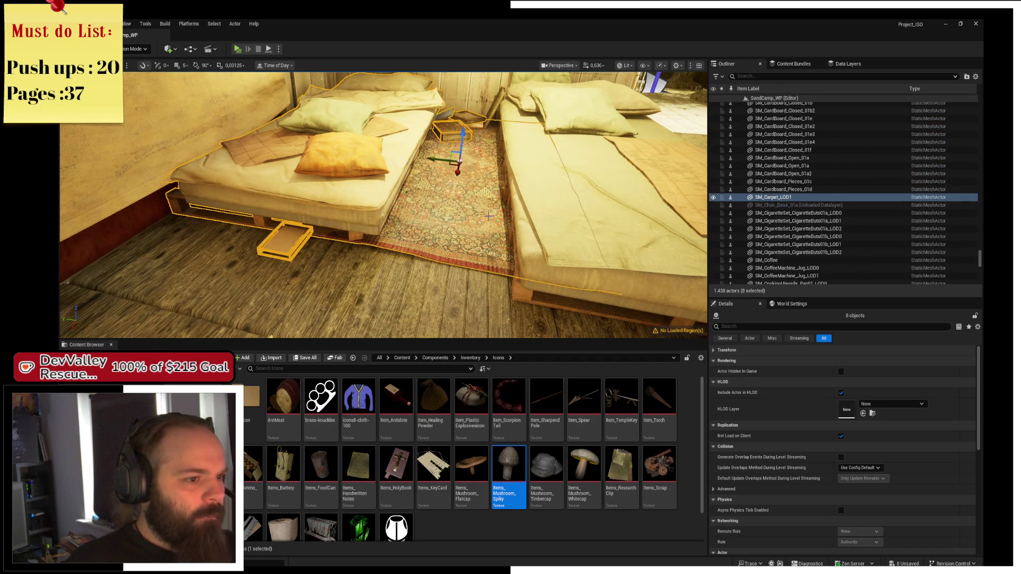
left_click(519, 273, "ctrl")
Add two more bed pallets, raise the group on Z, then undo the lift
mouse_move(518, 273)
left_mouse_down()
mouse_move(426, 266)
mouse_move(438, 248)
left_mouse_up()
left_click(438, 249, "ctrl")
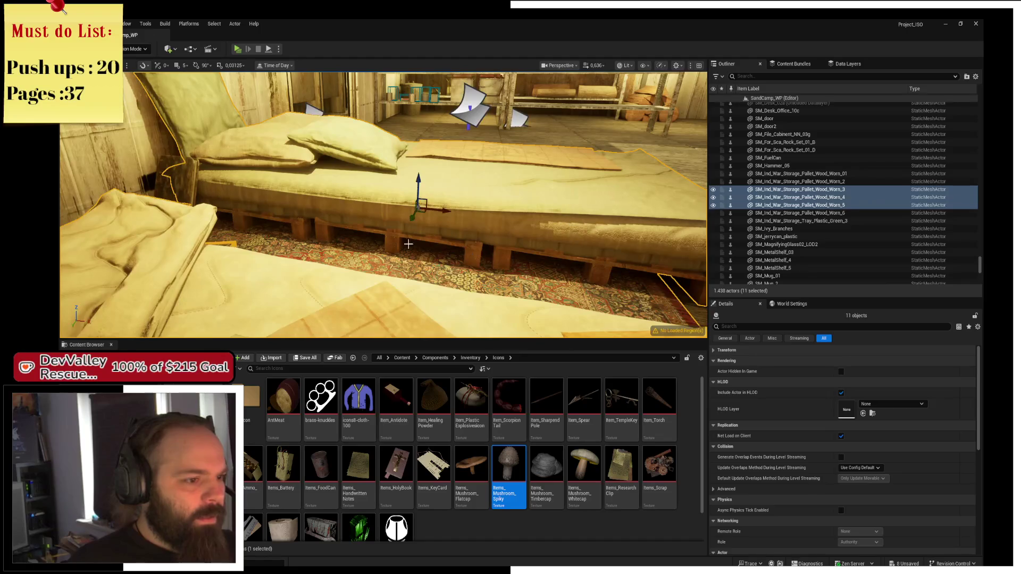
left_click(305, 225, "ctrl")
left_click_drag(304, 225, 371, 202)
mouse_move(399, 166)
left_mouse_down()
mouse_move(388, 125)
mouse_move(385, 134)
left_mouse_up()
key("ctrl+z")
Add the remaining pallets, then duplicate and rotate the wooden wall shelf
mouse_move(389, 168)
left_mouse_down()
mouse_move(388, 151)
mouse_move(379, 305)
mouse_move(254, 154)
mouse_move(254, 125)
left_mouse_up()
left_click(388, 169, "ctrl")
left_click(389, 165, "ctrl")
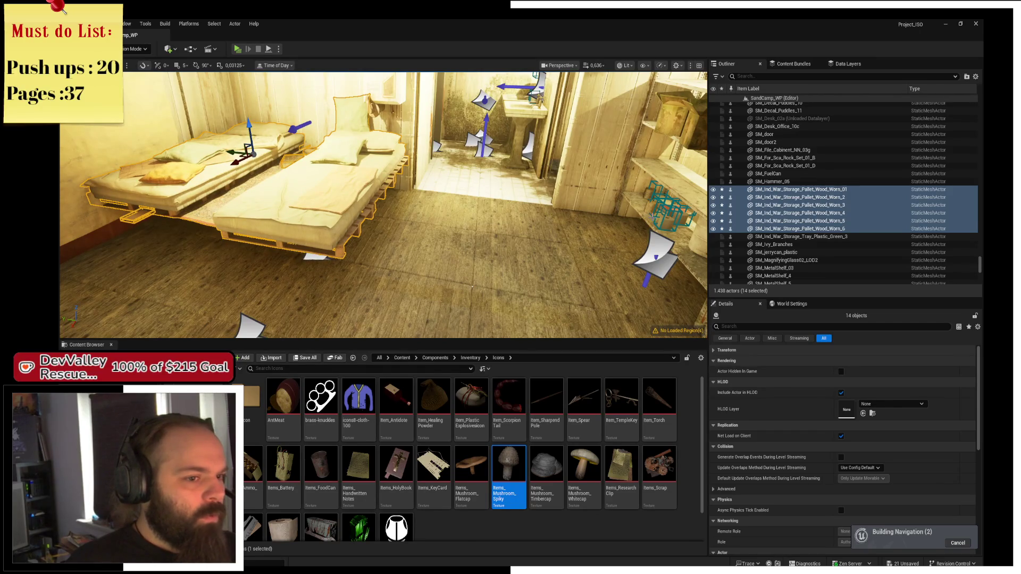
left_click(641, 220)
left_click_drag(665, 232, 688, 223)
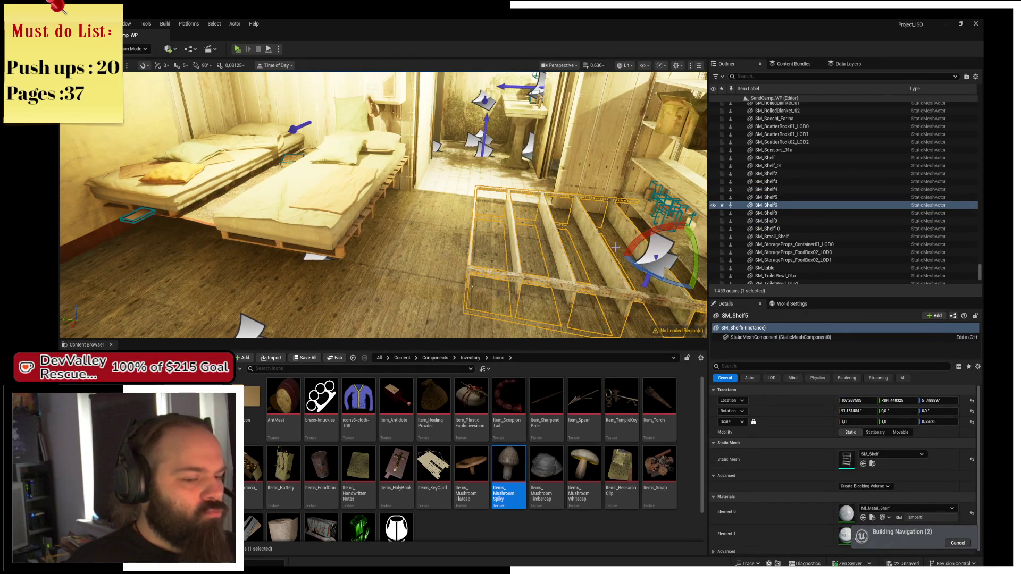
Make a fresh copy of the shelf and slide it under the left bed
key("ctrl+z")
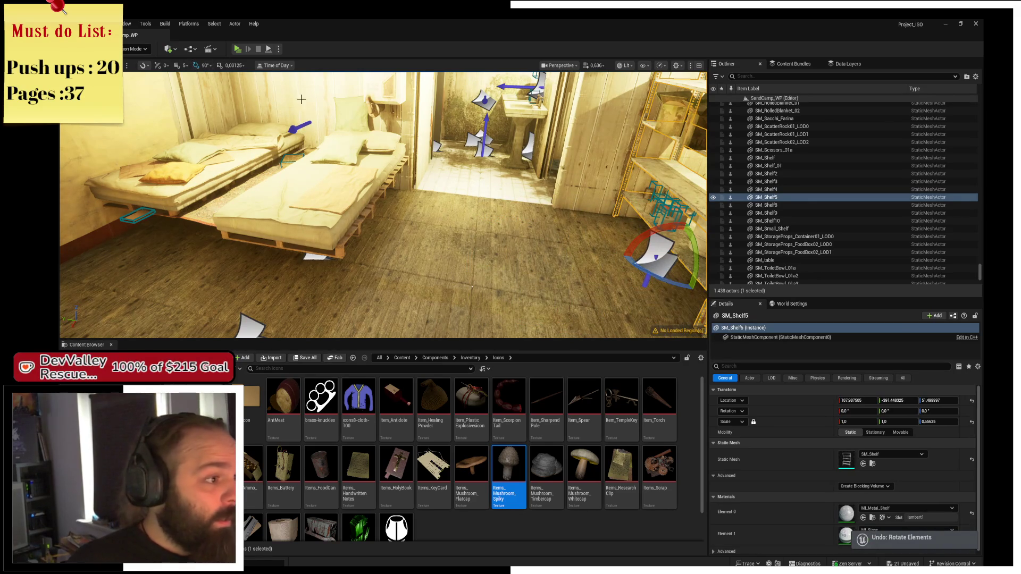
mouse_move(659, 236)
left_mouse_down()
mouse_move(689, 223)
mouse_move(662, 234)
mouse_move(684, 244)
mouse_move(611, 250)
mouse_move(404, 239)
mouse_move(291, 246)
left_mouse_up()
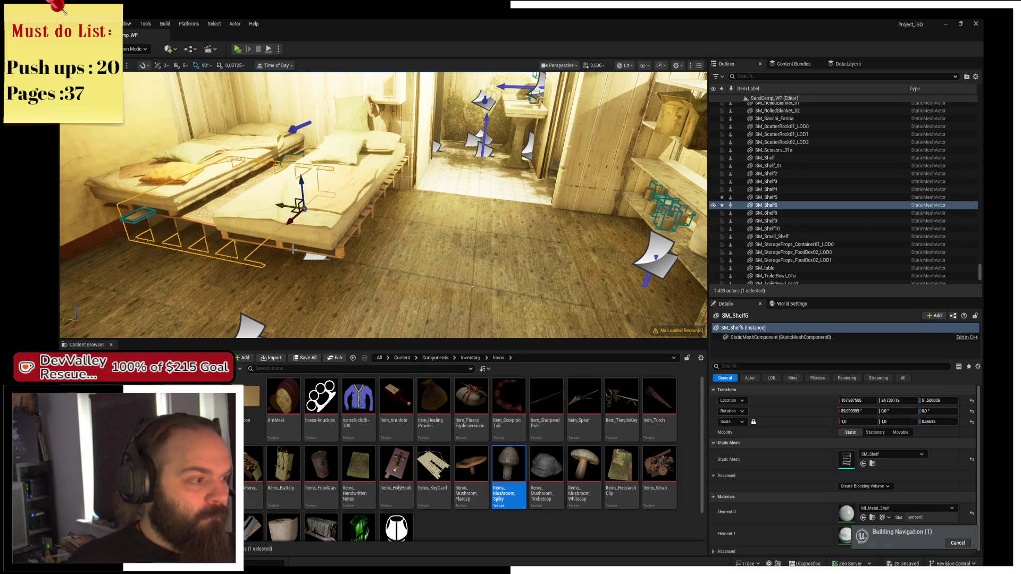
key("w")
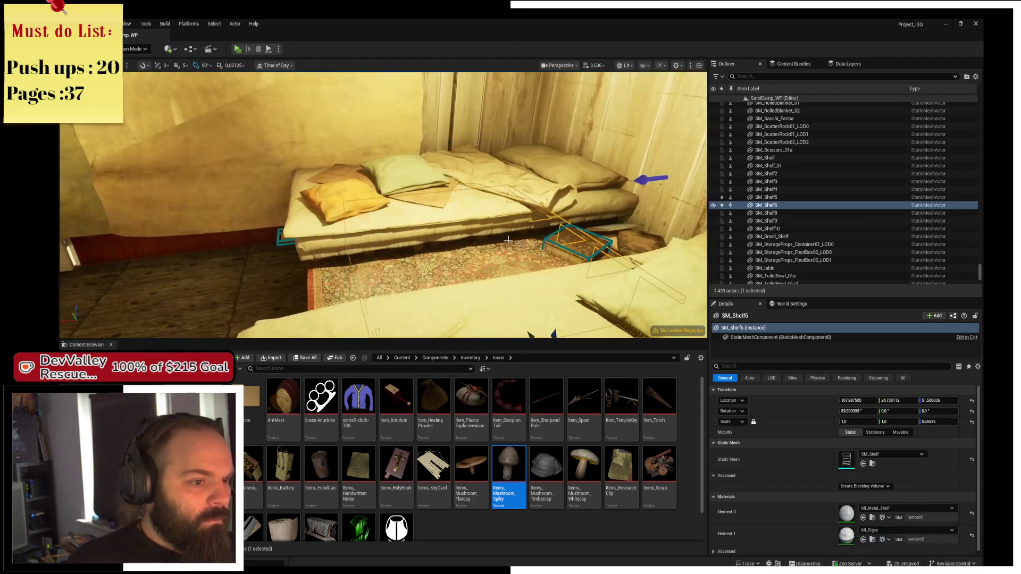
key("w")
left_click_drag(447, 219, 456, 205)
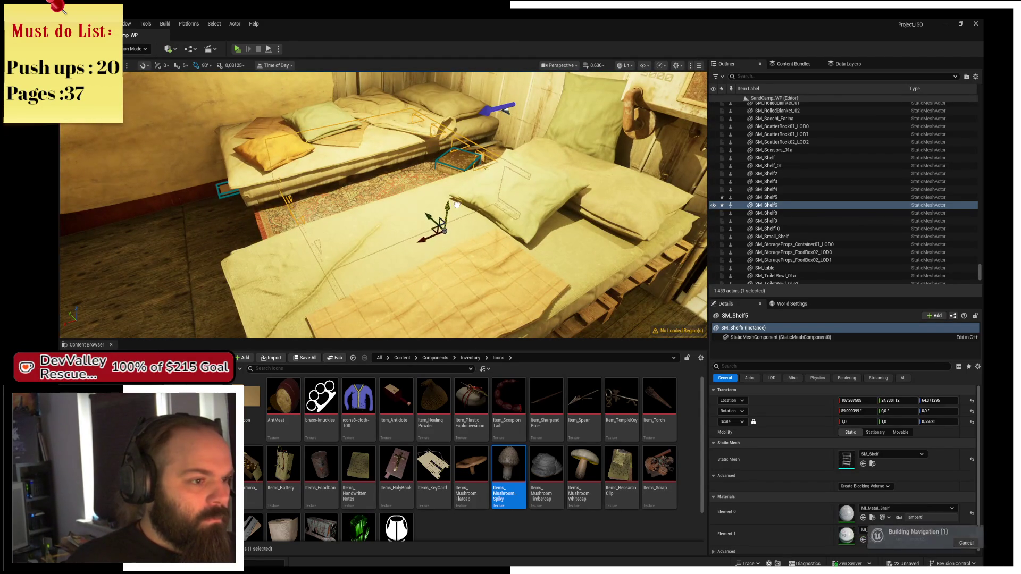
left_click_drag(420, 234, 378, 260)
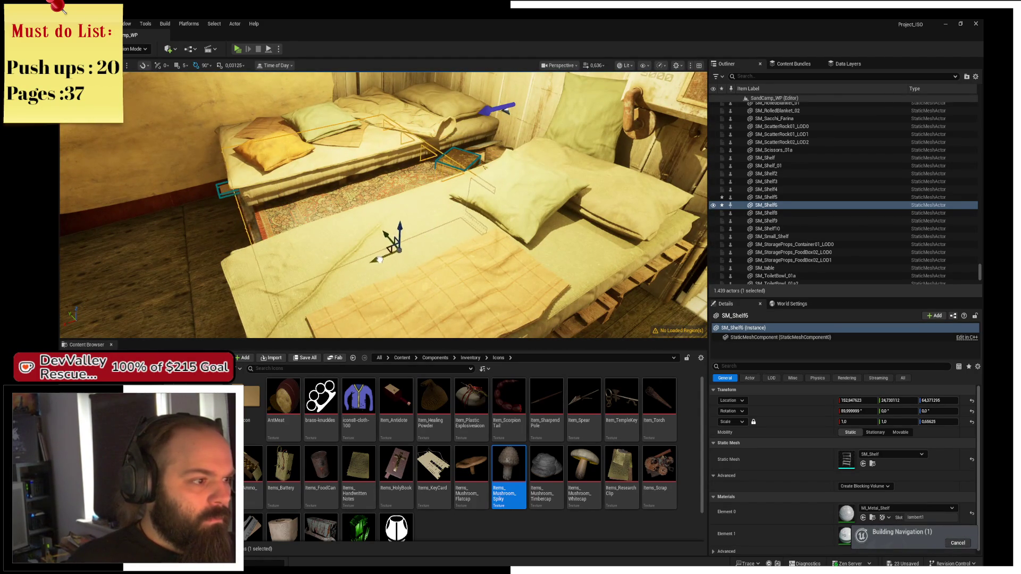
key("f")
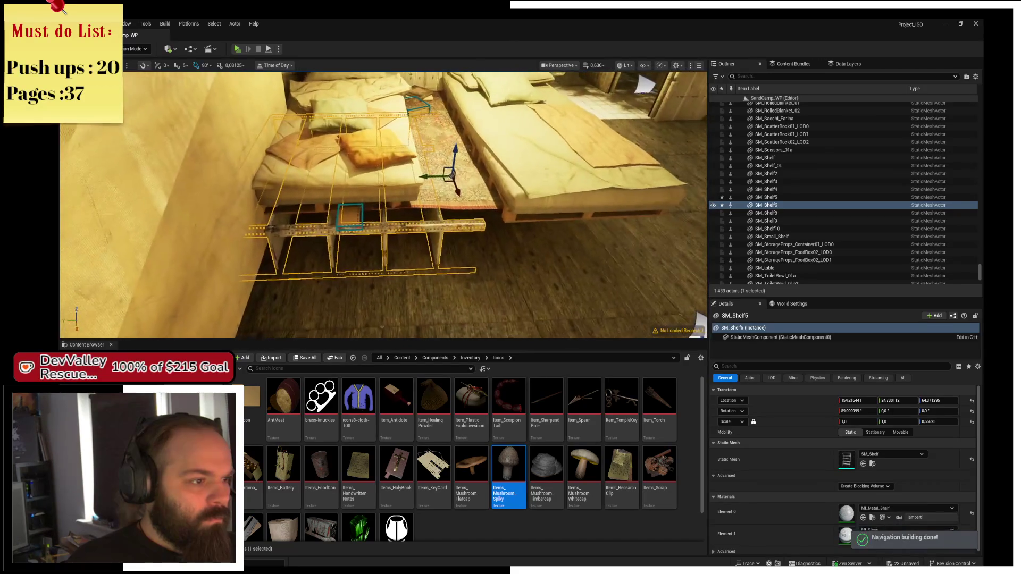
mouse_move(430, 177)
left_mouse_down()
mouse_move(500, 192)
mouse_move(455, 168)
left_mouse_up()
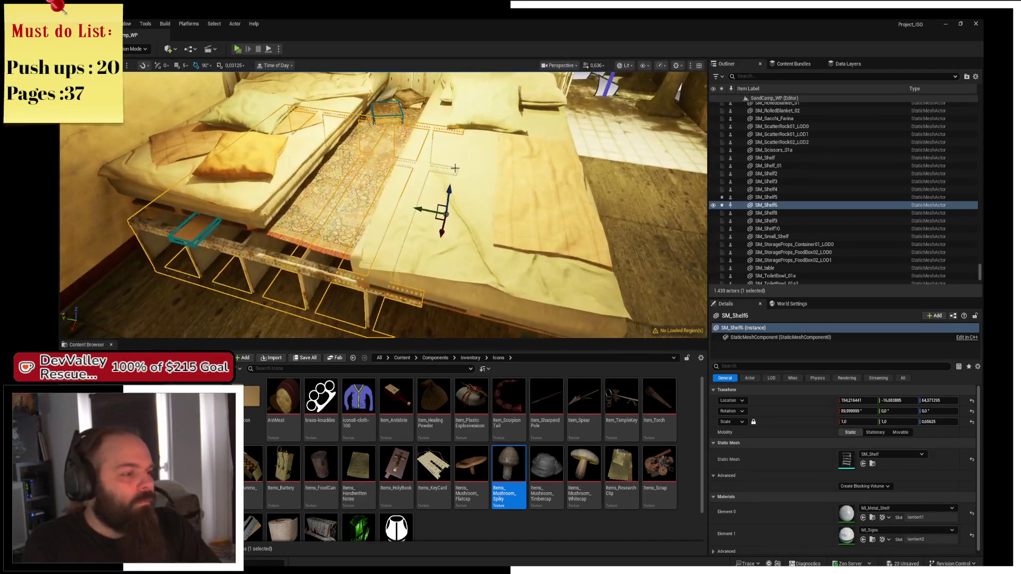
Delete the extra shelf copy, turn the under-bed shelf 180°, and undo its last resize
mouse_move(439, 244)
left_mouse_down()
mouse_move(453, 187)
mouse_move(359, 211)
mouse_move(381, 203)
mouse_move(291, 271)
mouse_move(291, 306)
left_mouse_up()
key("Delete")
left_click_drag(467, 198, 272, 233)
left_click(319, 232)
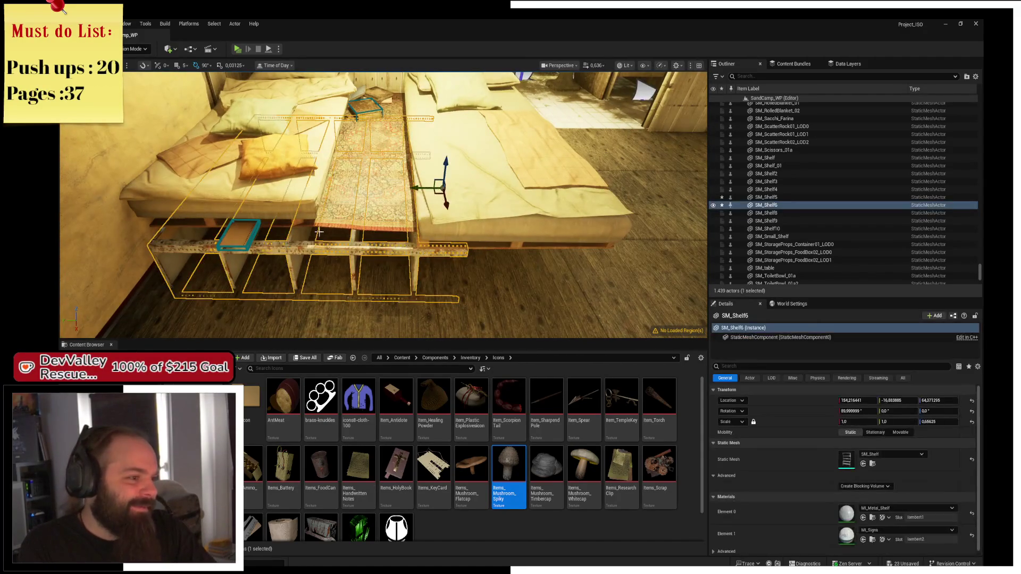
mouse_move(424, 207)
left_mouse_down()
mouse_move(449, 216)
mouse_move(329, 190)
mouse_move(220, 183)
mouse_move(233, 170)
left_mouse_up()
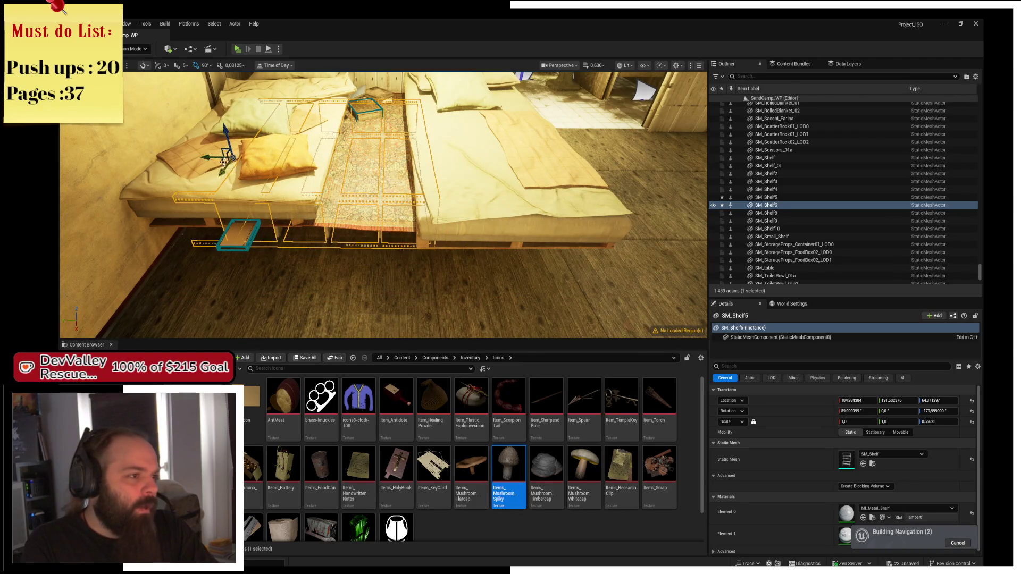
mouse_move(304, 160)
left_mouse_down()
mouse_move(269, 191)
mouse_move(234, 186)
left_mouse_up()
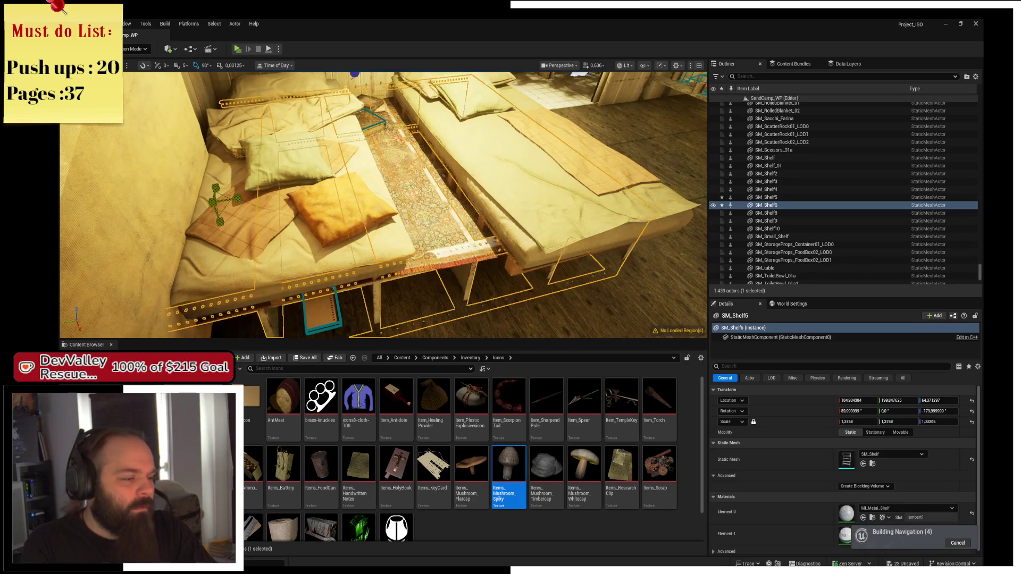
key("ctrl+z")
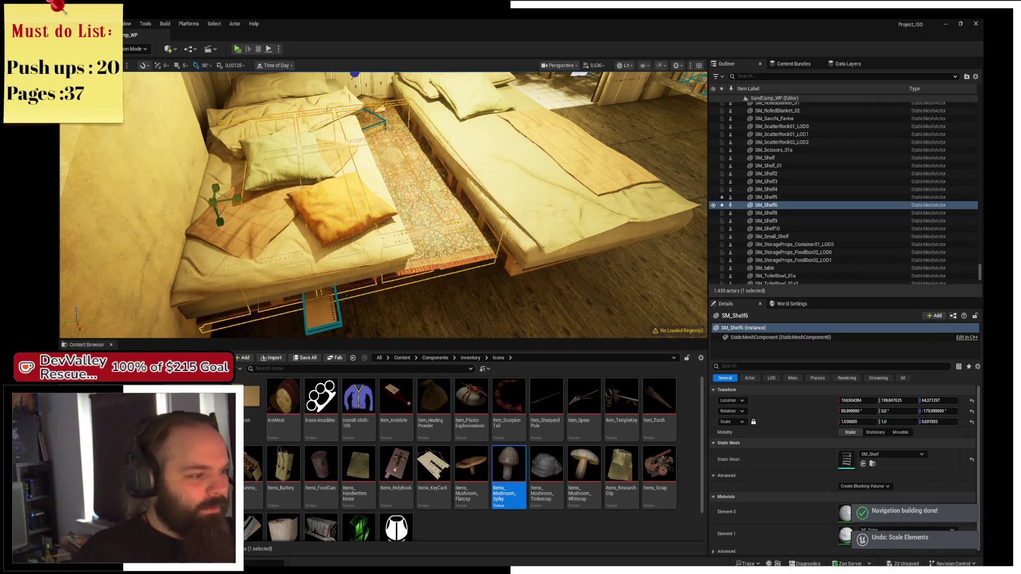
Scale up SM_Shelf6 and nudge it along Y and X beneath the pallet bed frames
left_click_drag(226, 200, 243, 181)
key("w")
mouse_move(321, 193)
left_mouse_down()
mouse_move(270, 185)
mouse_move(297, 168)
mouse_move(380, 174)
left_mouse_up()
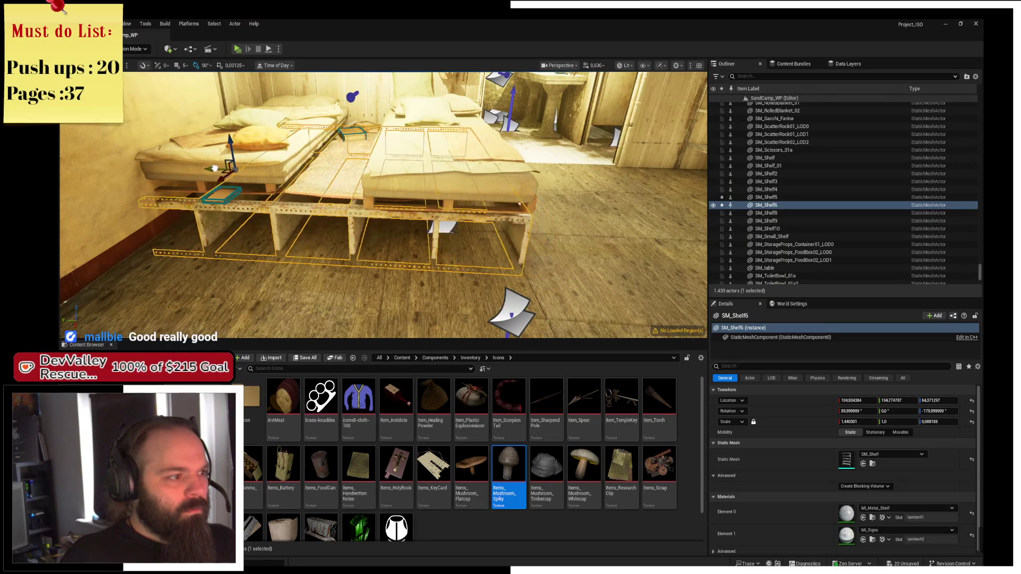
left_click_drag(214, 168, 215, 169)
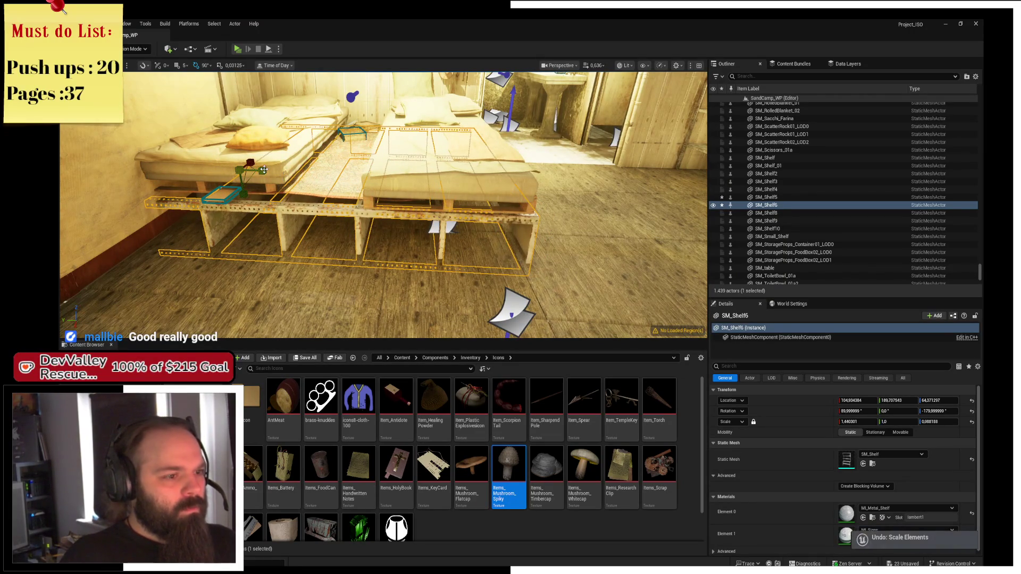
left_click(255, 162)
mouse_move(255, 162)
left_mouse_down()
mouse_move(266, 148)
mouse_move(287, 191)
mouse_move(371, 195)
mouse_move(350, 184)
left_mouse_up()
left_click(371, 195)
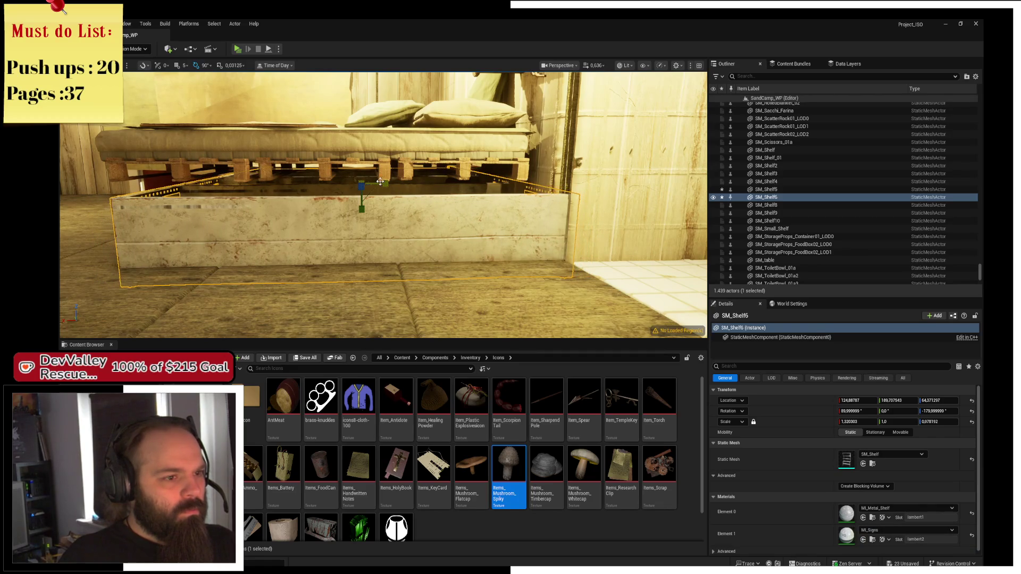
left_click_drag(338, 184, 347, 156)
scroll(348, 161, "up", 1)
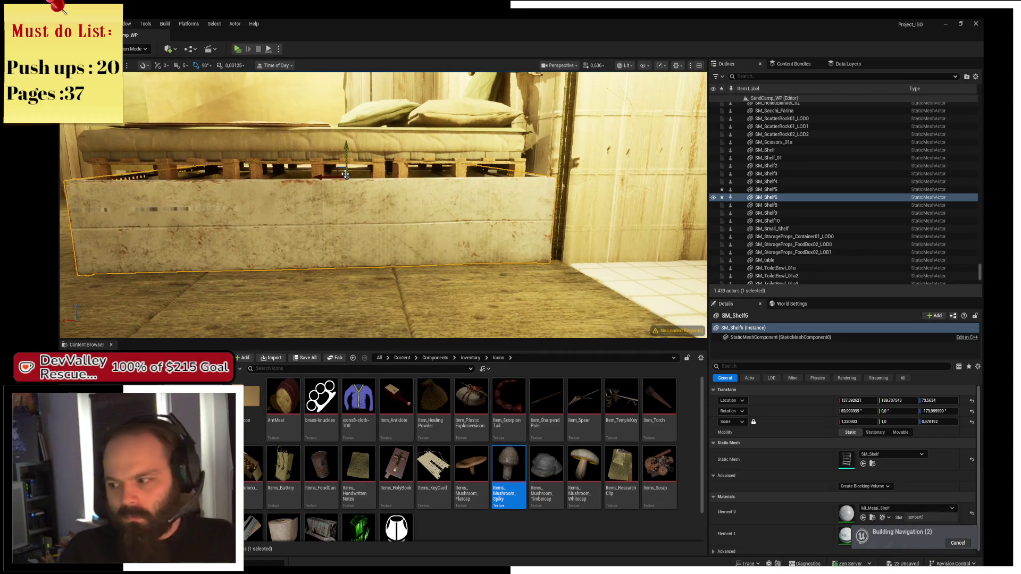
mouse_move(346, 195)
left_mouse_down()
mouse_move(314, 170)
mouse_move(309, 223)
mouse_move(242, 196)
mouse_move(256, 208)
mouse_move(252, 226)
left_mouse_up()
Select the tray, floor books, rug, bed and worn pallets around the wall-side bed
left_click(313, 228)
left_click(258, 207, "ctrl")
left_click(407, 226, "ctrl")
left_click(396, 170, "ctrl")
left_click(405, 194, "ctrl")
left_click(436, 198, "ctrl")
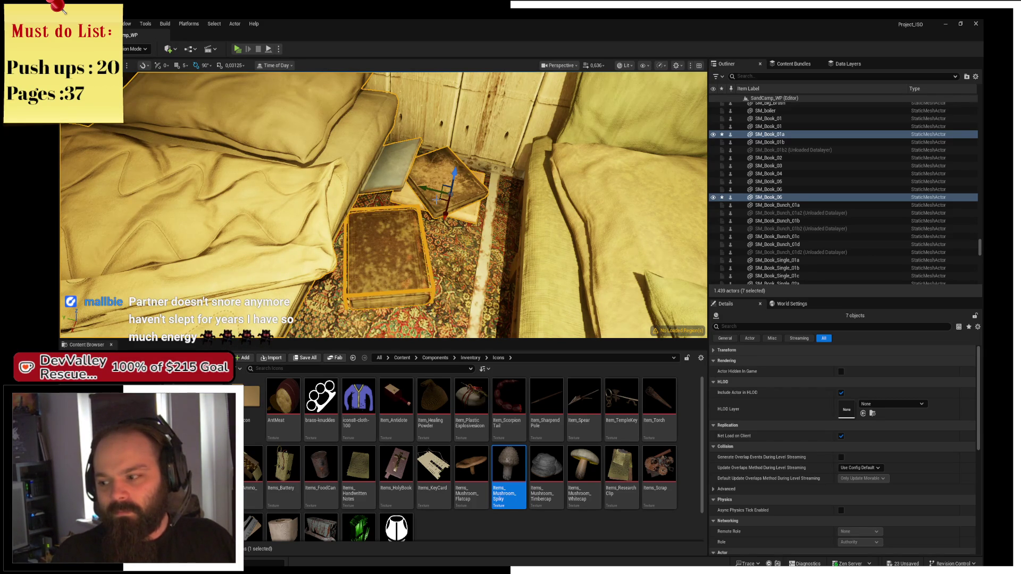
scroll(484, 217, "down", 5)
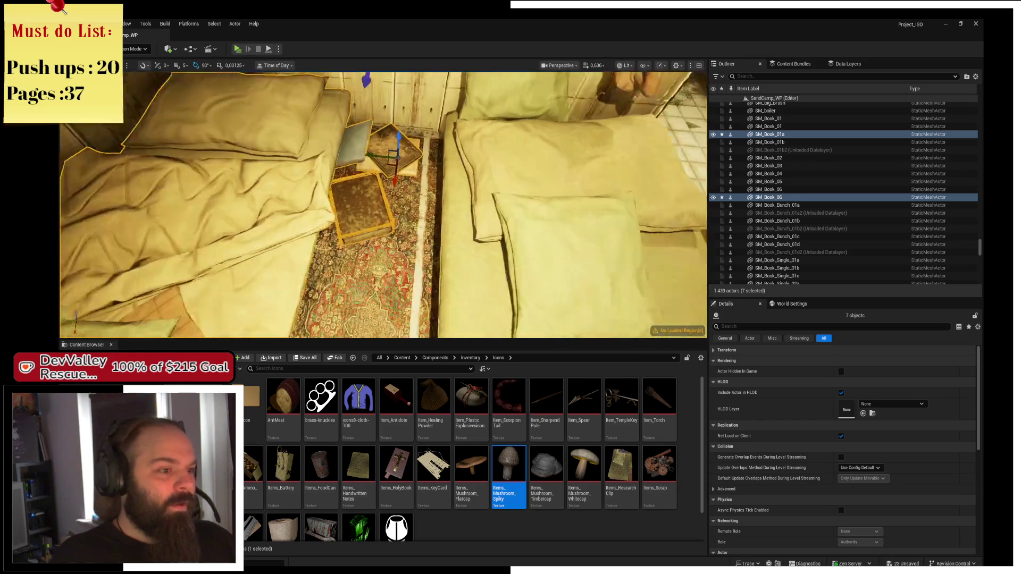
left_click(408, 207, "ctrl")
left_click(459, 196, "ctrl")
scroll(458, 196, "up", 5)
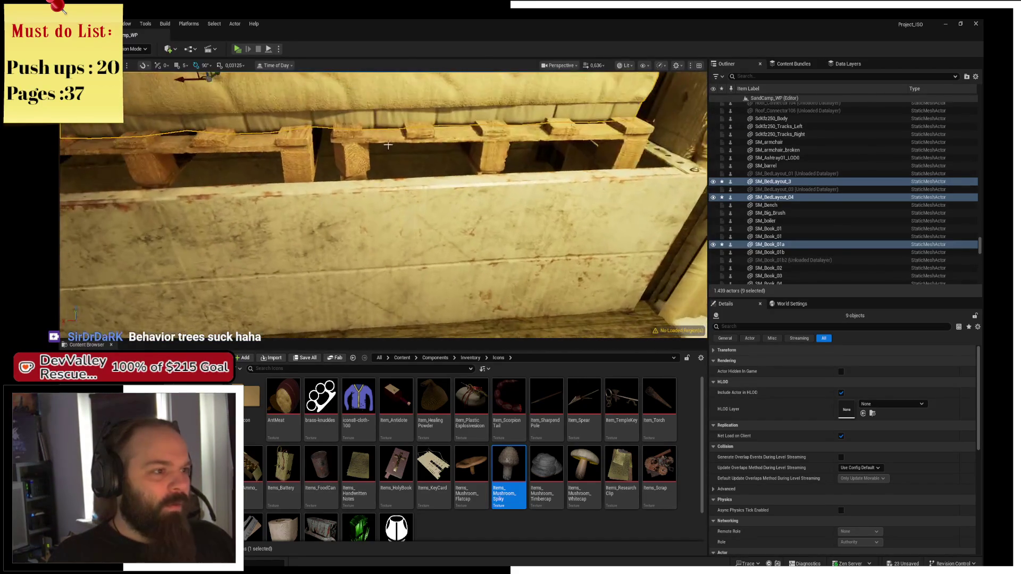
left_click(365, 147, "ctrl")
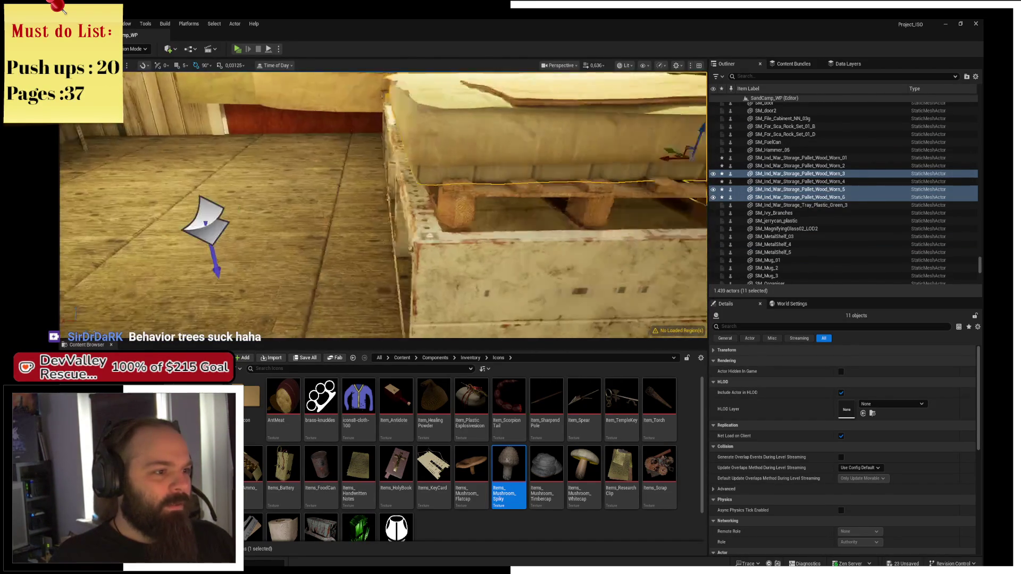
left_click(550, 184, "ctrl")
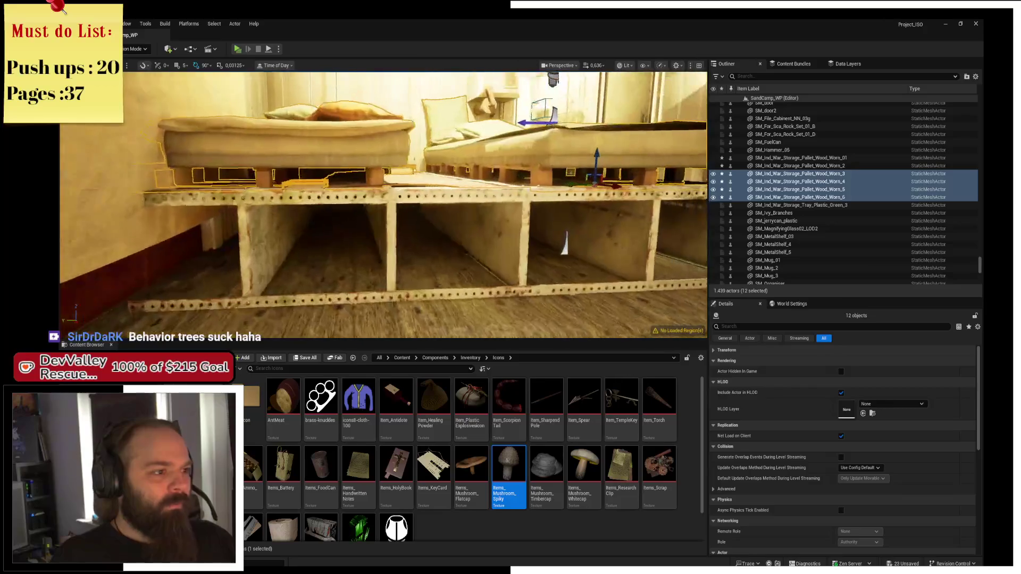
scroll(492, 155, "down", 3)
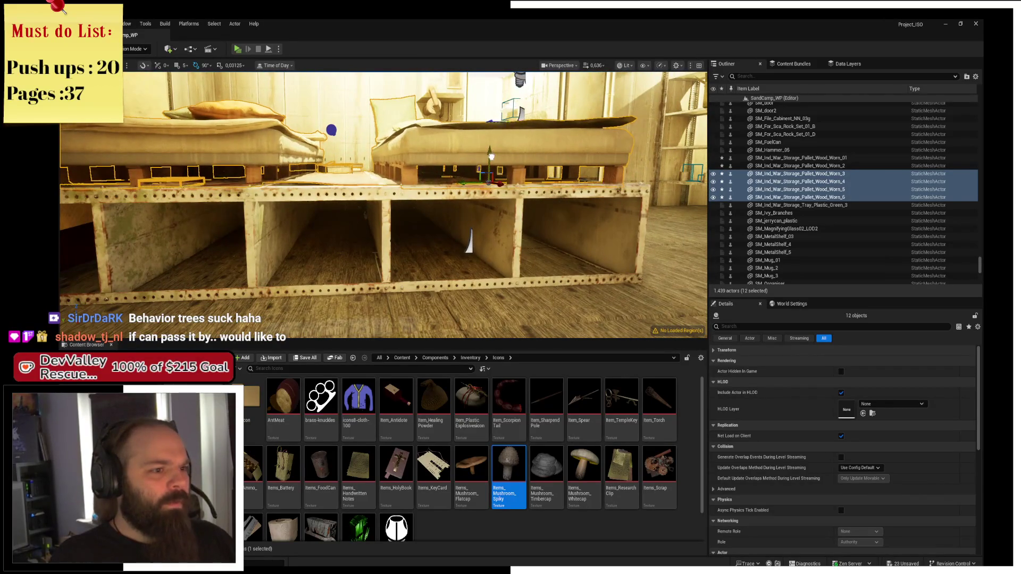
scroll(492, 155, "down", 1)
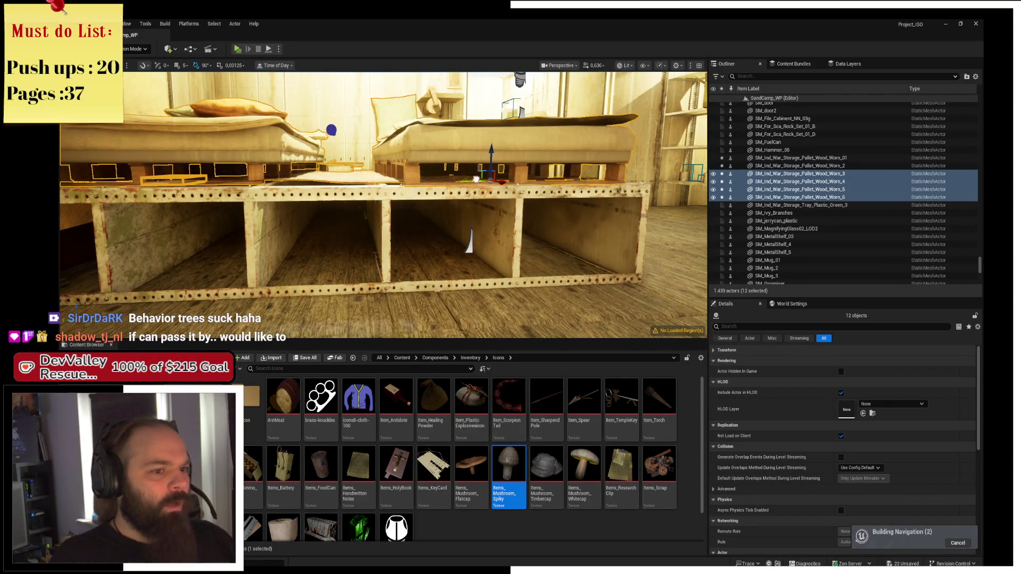
scroll(492, 154, "up", 5)
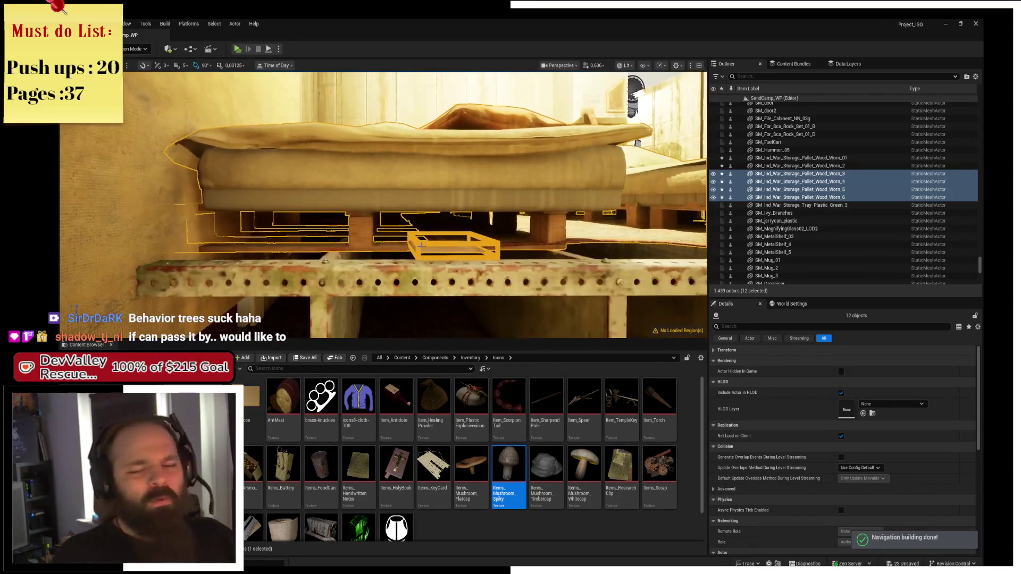
Reselect the mattress, the three pallets beneath it and the nearby books
left_click(432, 191)
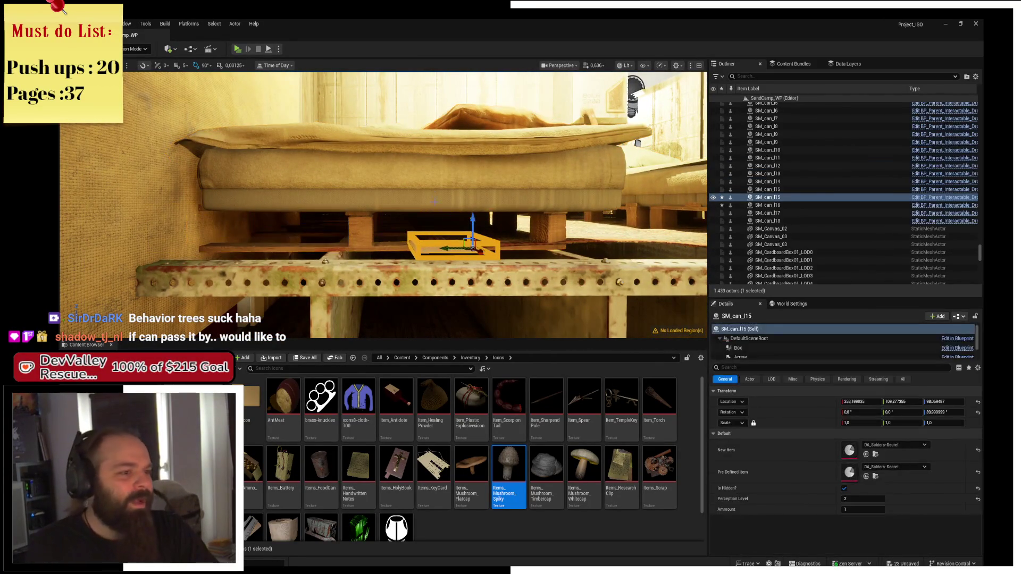
left_click(362, 226, "ctrl")
scroll(396, 255, "up", 5)
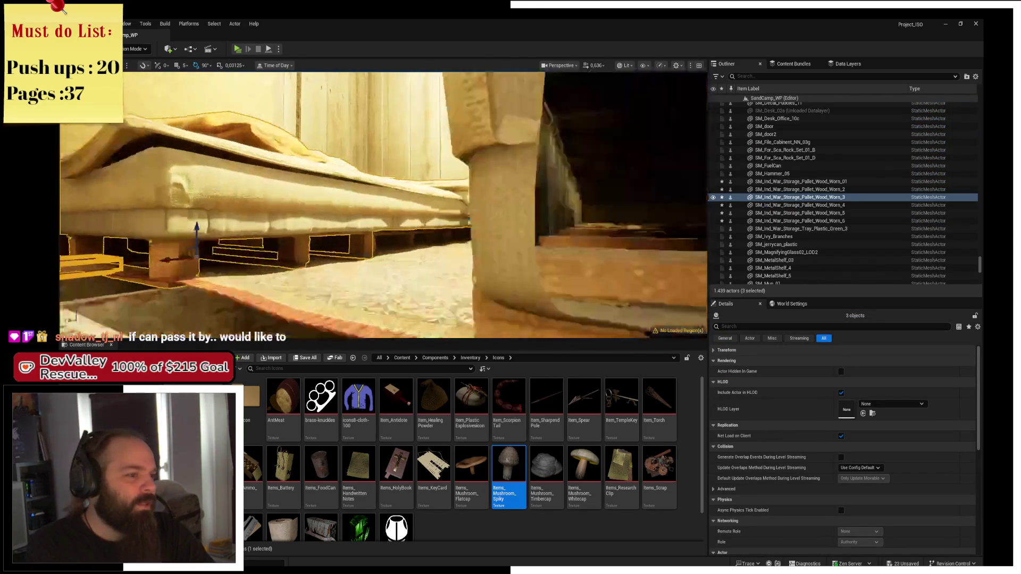
left_click(397, 254, "ctrl")
scroll(394, 266, "up", 5)
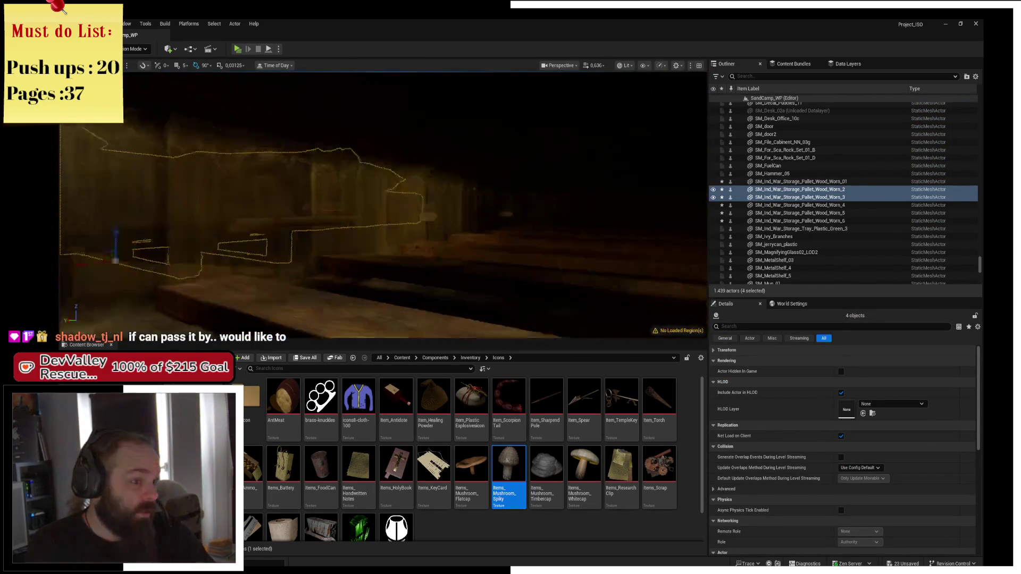
left_click(387, 288, "ctrl")
scroll(388, 288, "down", 10)
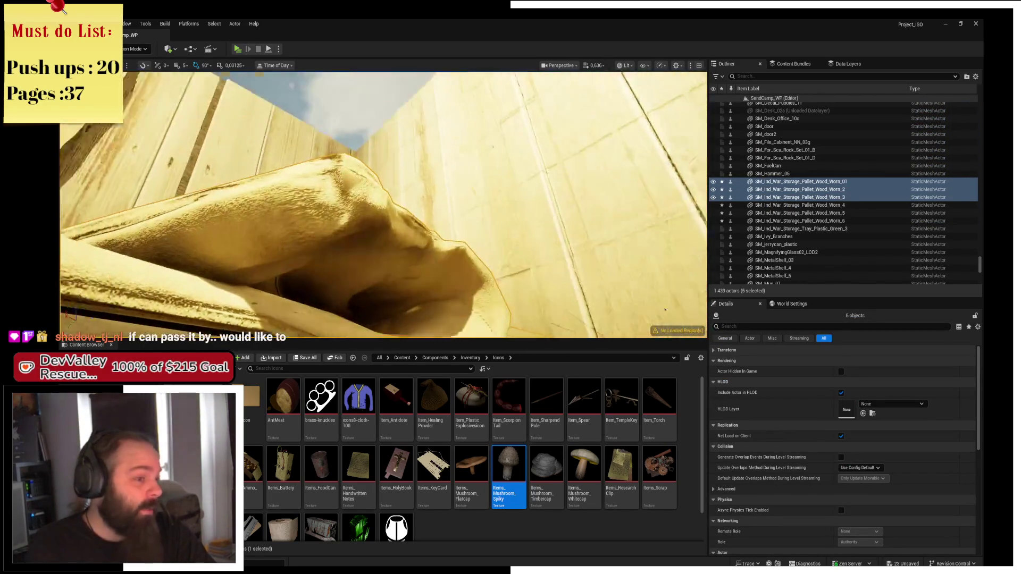
scroll(306, 291, "up", 10)
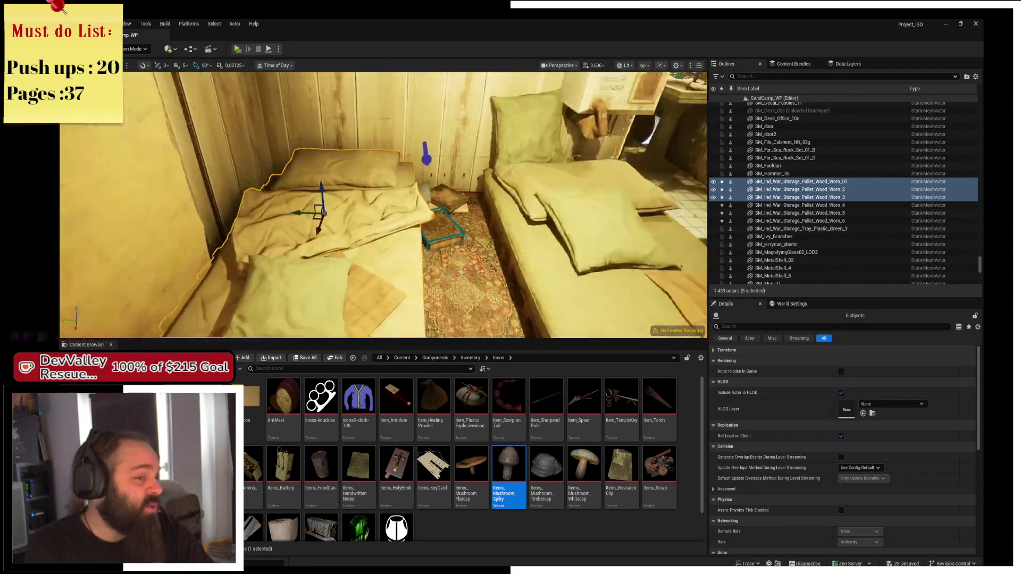
left_click(291, 194, "ctrl")
left_click(312, 206, "ctrl")
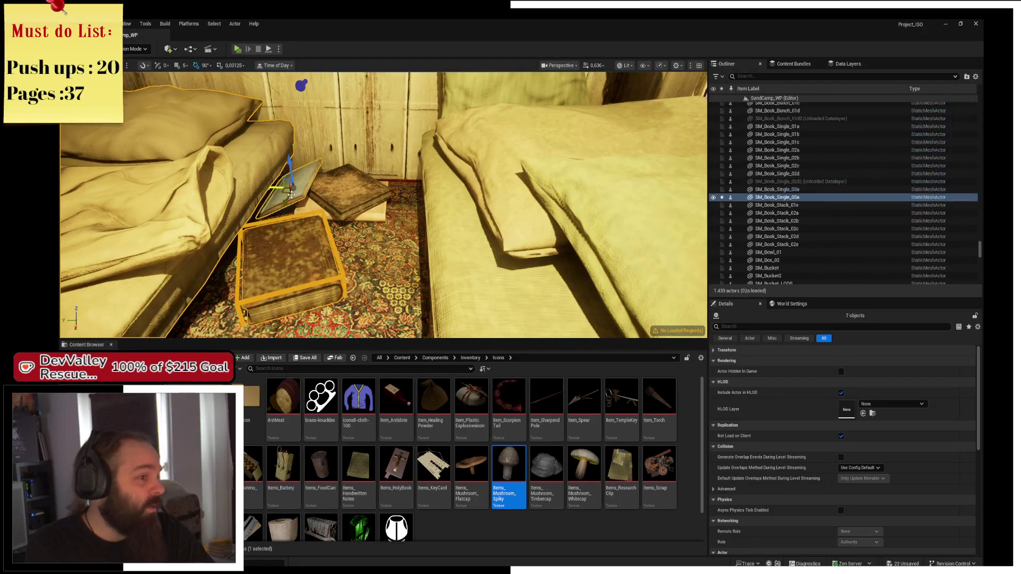
left_click(356, 204, "ctrl")
left_click_drag(341, 204, 582, 178)
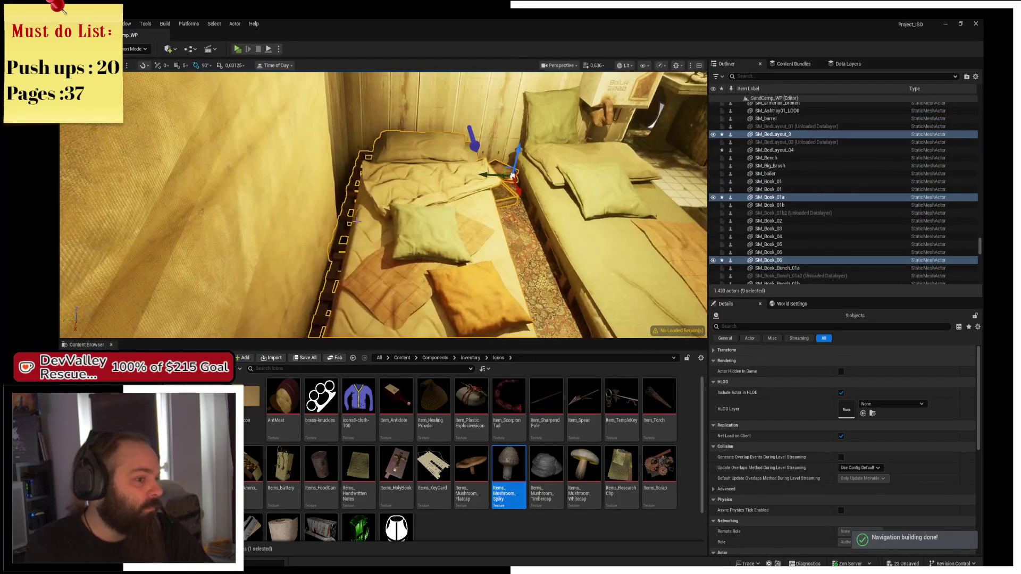
Shift the two upper pallets and the lower pallet slightly right, then select the lower one
left_click(352, 177)
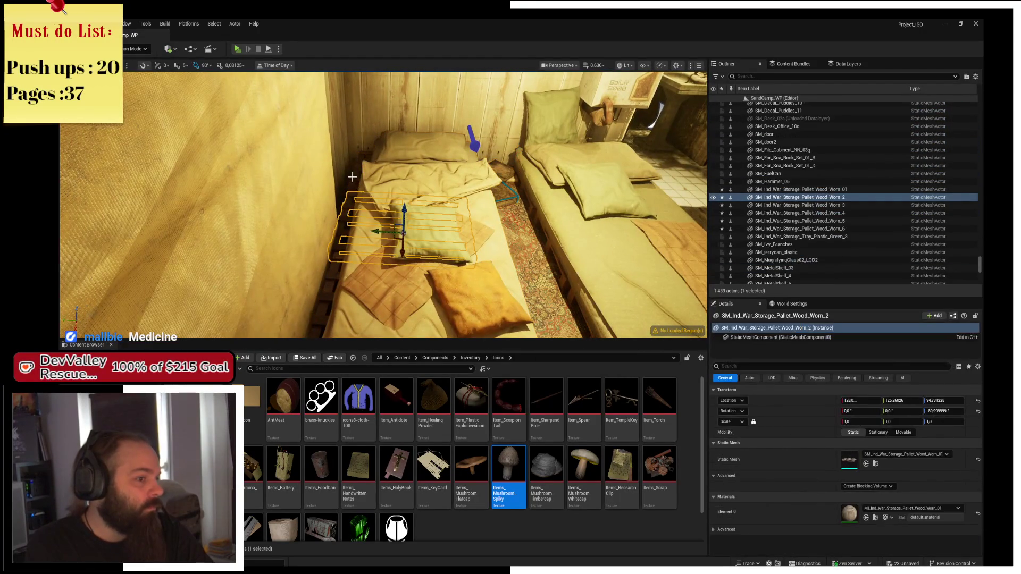
left_click(333, 268, "ctrl")
left_click_drag(386, 311, 406, 312)
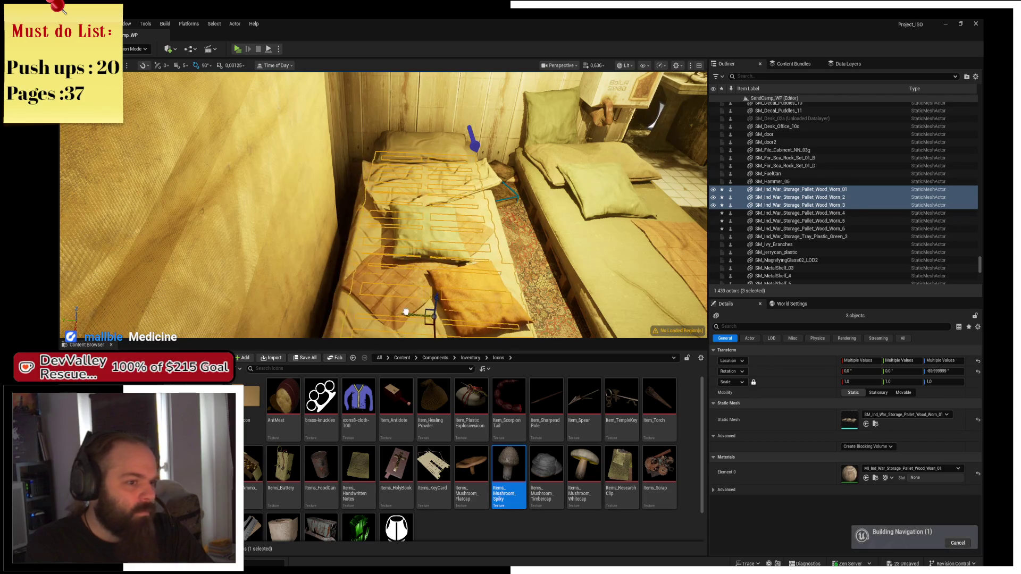
left_click_drag(464, 205, 464, 205)
left_click(213, 234)
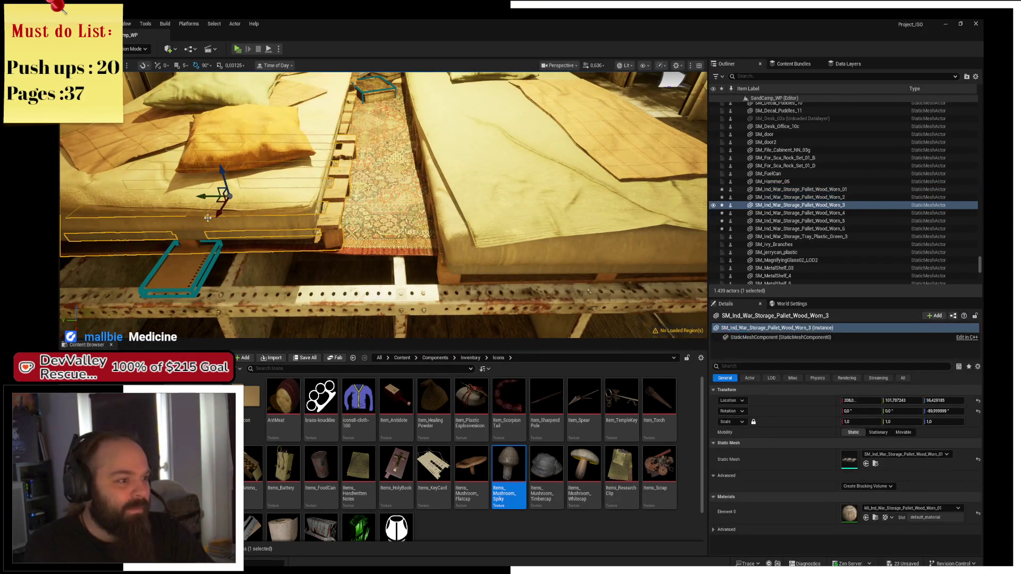
Nudge the lower pallet, slide the floor book along Y and X, and shift the standing book
left_click_drag(196, 198, 193, 198)
left_click_drag(410, 190, 410, 191)
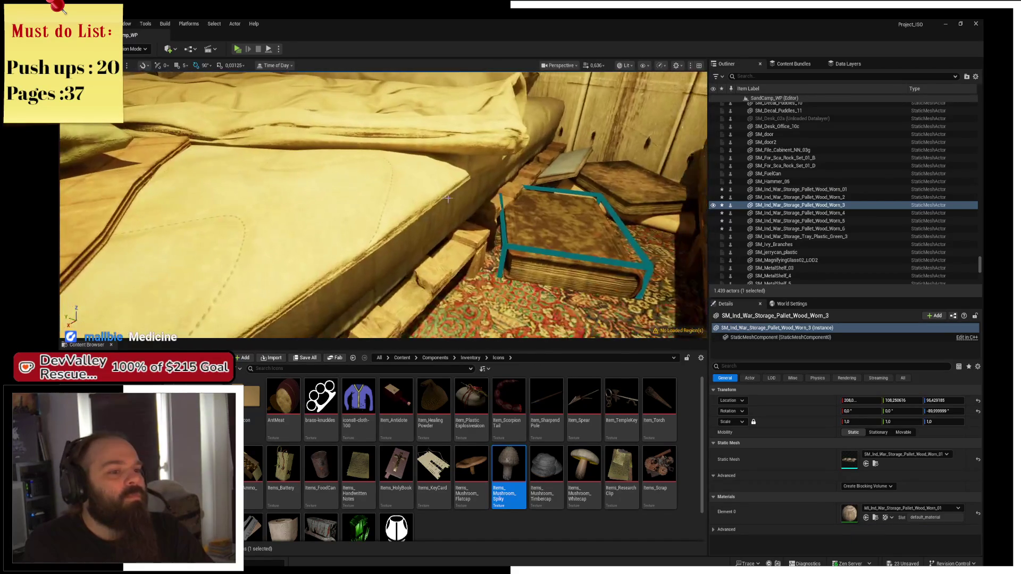
left_click(534, 212)
left_click_drag(536, 213, 540, 216)
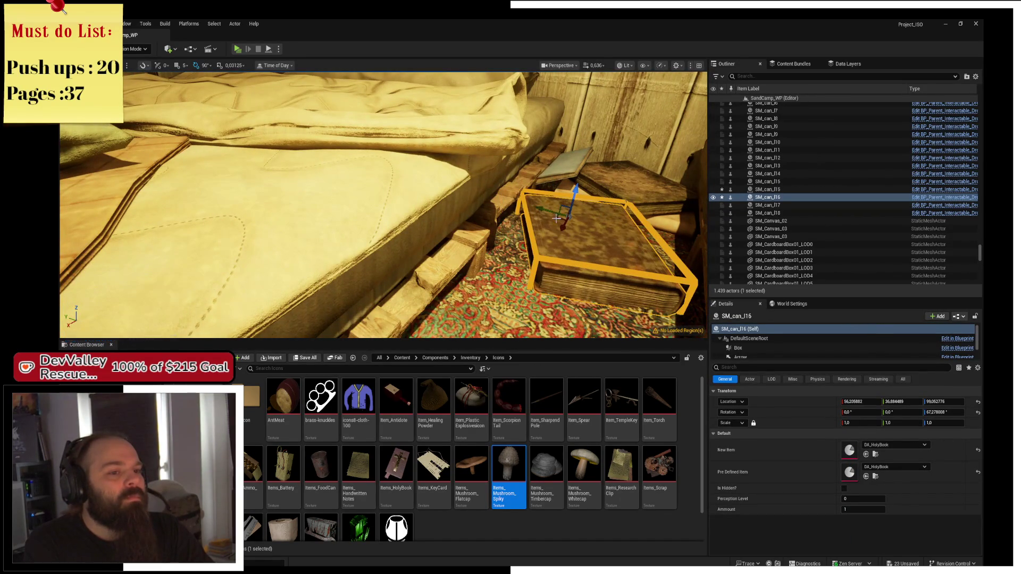
key("e")
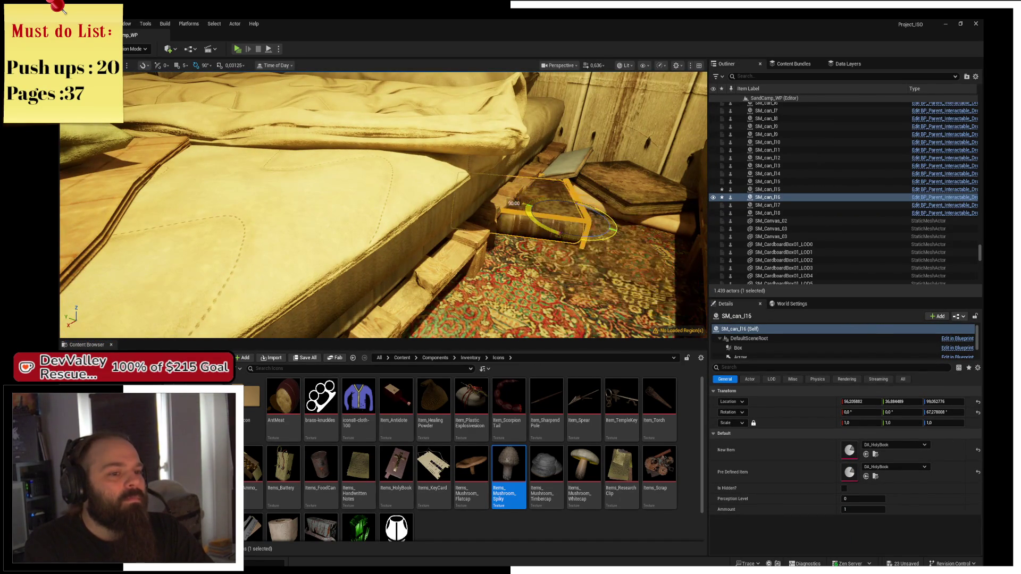
key("w")
left_click_drag(567, 219, 577, 234)
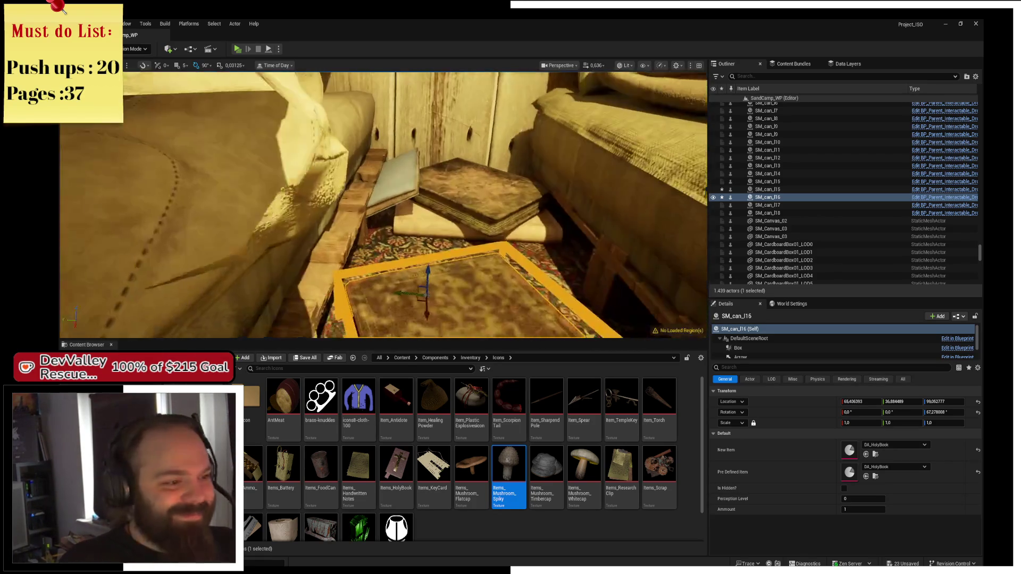
left_click(372, 175)
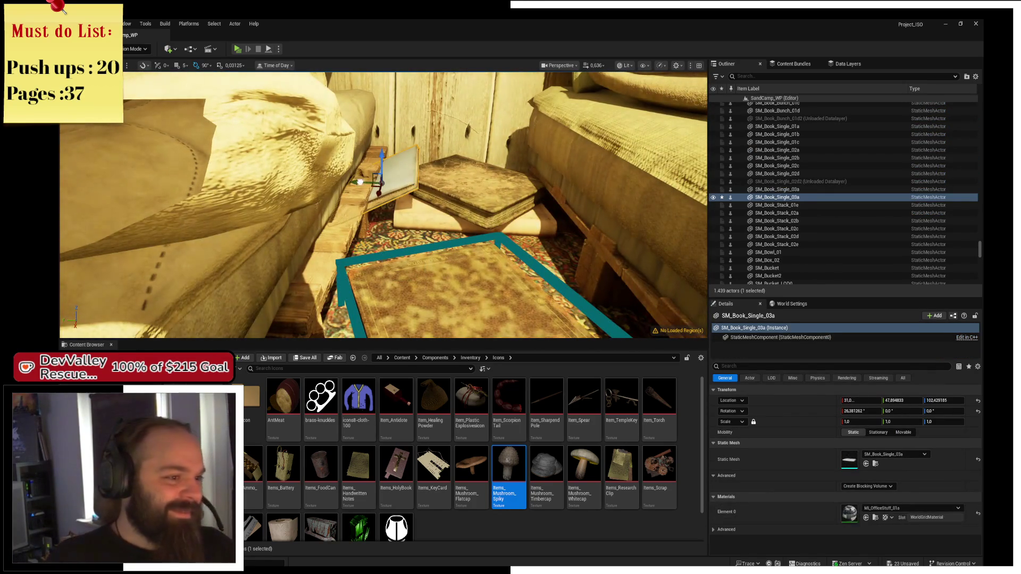
left_click_drag(360, 181, 372, 183)
Rotate SM_Book_06 on the lower shelf 90° about Z
left_click(490, 207)
key("e")
mouse_move(521, 217)
left_mouse_down()
mouse_move(565, 204)
mouse_move(478, 205)
mouse_move(492, 213)
mouse_move(463, 277)
mouse_move(465, 224)
left_mouse_up()
key("r")
key("w")
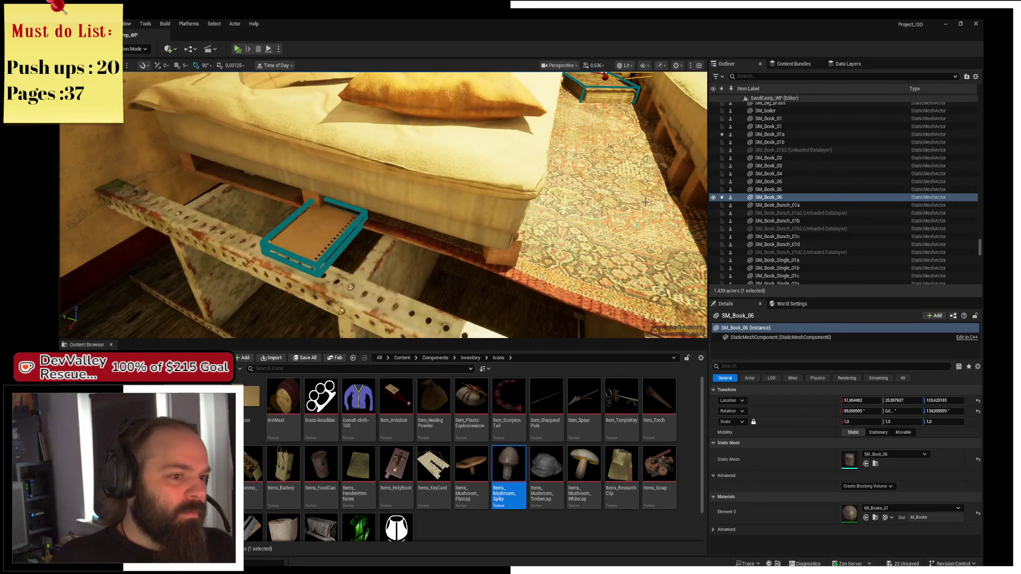
Drag a copy of SM_Carpet_LOD1 along X and flatten the copy's Z scale
left_click(463, 146)
mouse_move(450, 147)
left_mouse_down()
mouse_move(451, 158)
mouse_move(363, 139)
mouse_move(362, 115)
mouse_move(362, 127)
mouse_move(524, 180)
mouse_move(557, 177)
left_mouse_up()
key("r")
key("w")
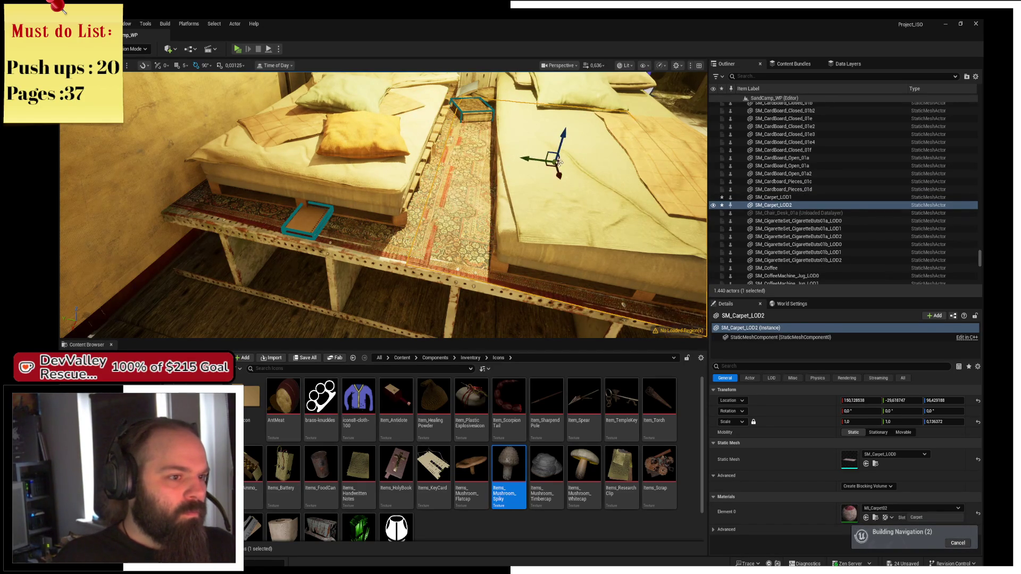
Fly the view toward the sandbag cots and select the wall boiler
left_click(512, 148)
mouse_move(512, 148)
left_mouse_down()
mouse_move(452, 160)
mouse_move(415, 141)
left_mouse_up()
left_click(425, 138)
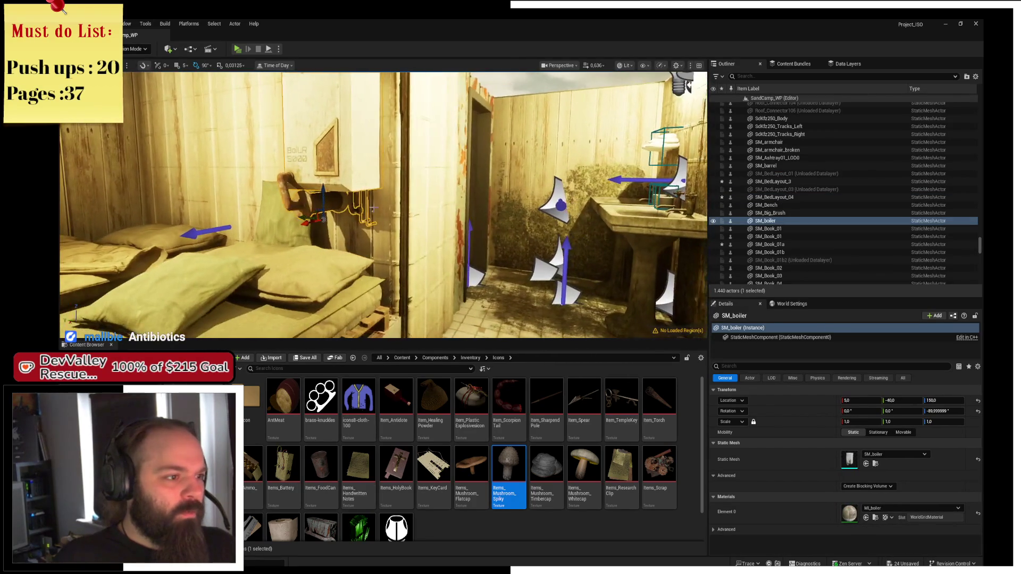
Slide SM_boiler along the wall toward the doorway and rotate it 90° about Z
mouse_move(308, 219)
left_mouse_down()
mouse_move(431, 234)
mouse_move(426, 223)
left_mouse_up()
key("w")
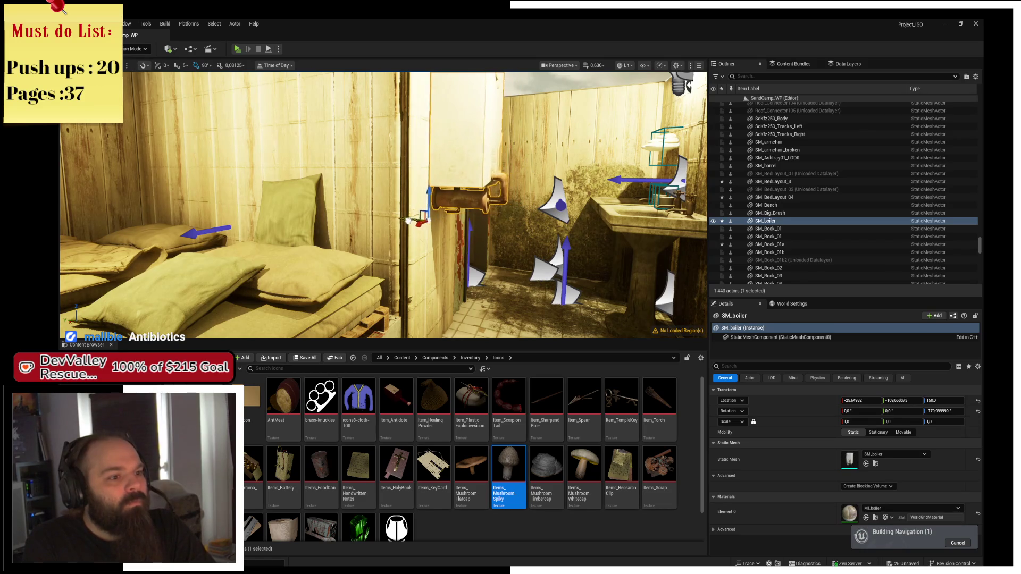
mouse_move(426, 223)
left_mouse_down()
mouse_move(398, 330)
mouse_move(394, 298)
left_mouse_up()
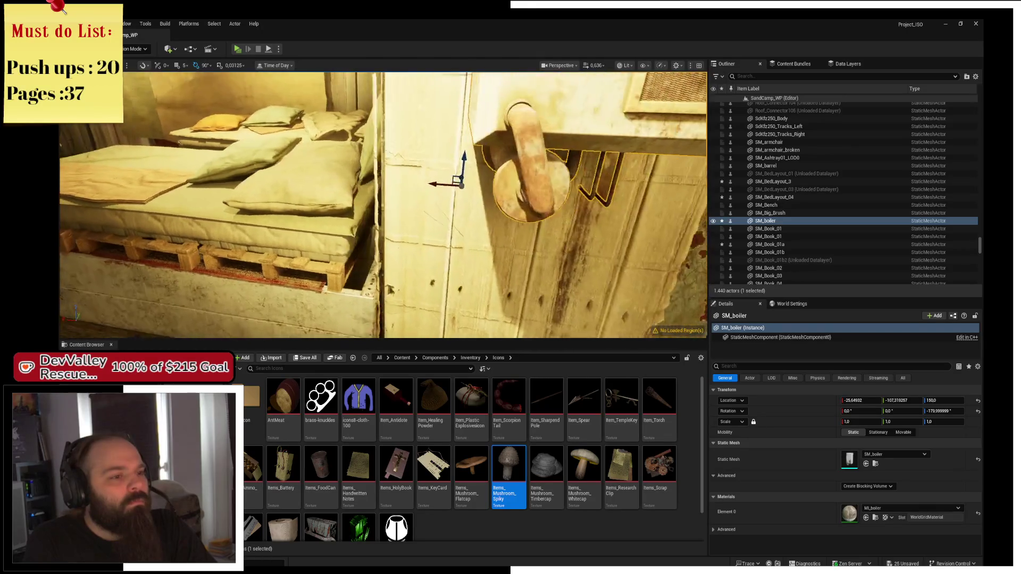
mouse_move(393, 297)
left_mouse_down()
mouse_move(366, 255)
mouse_move(375, 218)
mouse_move(374, 239)
left_mouse_up()
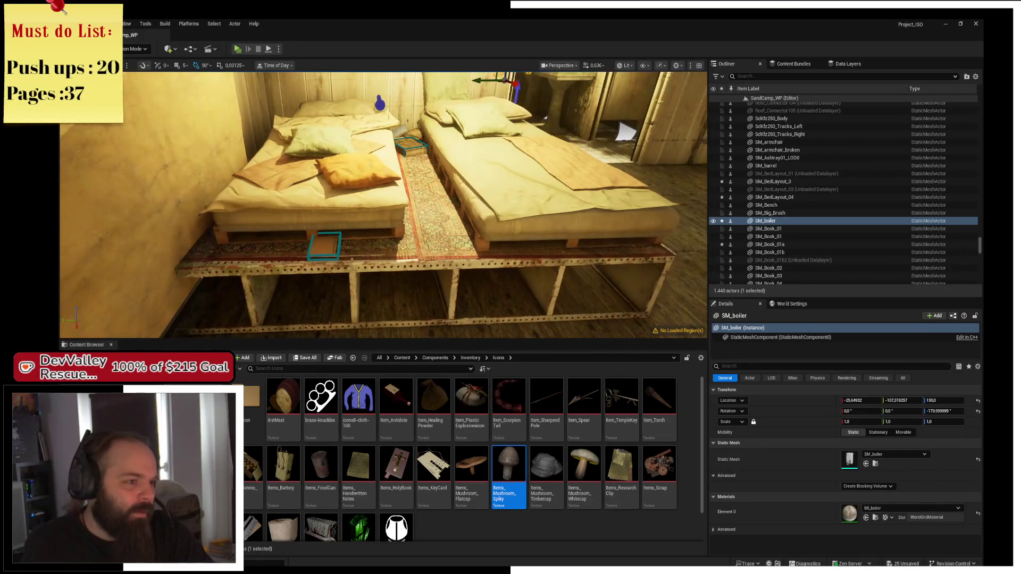
Raise the book on the wall-side bed slightly on Z, then launch a standalone Play preview with Alt+P
left_click(331, 249)
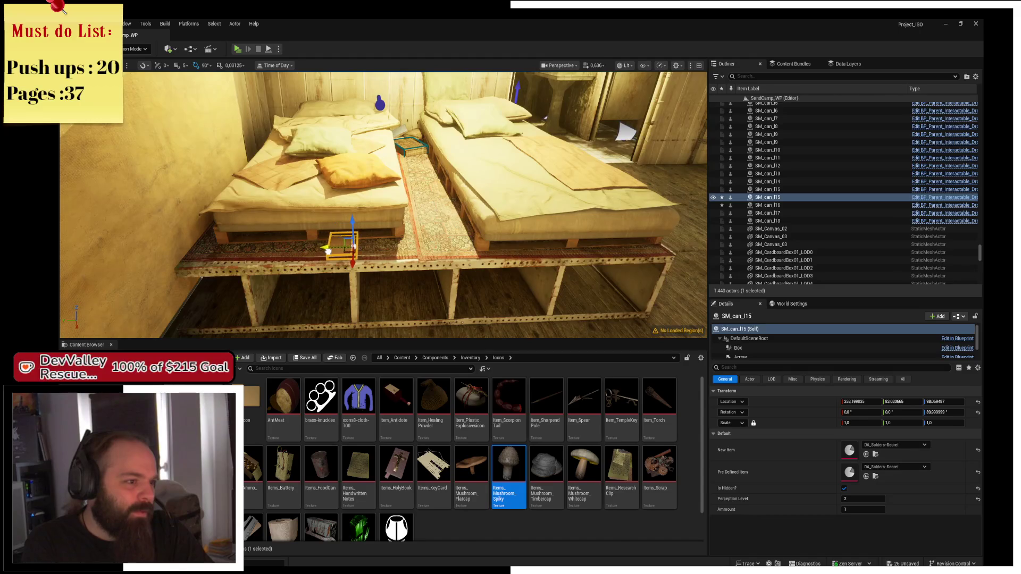
mouse_move(330, 249)
left_mouse_down()
mouse_move(331, 218)
mouse_move(266, 223)
mouse_move(369, 201)
mouse_move(343, 147)
mouse_move(144, 196)
mouse_move(137, 129)
left_mouse_up()
left_click(369, 201)
scroll(319, 202, "down", 5)
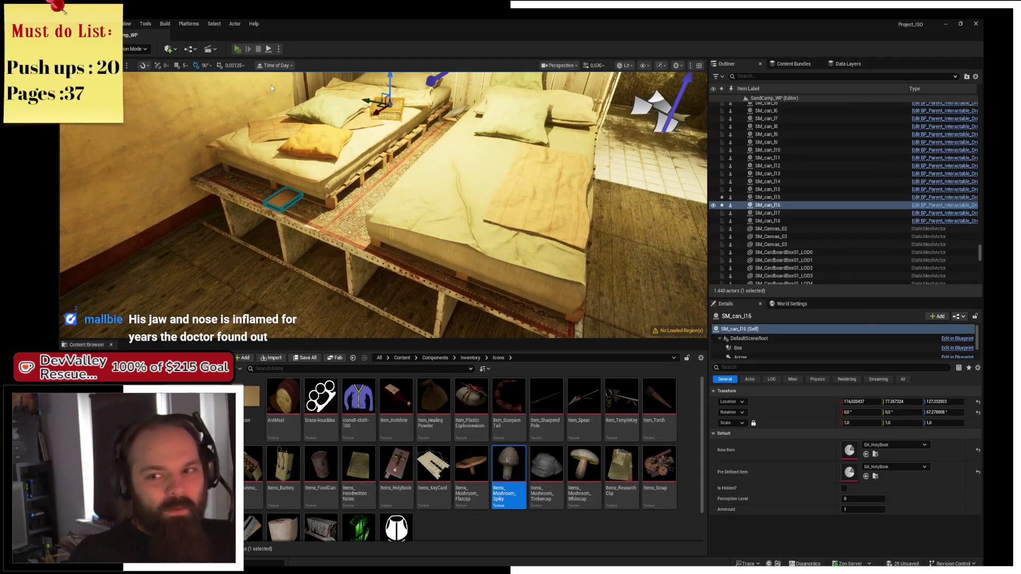
key("alt+p")
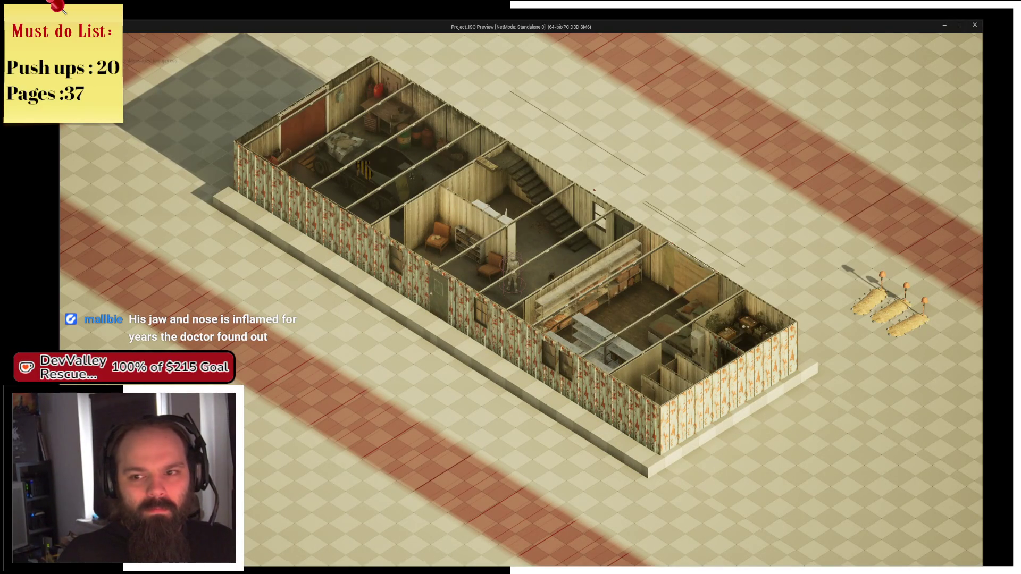
Zoom and rotate the isometric game camera around the building, then close the preview
scroll(510, 287, "up", 5)
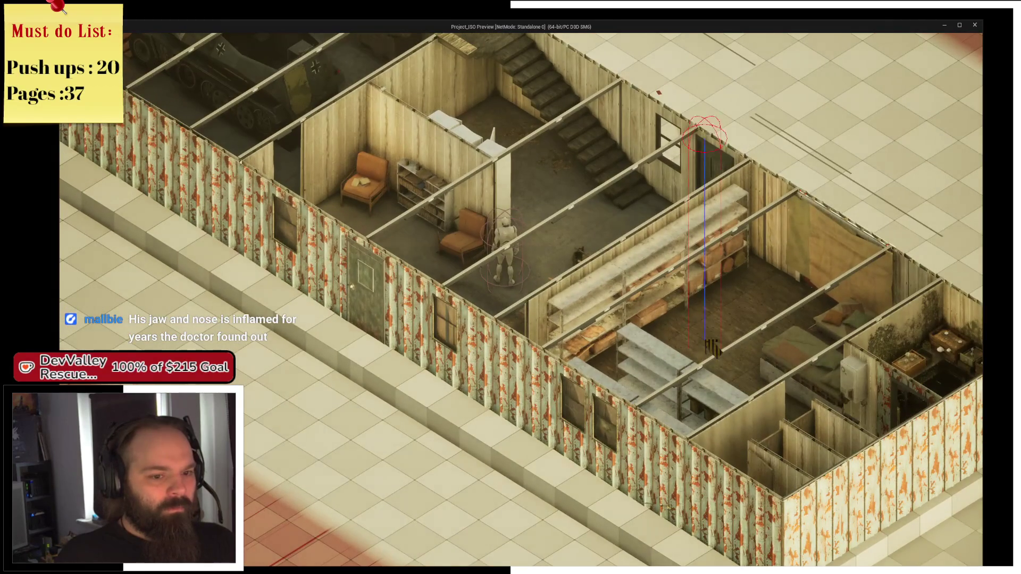
scroll(511, 287, "down", 3)
key("q")
scroll(510, 287, "up", 4)
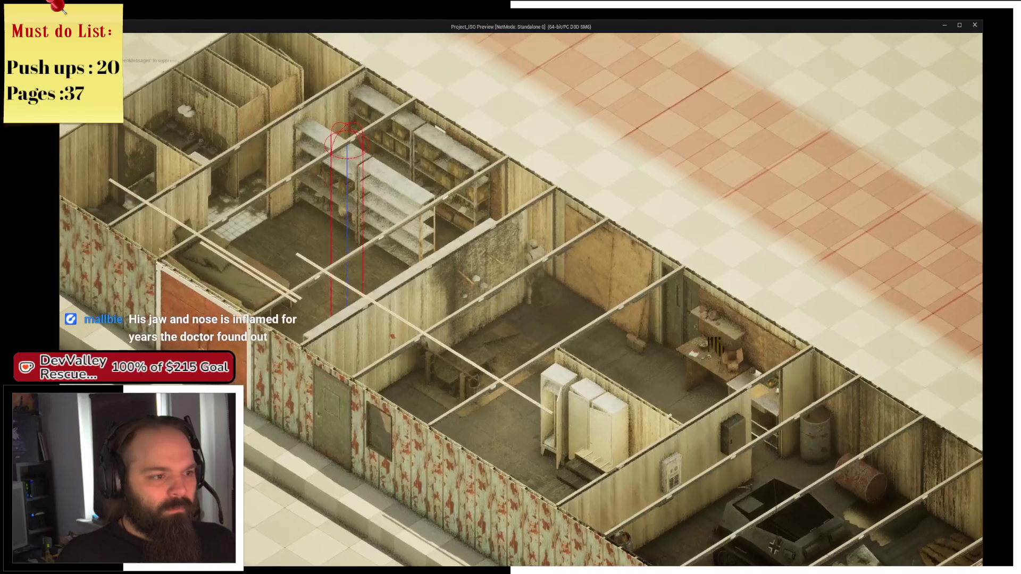
key("q")
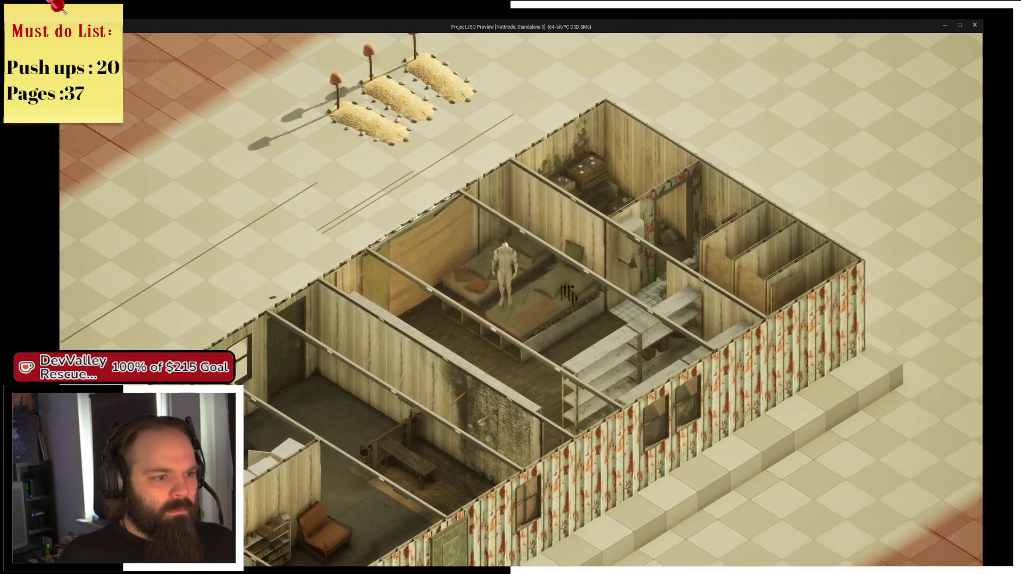
scroll(568, 294, "up", 3)
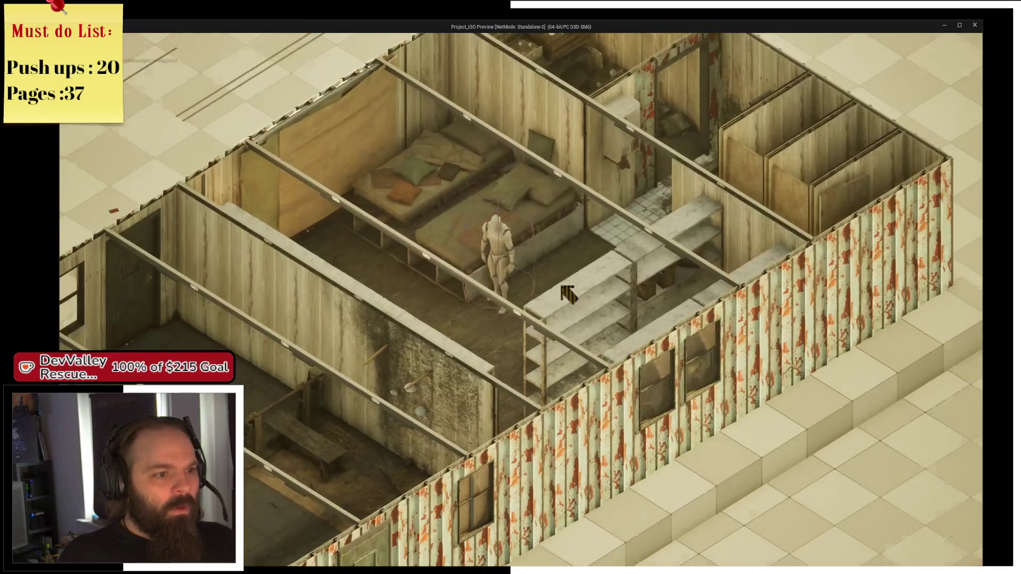
scroll(568, 294, "up", 2)
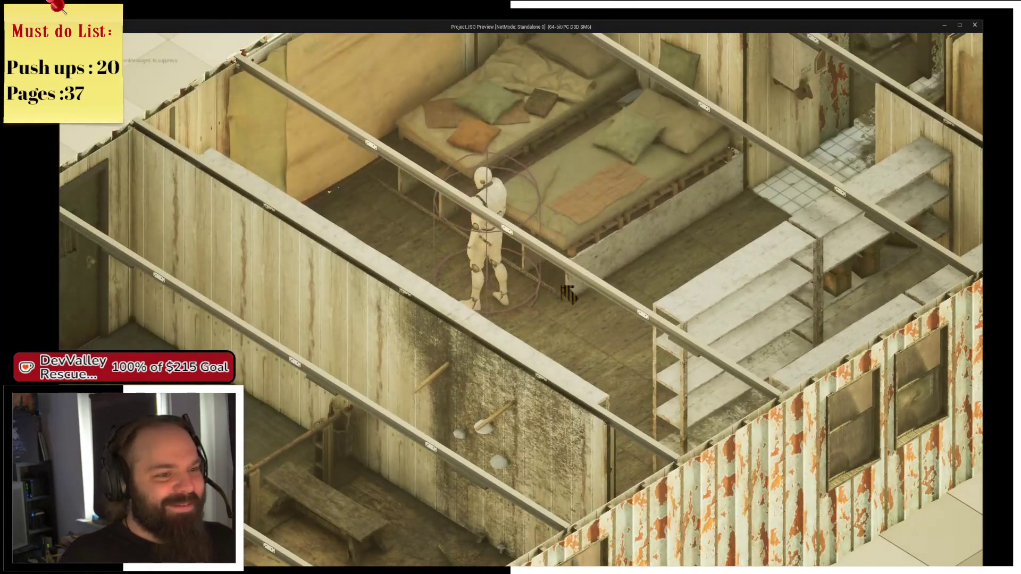
key("Escape")
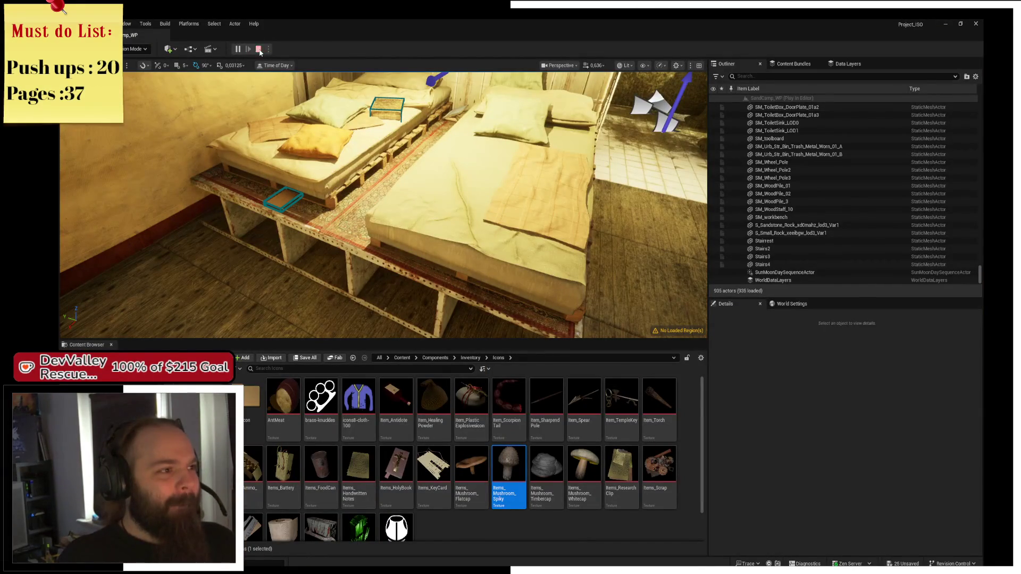
Pull the editor view back across the beds and relaunch the standalone preview with Alt+P
mouse_move(426, 183)
left_mouse_down()
mouse_move(436, 202)
mouse_move(506, 223)
mouse_move(404, 202)
mouse_move(393, 159)
mouse_move(383, 223)
mouse_move(373, 213)
left_mouse_up()
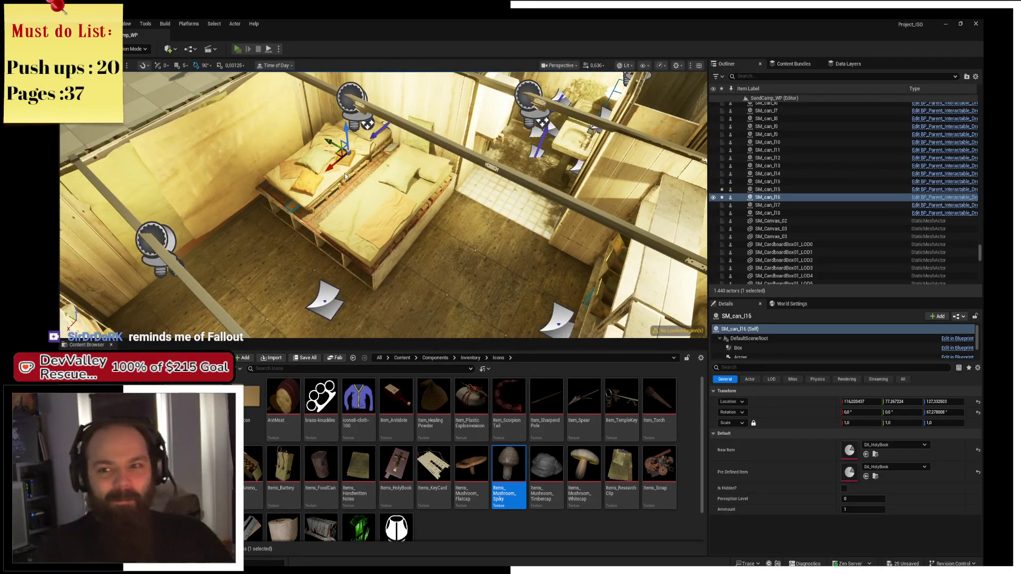
key("alt+p")
scroll(510, 271, "up", 5)
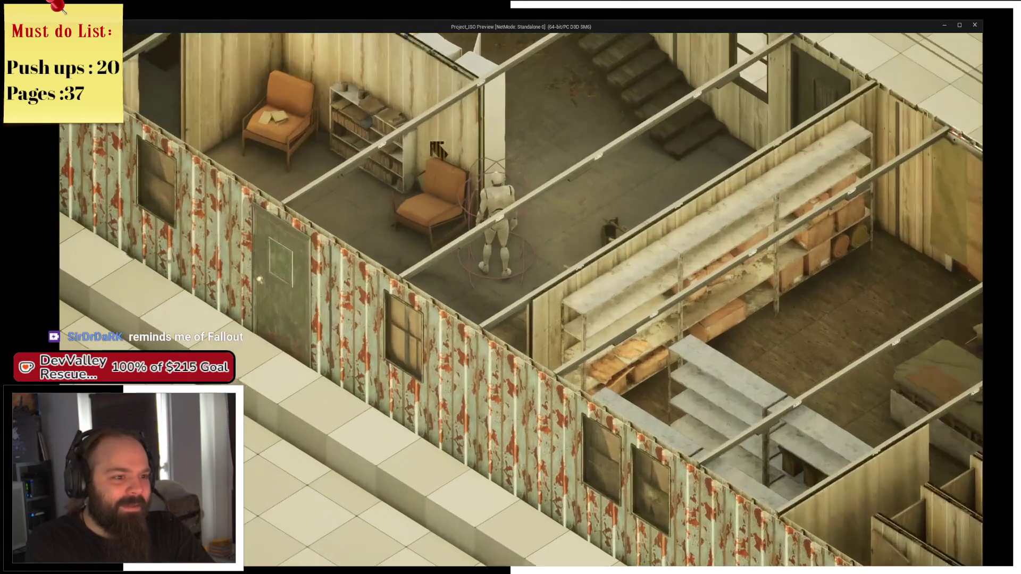
Walk the character right past the chair rooms and up to the bedroom
key("d")
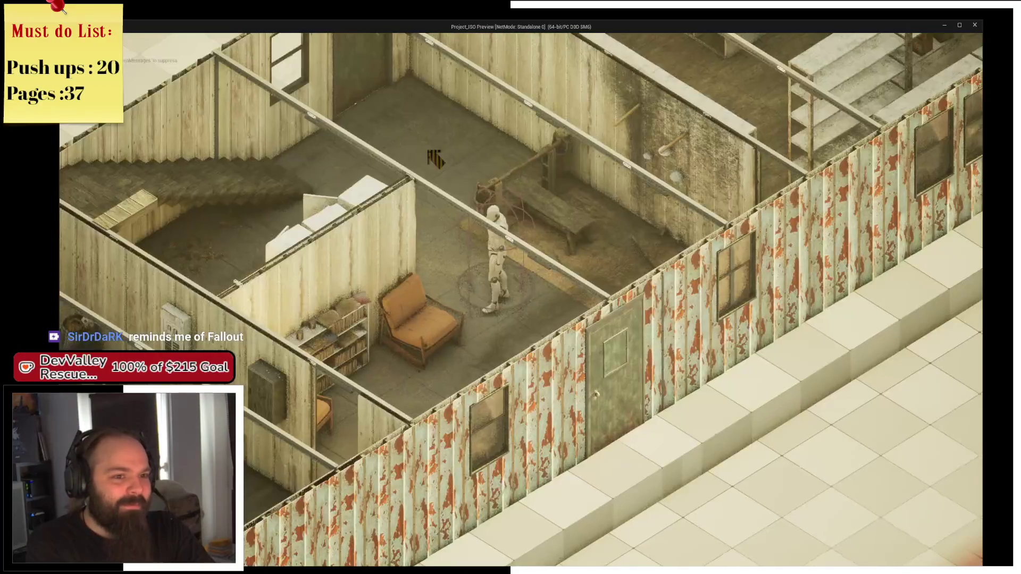
key("w")
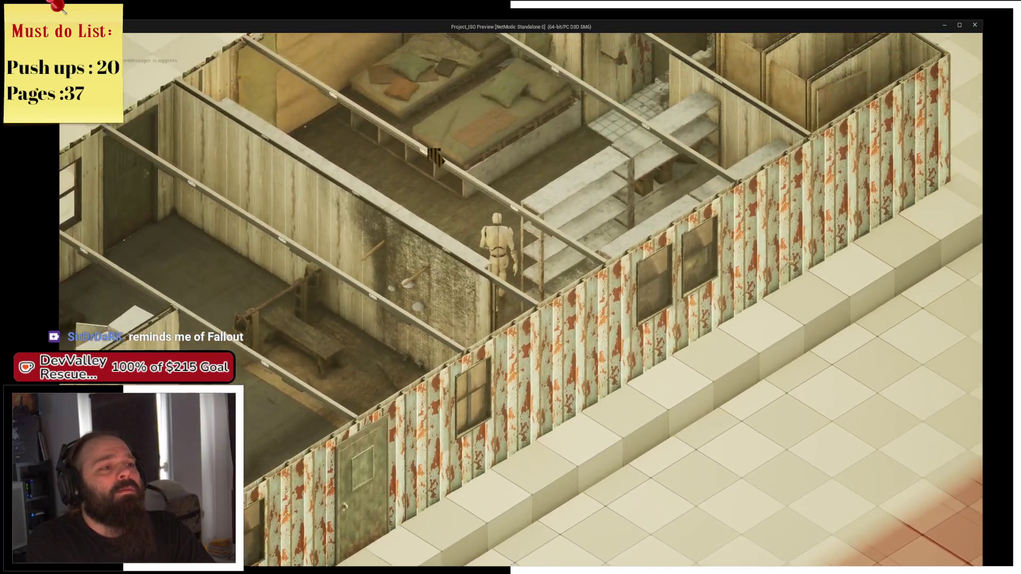
key("w")
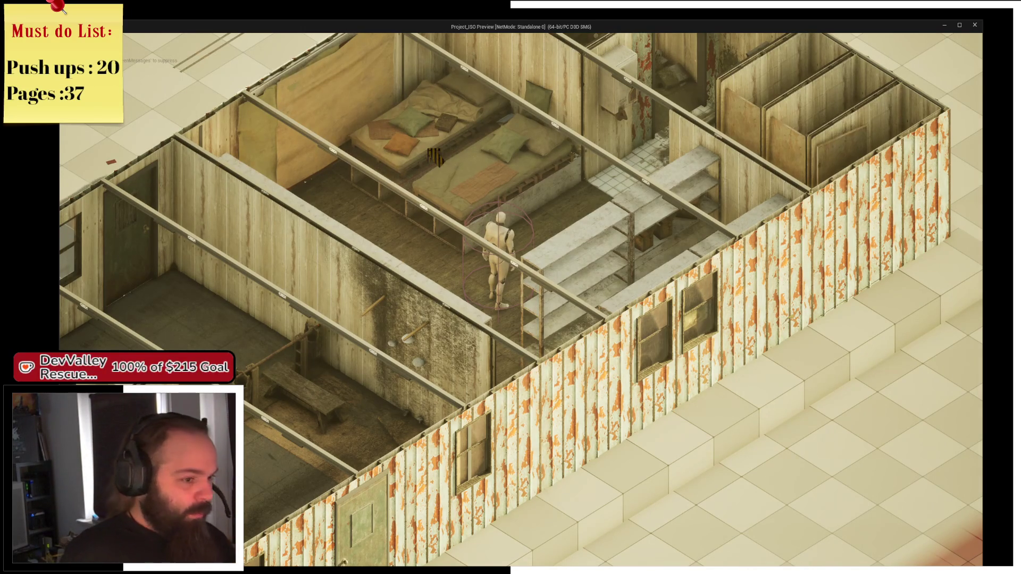
Walk past the bedrooms toward the exterior door and rotate the camera 90 degrees
key("d")
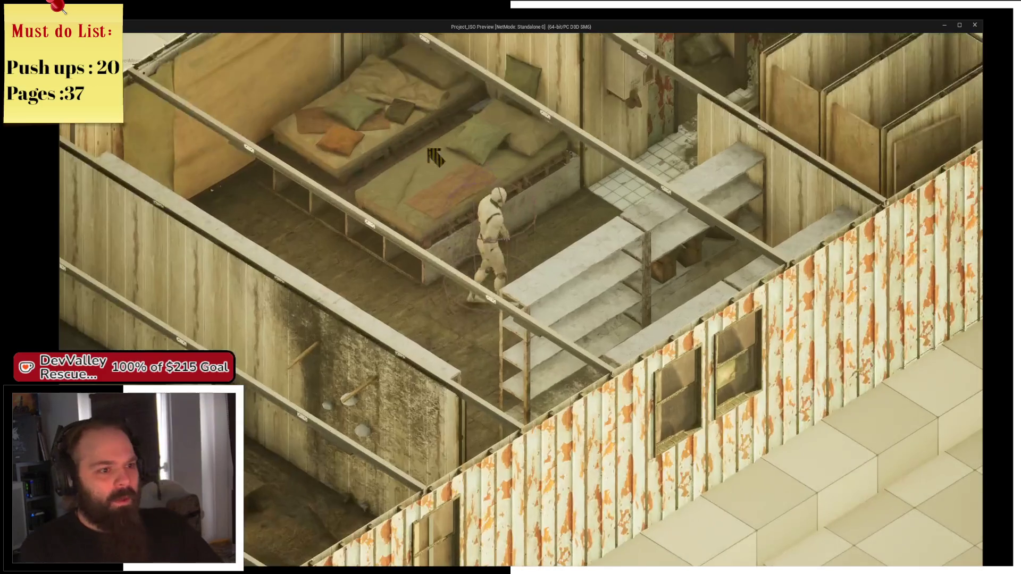
key("s")
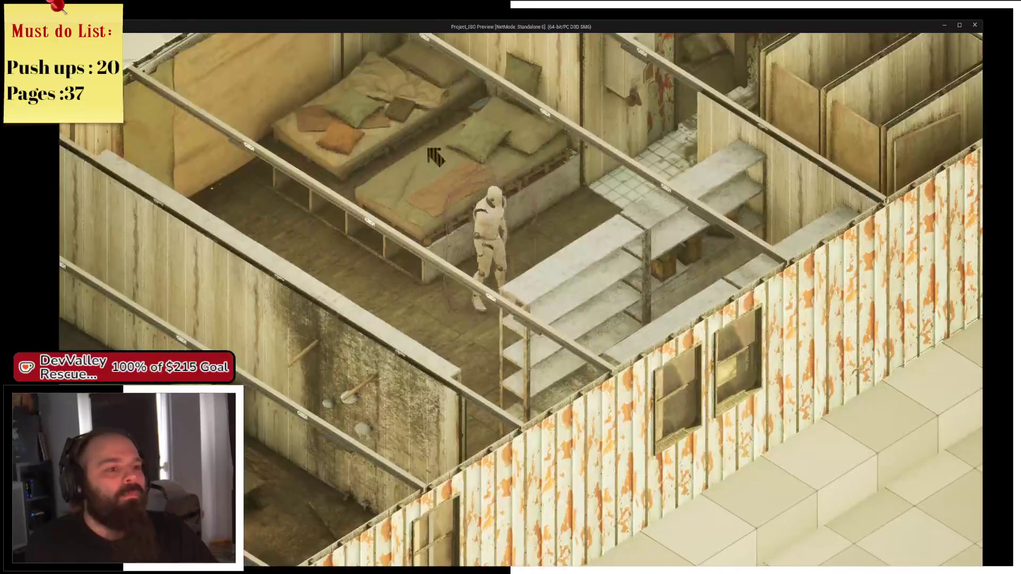
key("s")
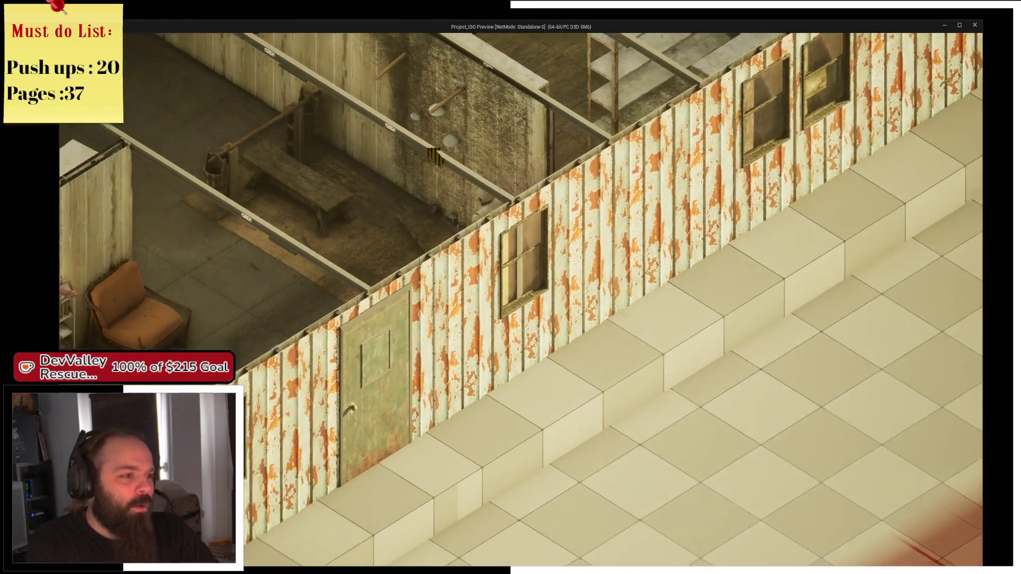
key("e")
key("w")
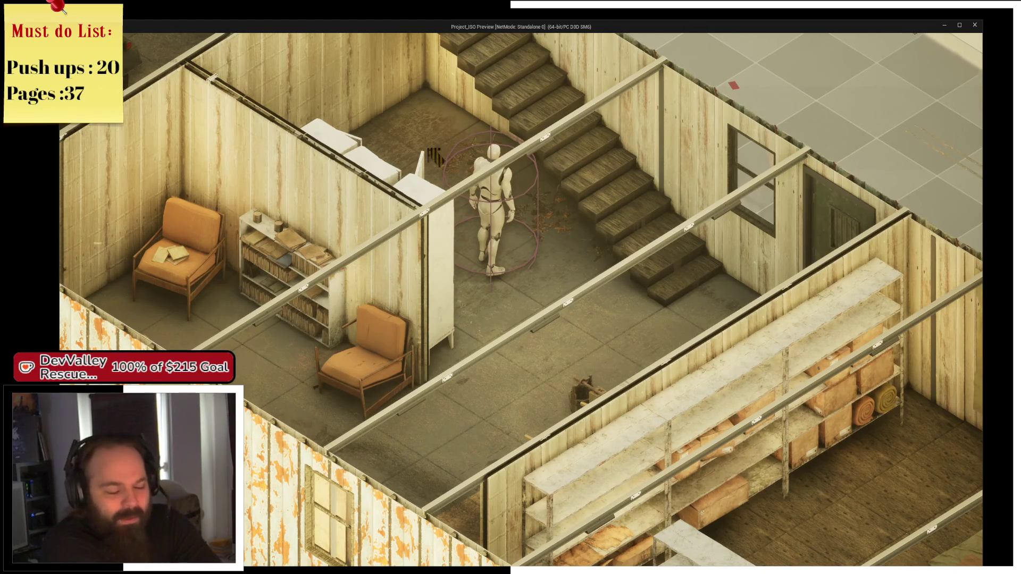
Climb the staircase to the upper landing, walk back down, then climb again
key("d")
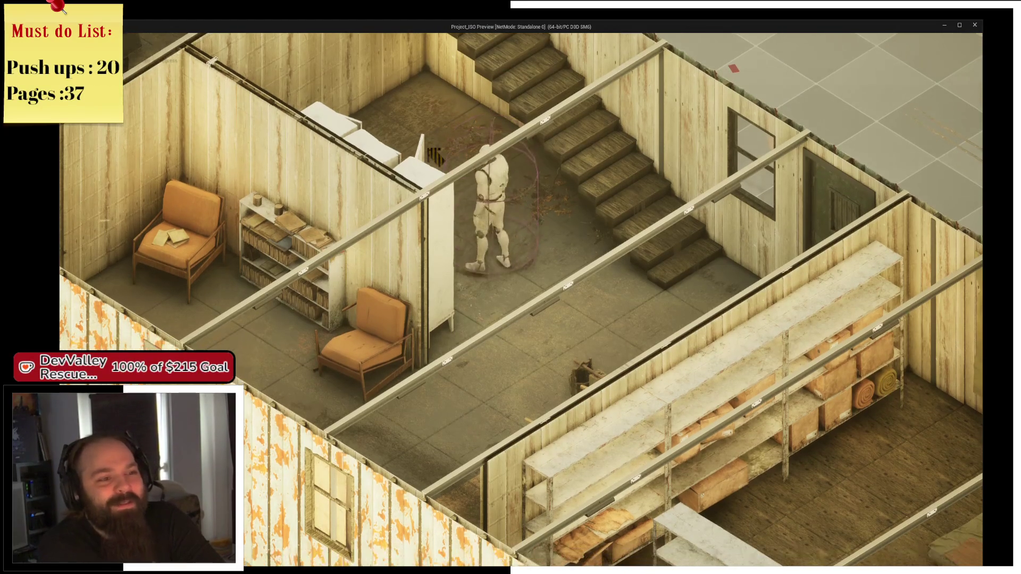
key("w")
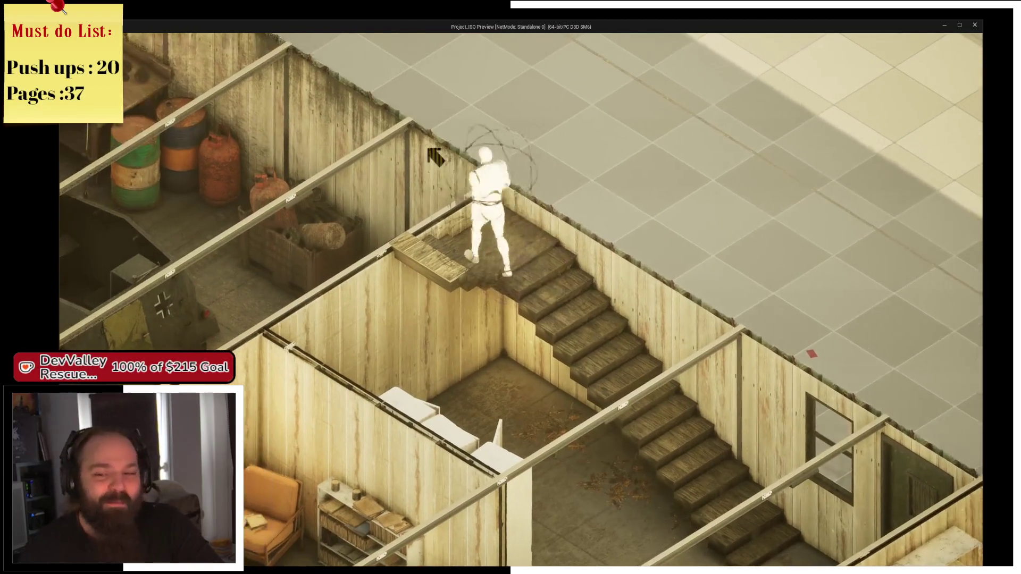
key("s")
key("s")
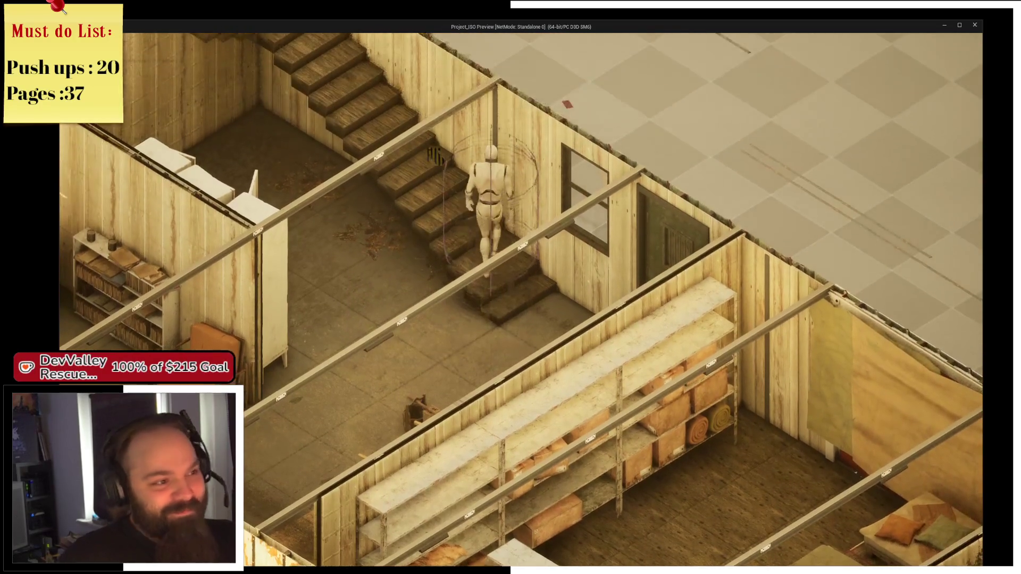
key("w")
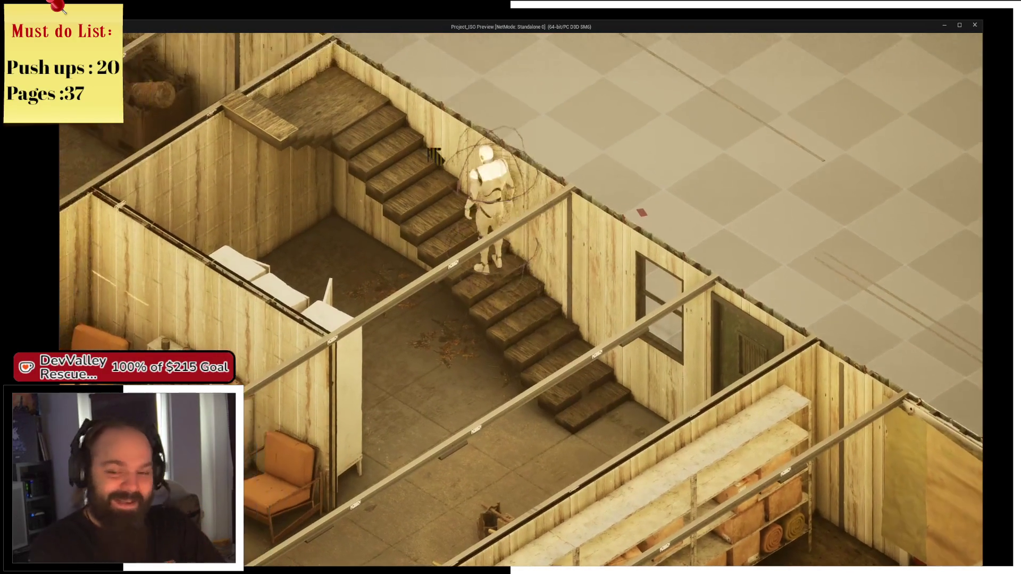
key("w")
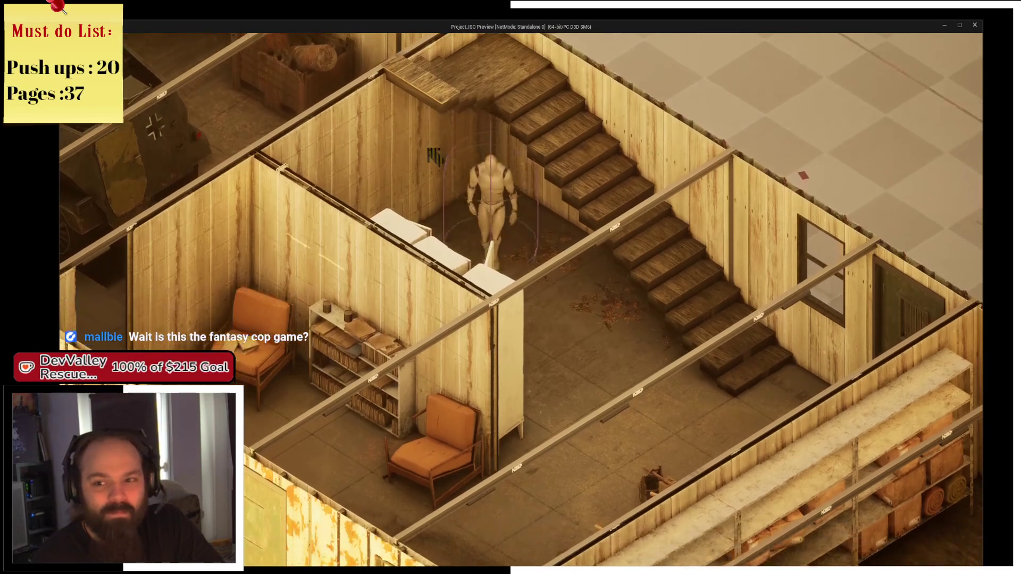
Rotate the camera, walk through the bedroom by the shelves, then switch back to the editor
key("e")
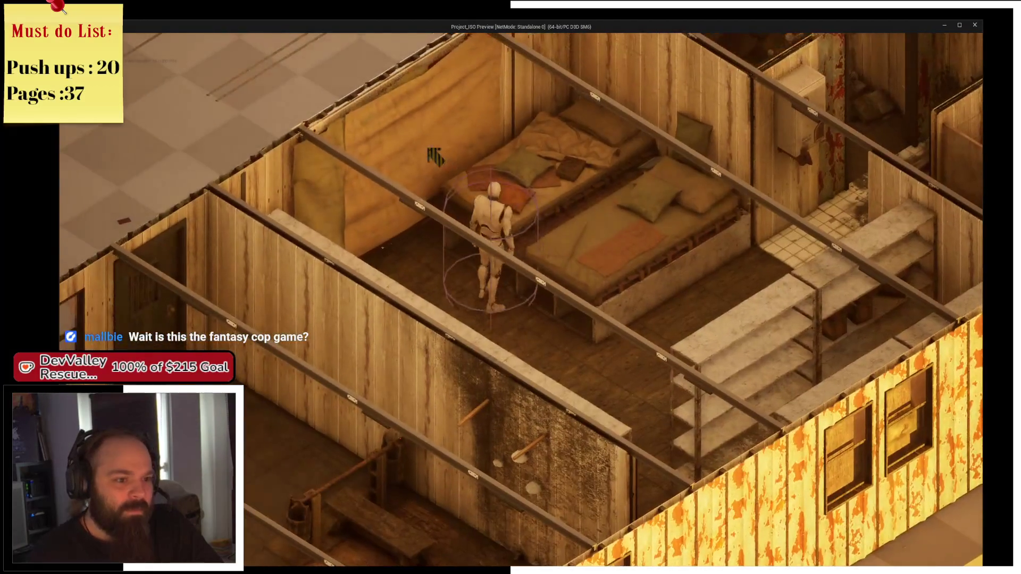
key("d")
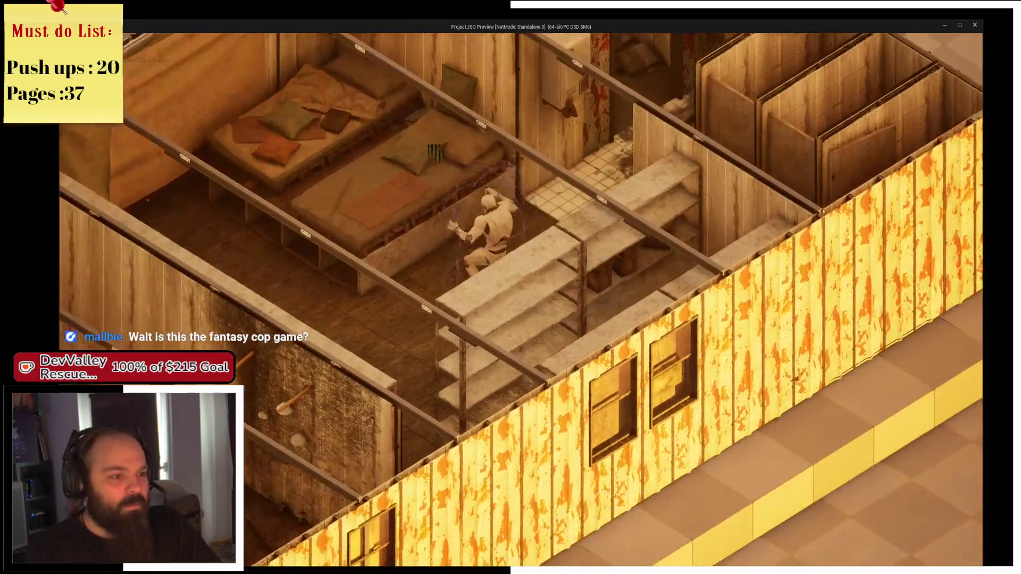
key("a")
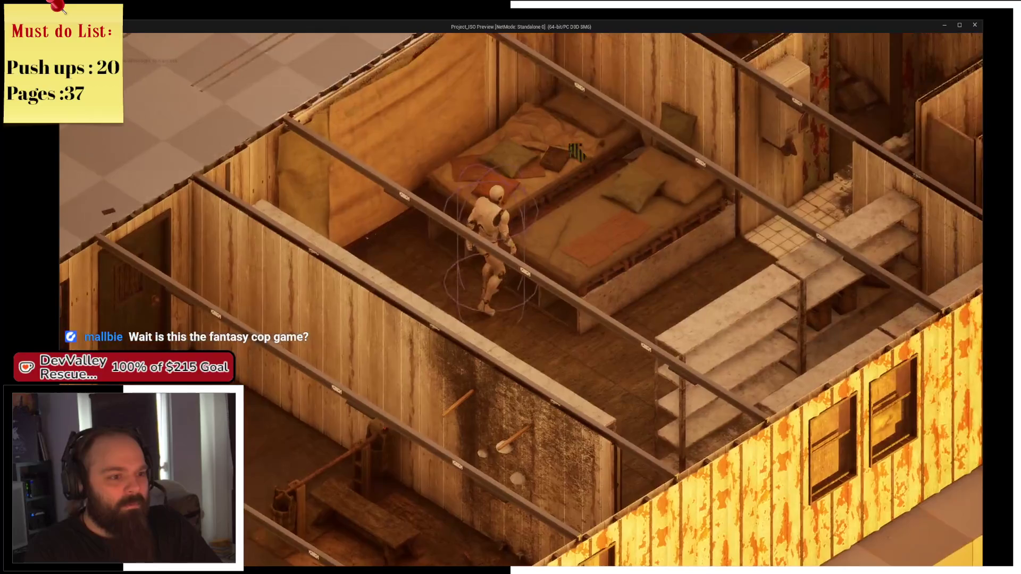
key("alt+Tab")
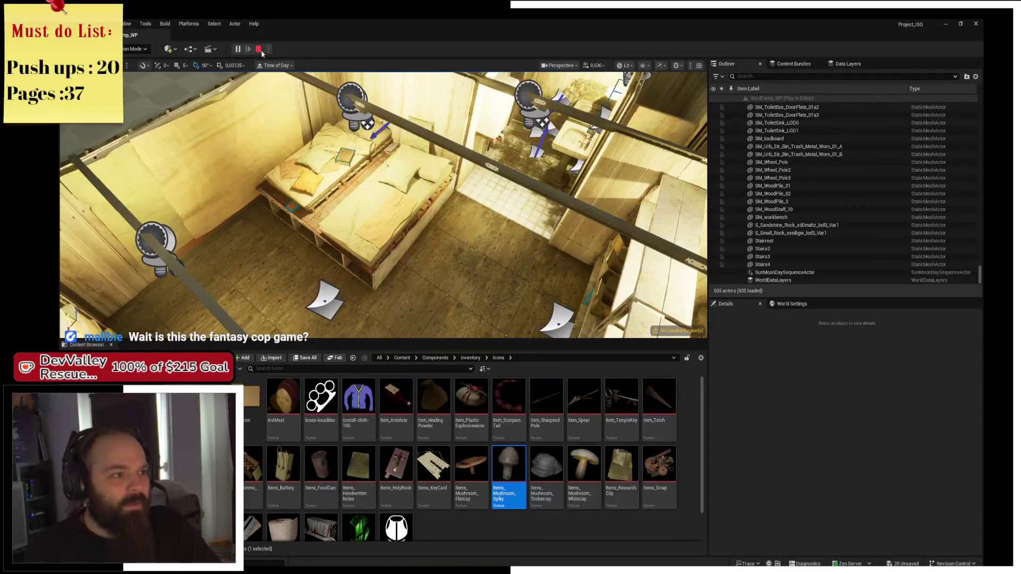
key("Escape")
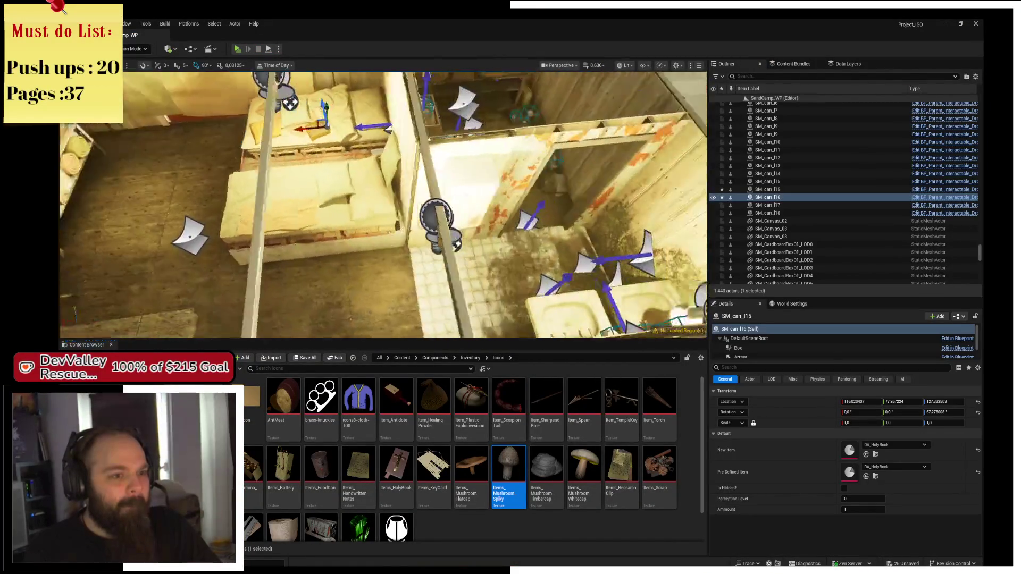
key("f")
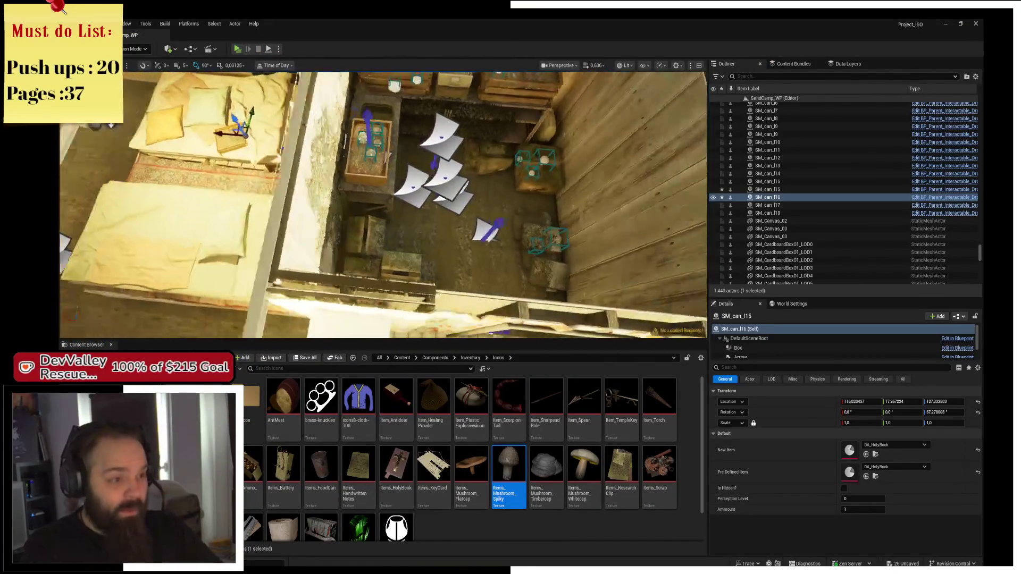
left_click_drag(382, 207, 448, 209)
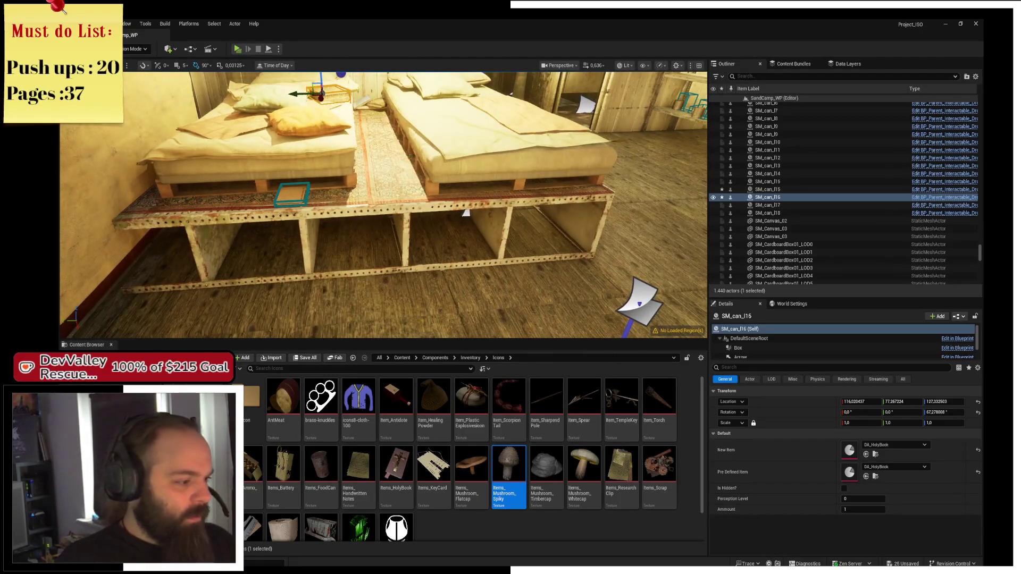
left_click(435, 357)
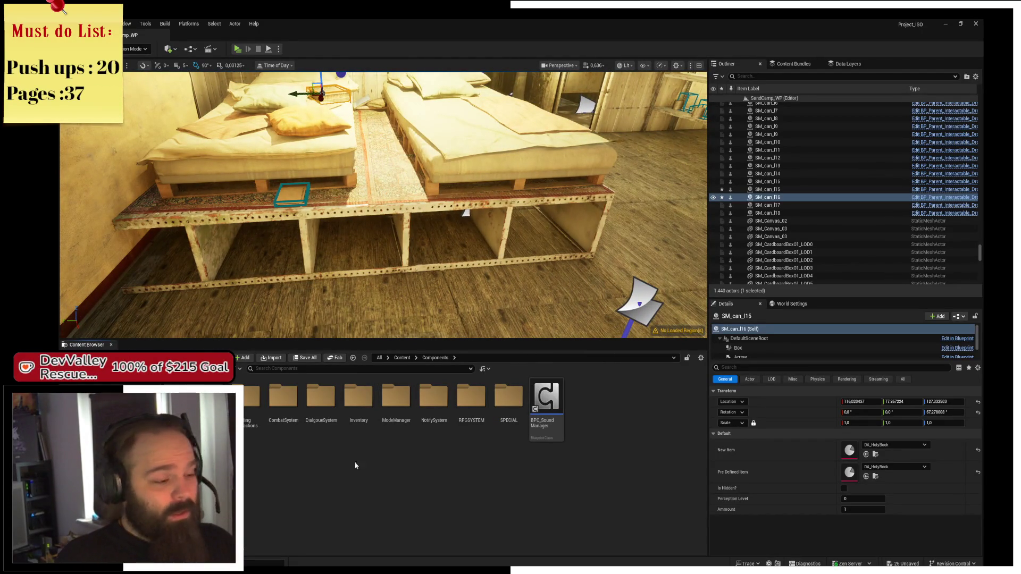
scroll(384, 205, "up", 3)
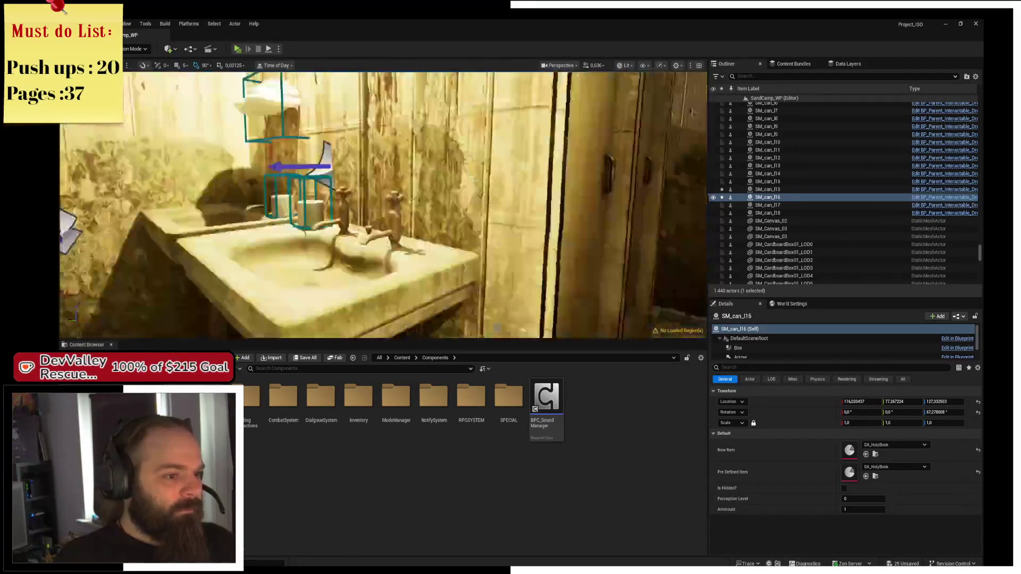
mouse_move(332, 225)
left_mouse_down()
mouse_move(340, 212)
mouse_move(340, 224)
left_mouse_up()
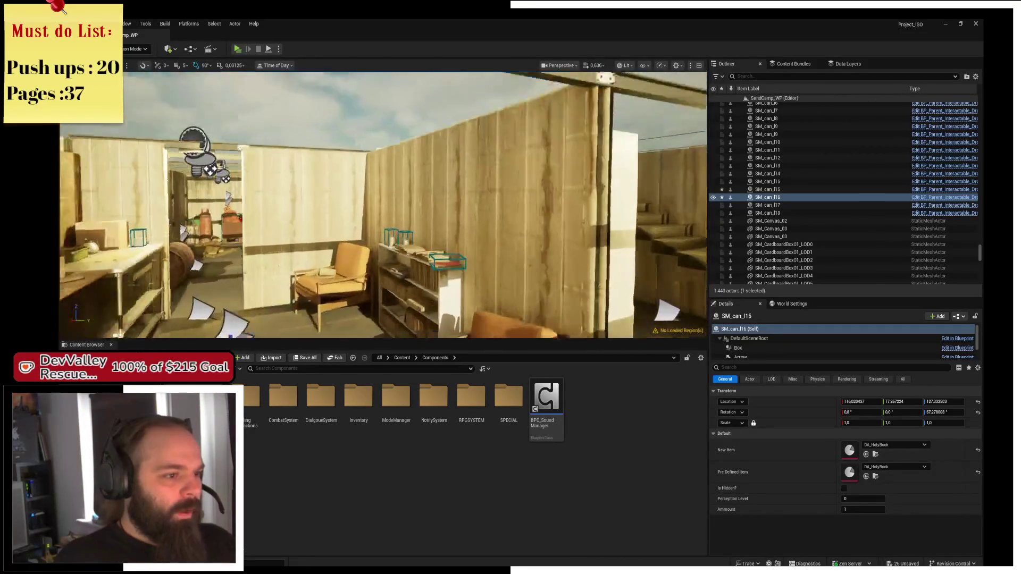
left_click_drag(340, 223, 367, 215)
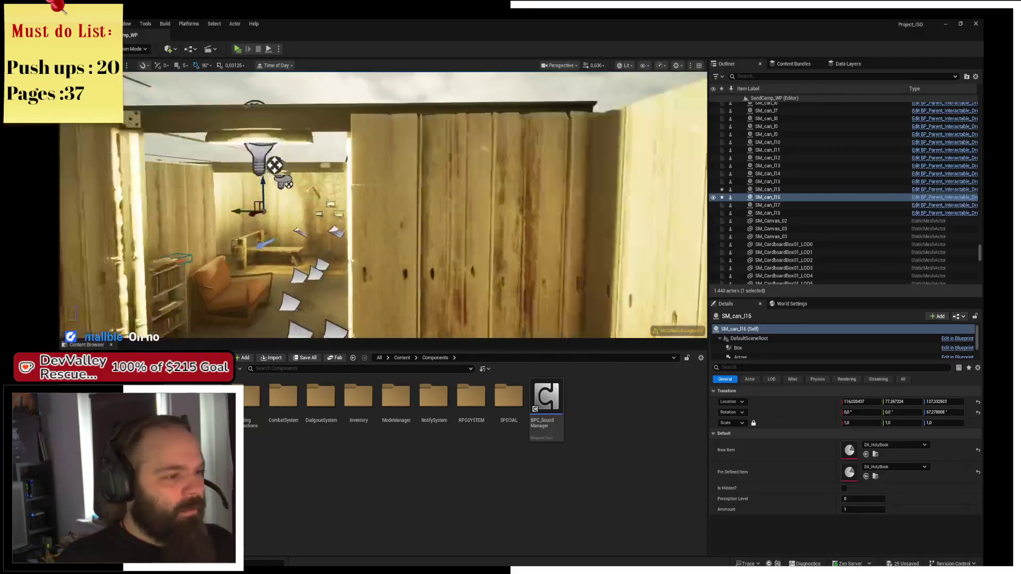
key("f")
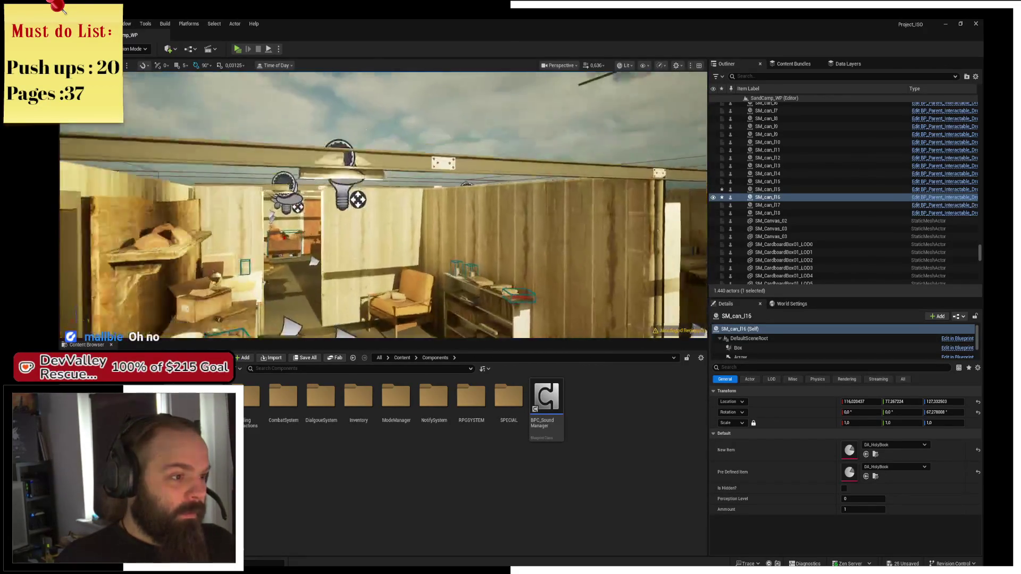
left_click_drag(383, 205, 404, 202)
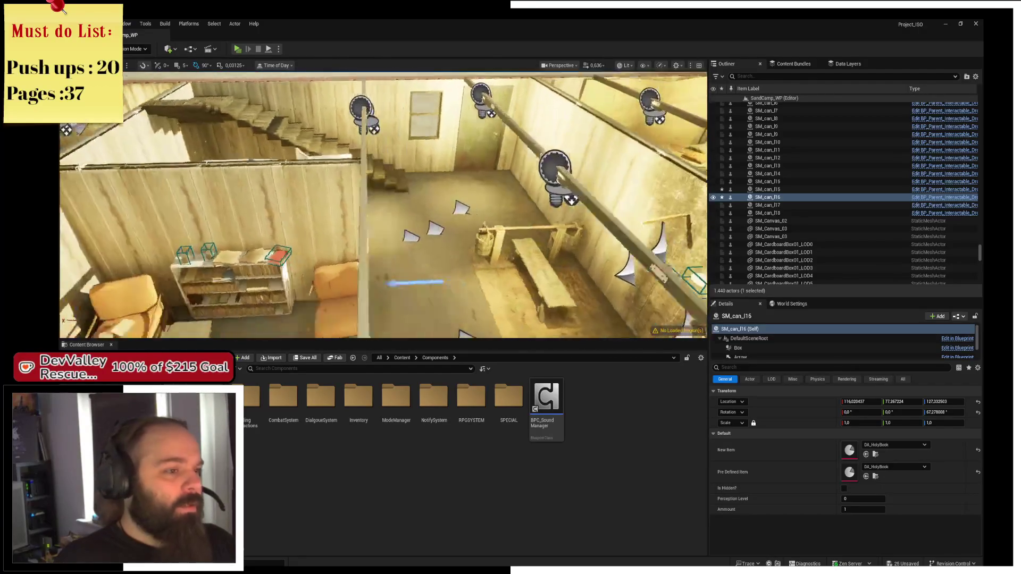
left_click_drag(404, 202, 458, 302)
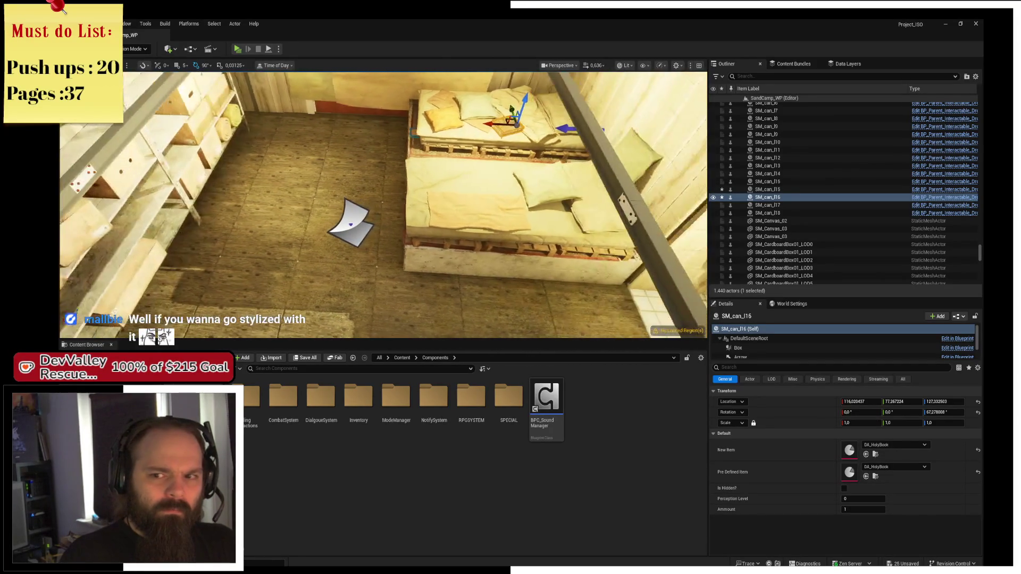
key("s")
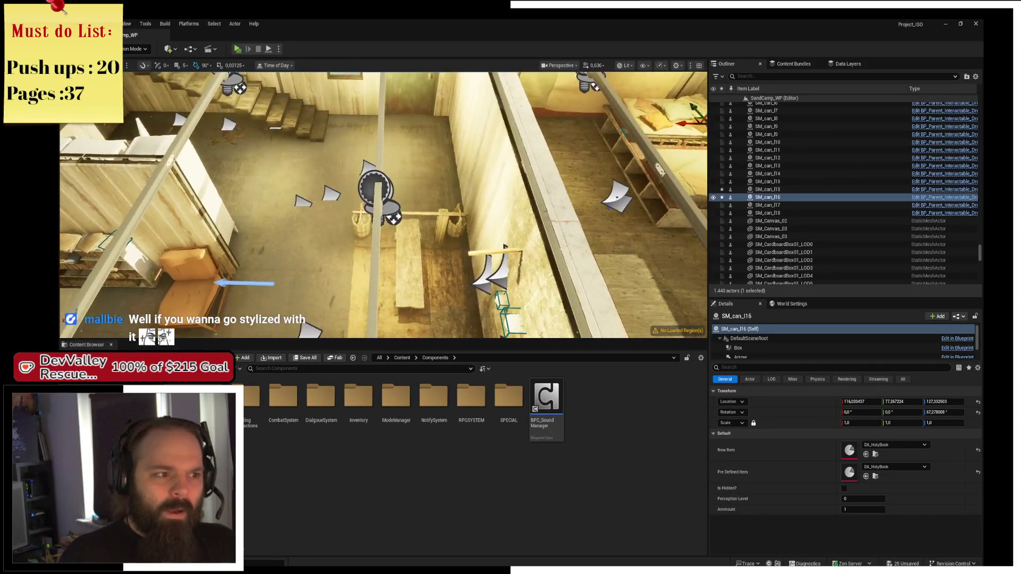
key("w")
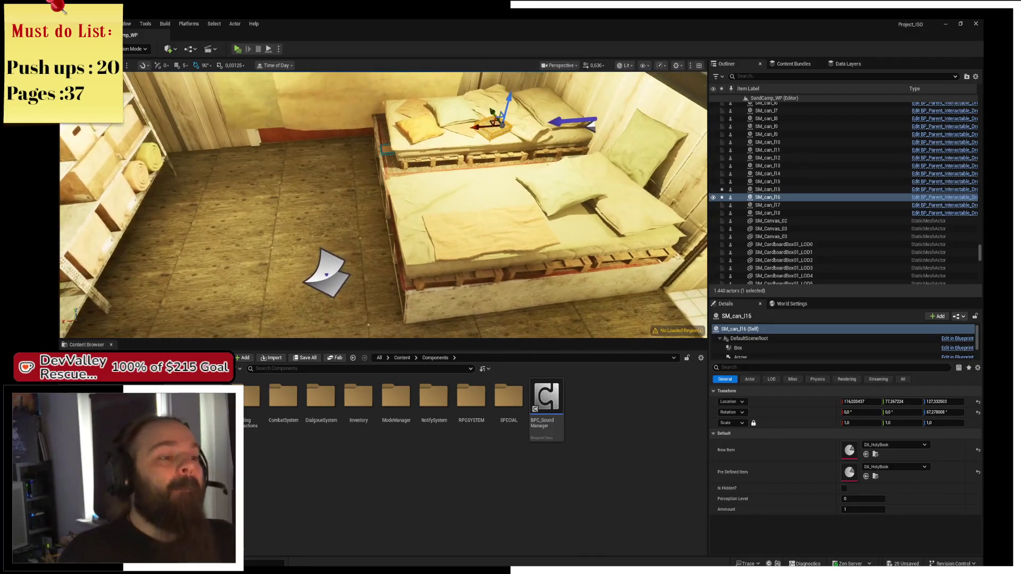
key("e")
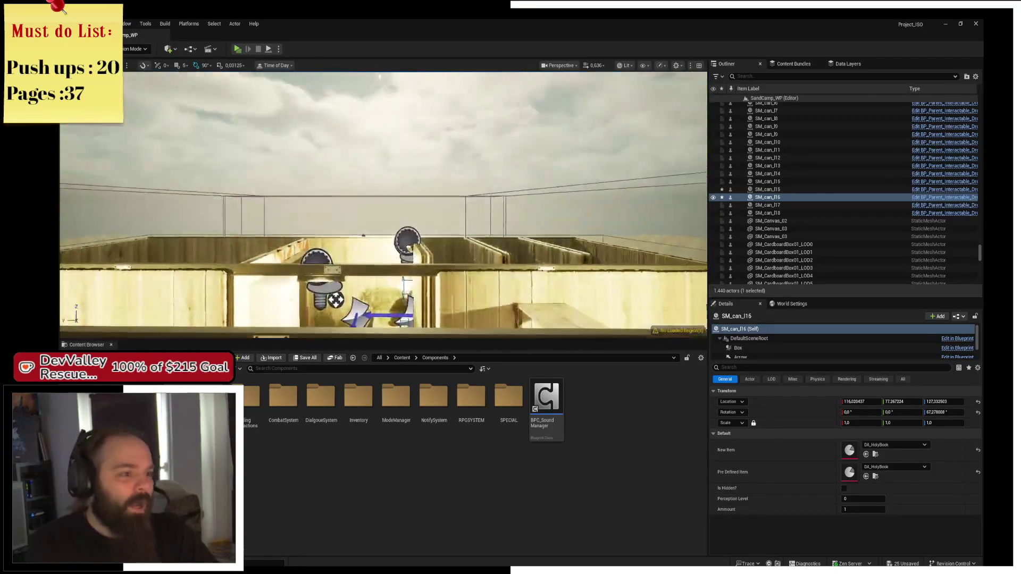
key("f")
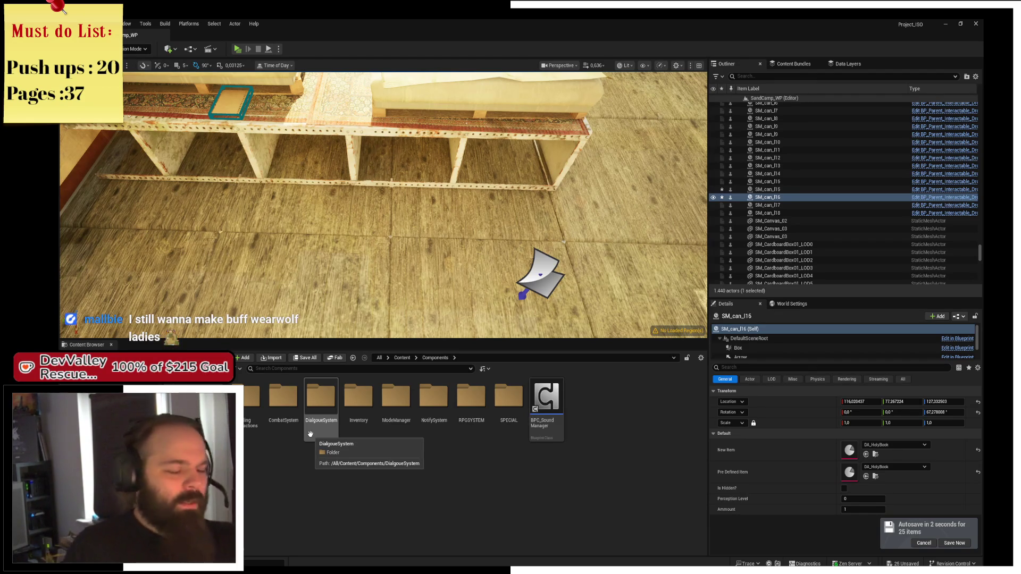
key("f")
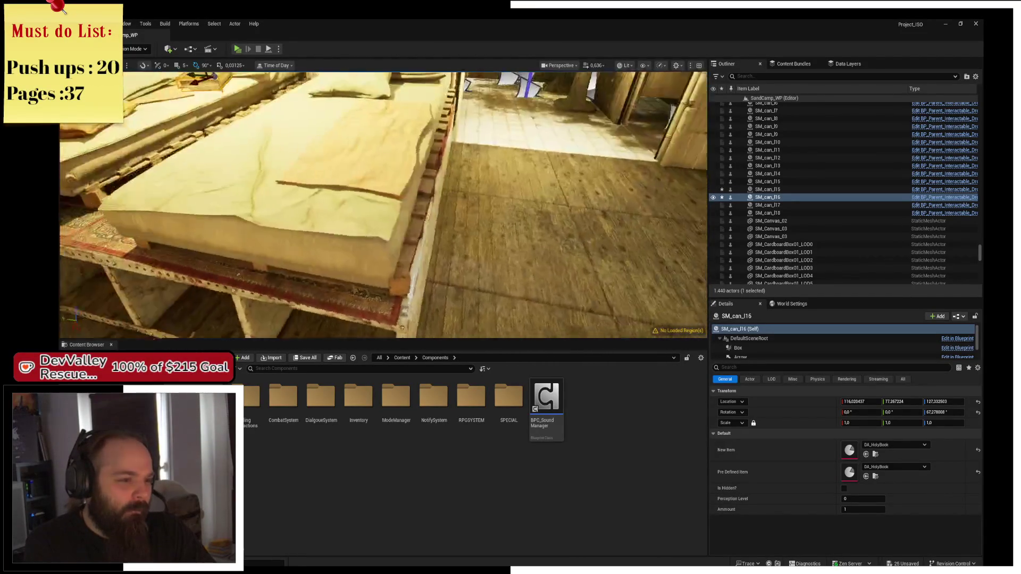
Select and frame the SM_Shelf6 unit under the beds, then open the Vault folder
left_click(349, 237)
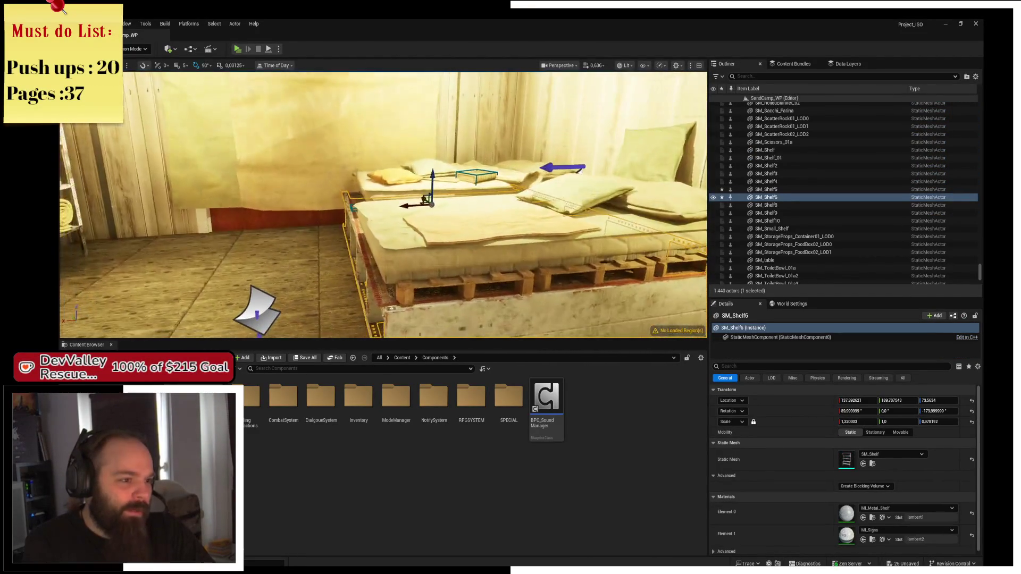
key("f")
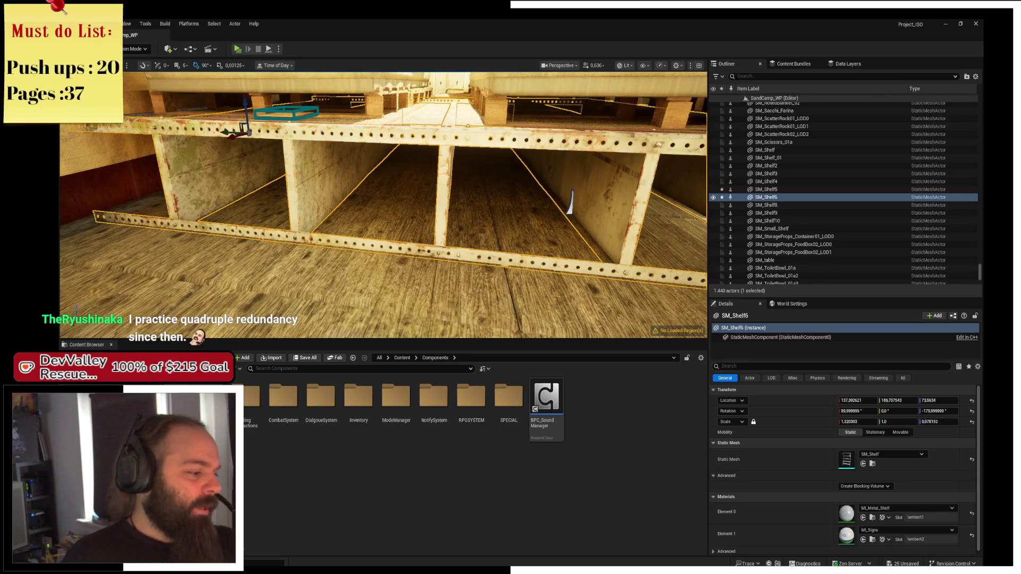
left_click(288, 369)
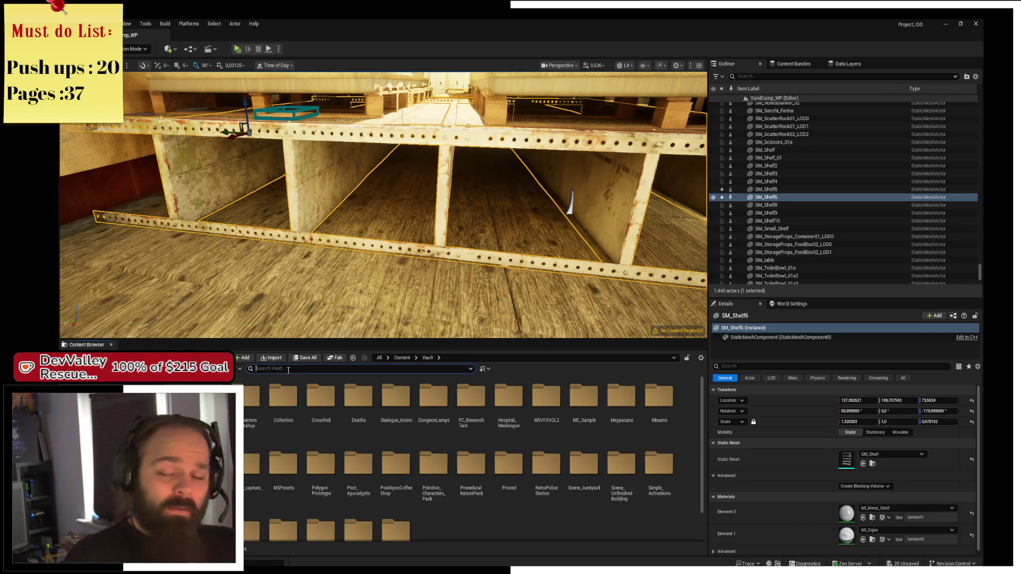
Search 'crate', place SM_Crate in the bedroom, turn it 90 degrees and slide it out
type("crate")
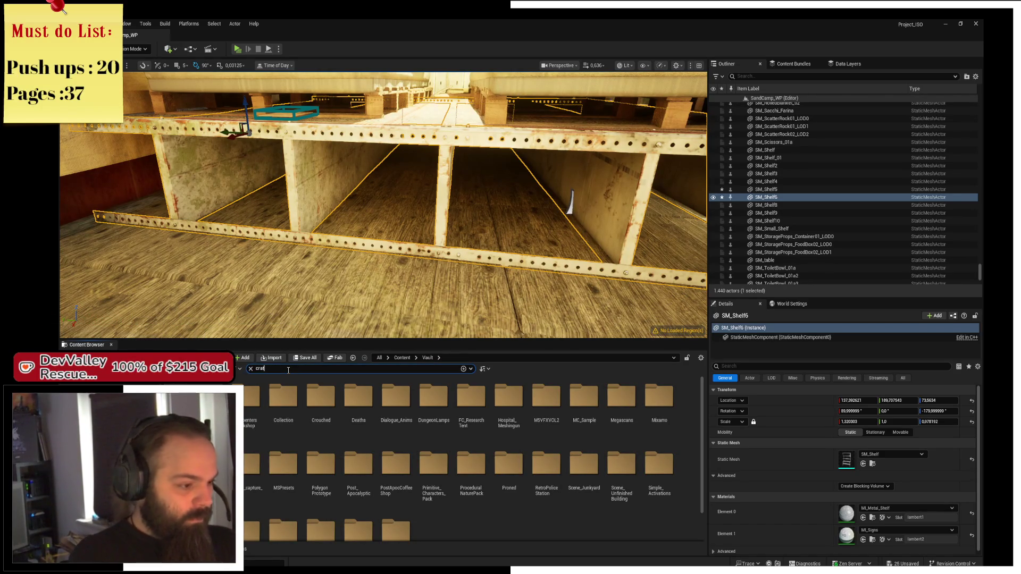
mouse_move(396, 399)
left_mouse_down()
mouse_move(297, 319)
mouse_move(196, 271)
mouse_move(183, 278)
mouse_move(195, 242)
left_mouse_up()
key("f")
key("e")
mouse_move(287, 230)
left_mouse_down()
mouse_move(266, 204)
mouse_move(287, 204)
mouse_move(278, 189)
mouse_move(296, 130)
mouse_move(297, 151)
left_mouse_up()
key("w")
mouse_move(248, 172)
left_mouse_down()
mouse_move(223, 200)
mouse_move(217, 182)
mouse_move(460, 262)
left_mouse_up()
Position both crates side by side with a small gap and drop them onto the floor
scroll(460, 262, "down", 5)
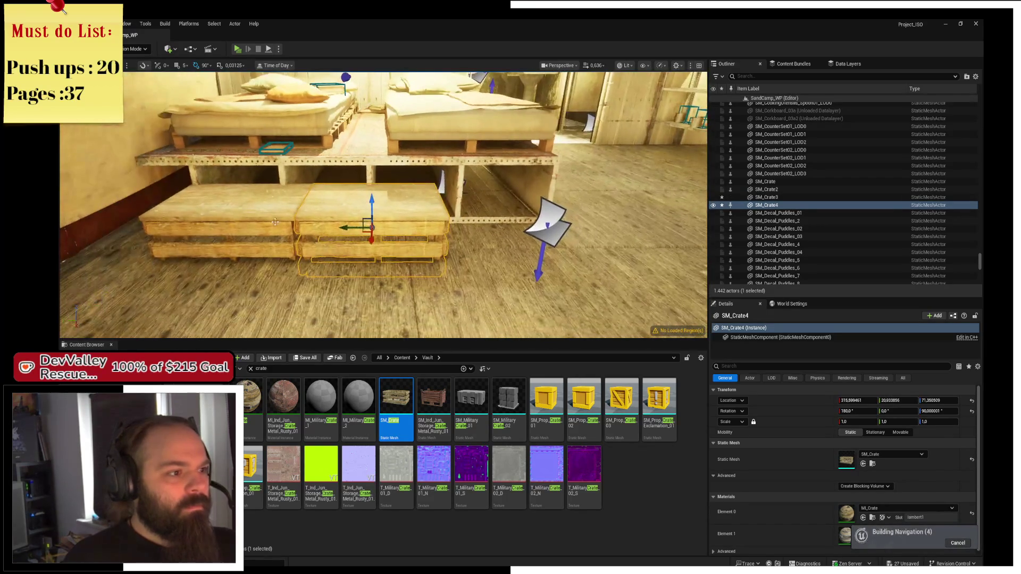
left_click(280, 234, "ctrl")
left_click_drag(280, 234, 342, 274)
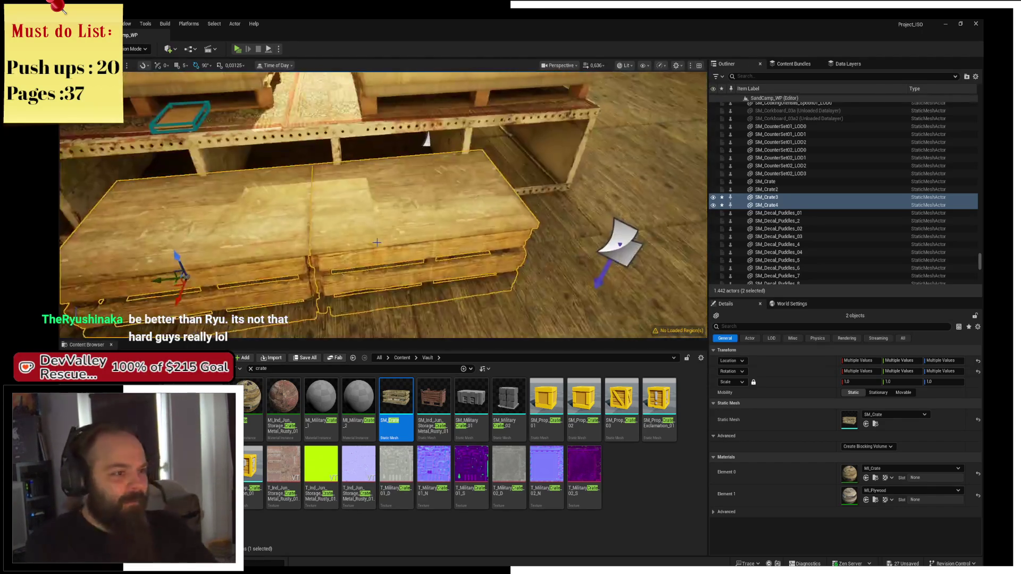
left_click(396, 250)
left_click_drag(396, 250, 405, 249)
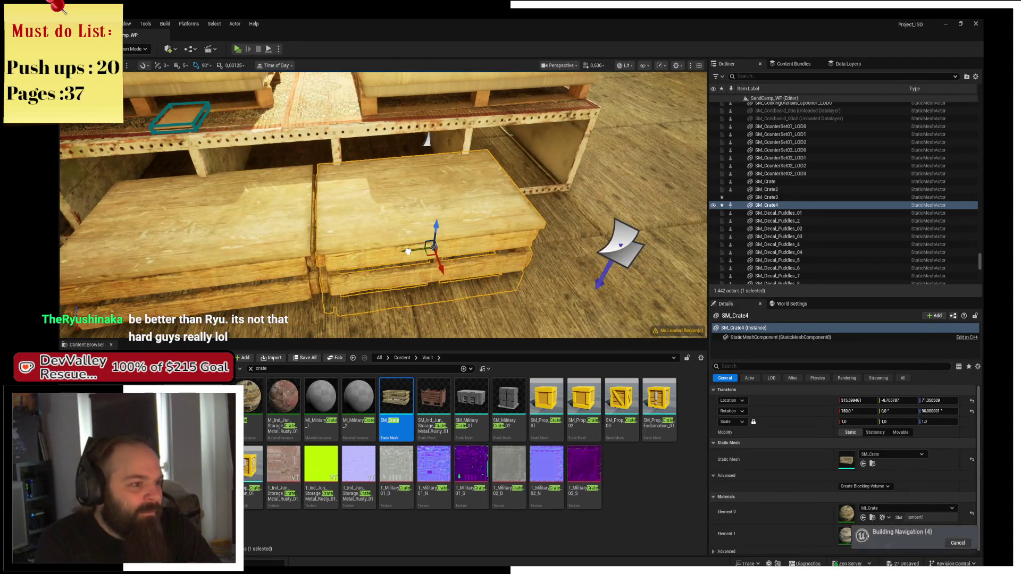
left_click(277, 243, "ctrl")
left_click_drag(192, 274, 187, 273)
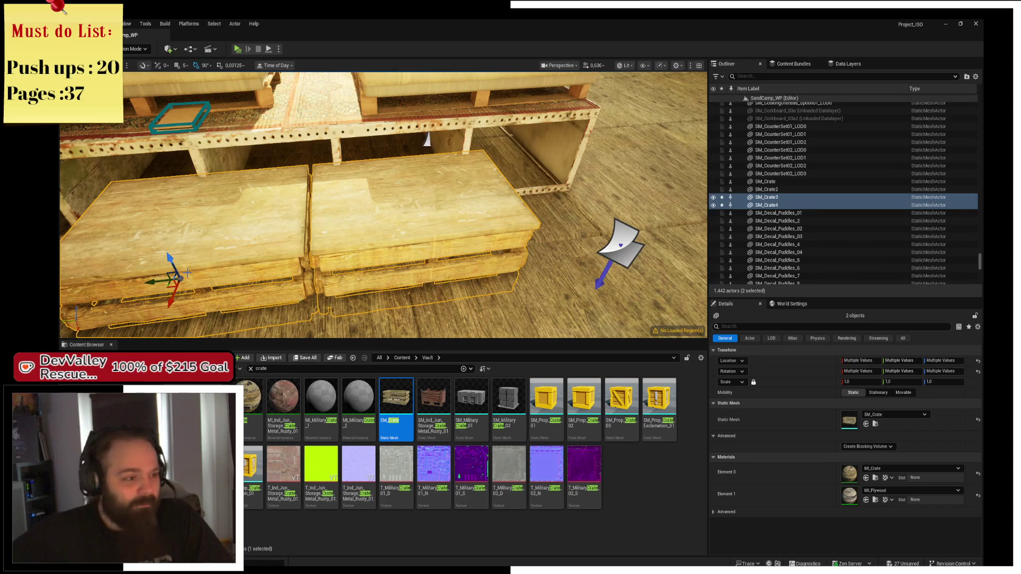
key("End")
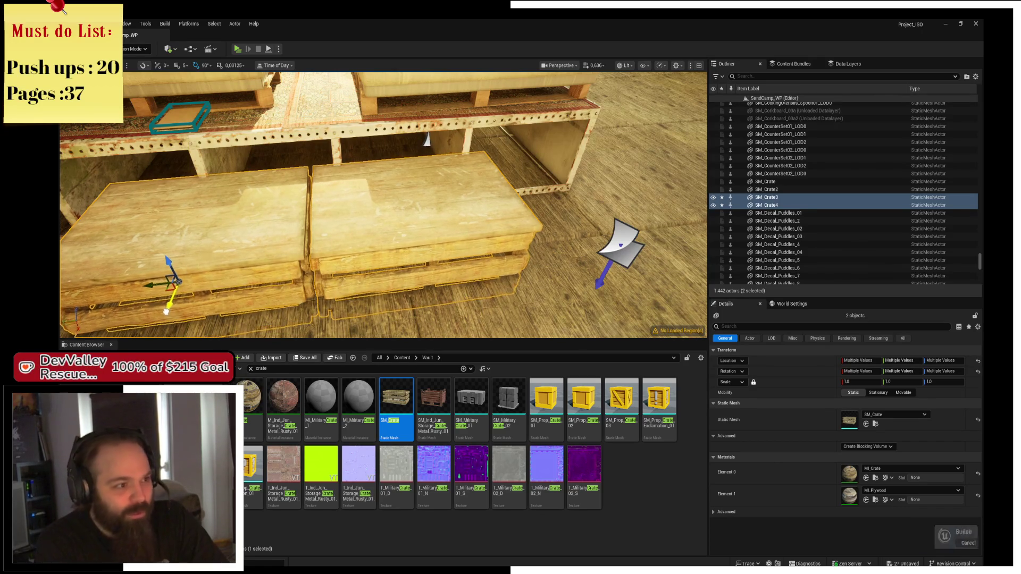
left_click_drag(369, 225, 368, 225)
left_click_drag(316, 159, 319, 219)
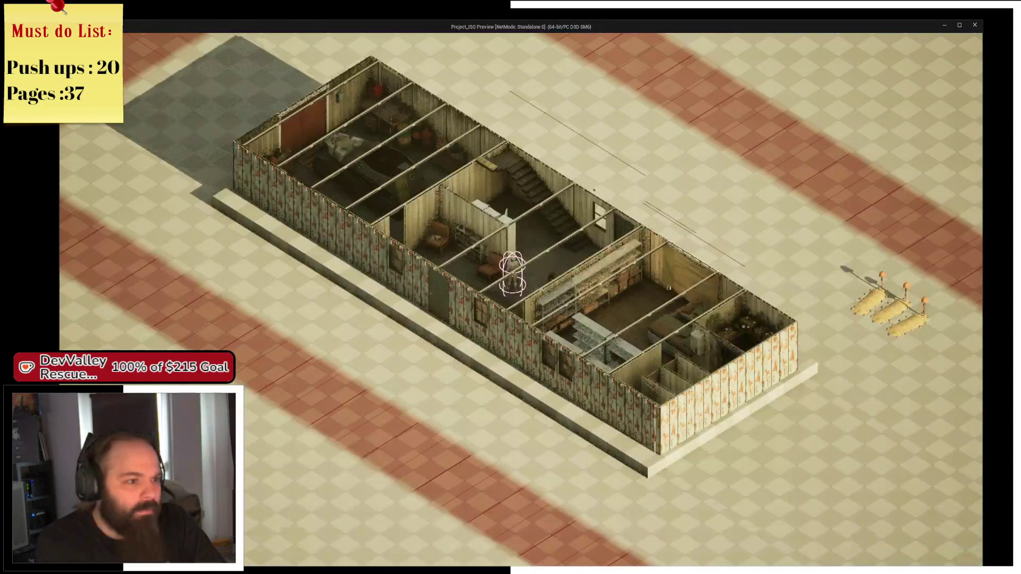
Rotate the camera a quarter turn twice and walk the character across the bedroom past the beds
scroll(575, 293, "up", 3)
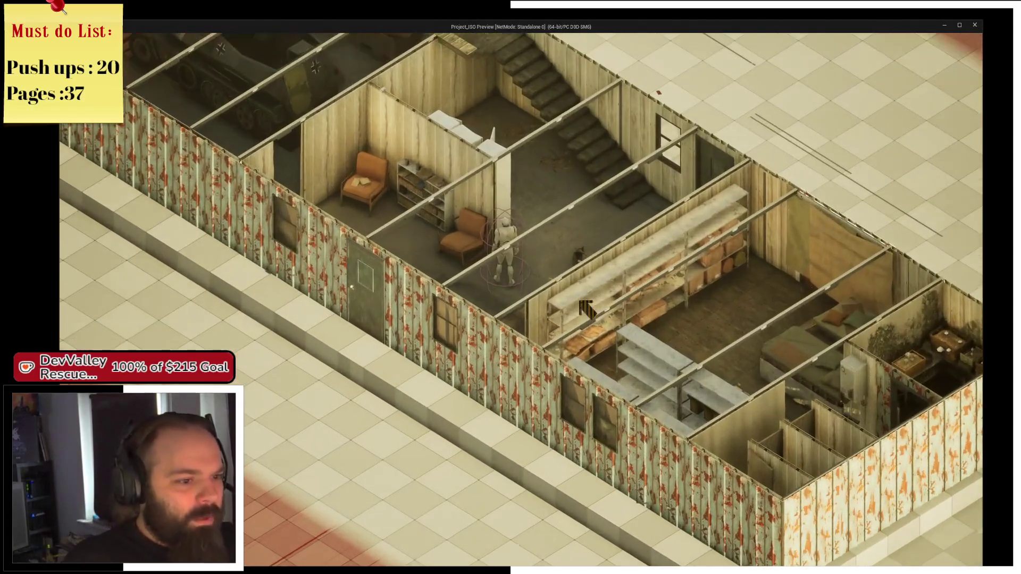
key("e")
key("e")
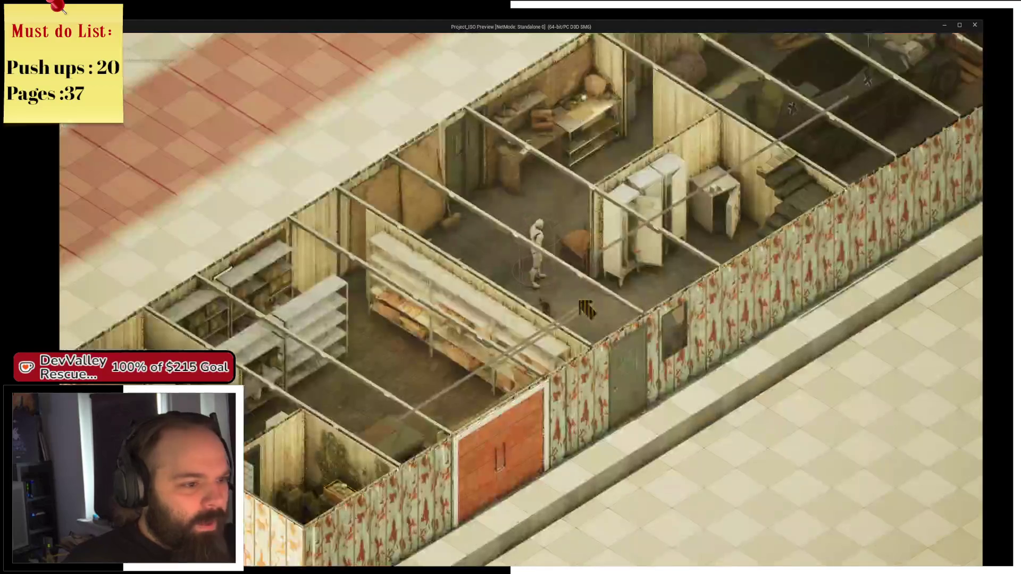
key("w")
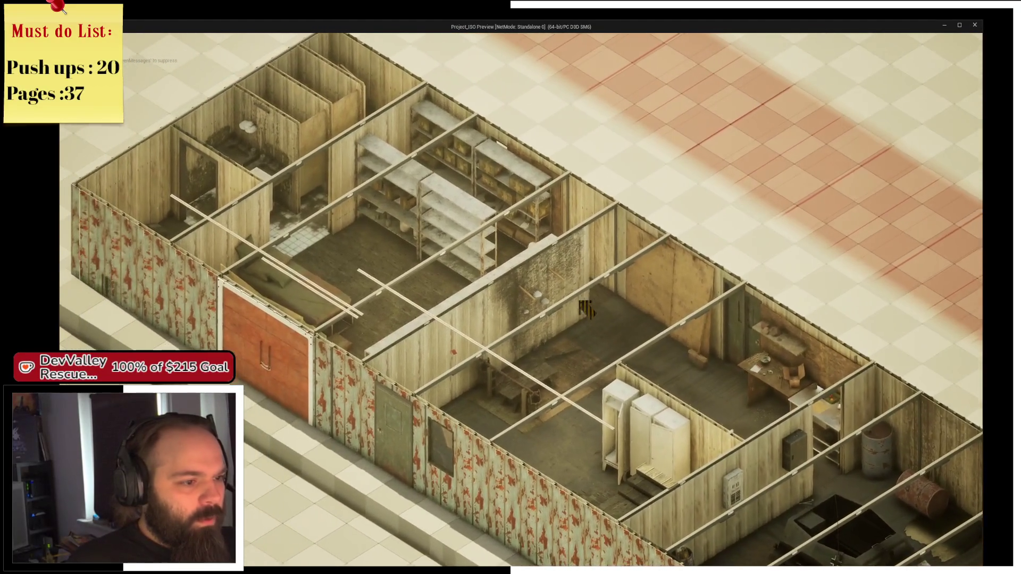
key("e")
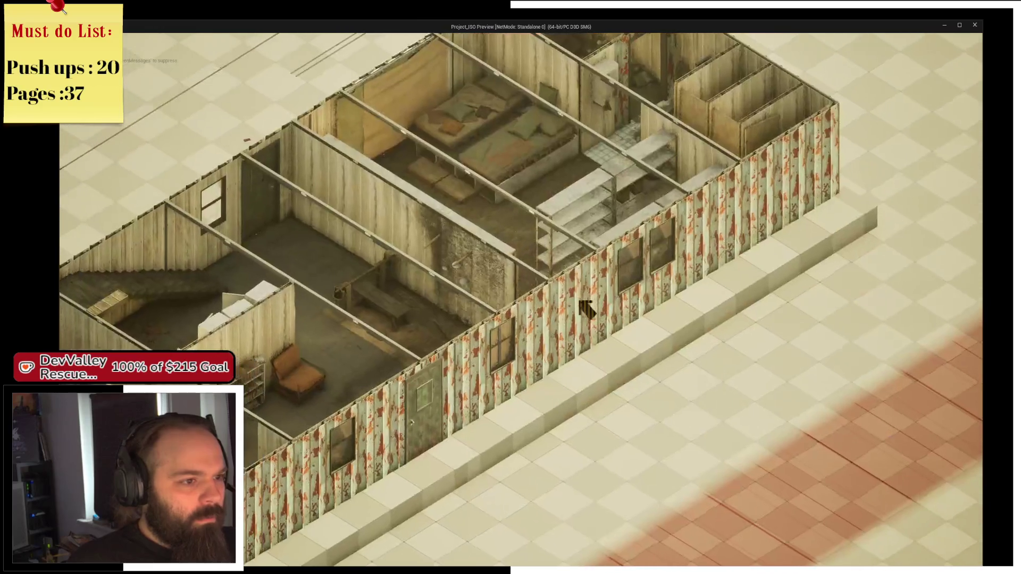
key("w")
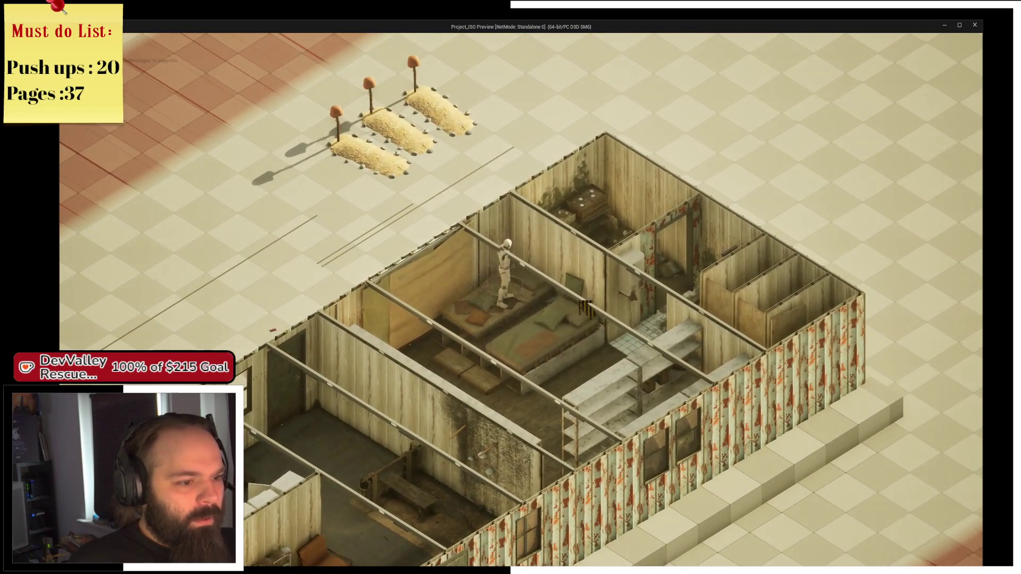
key("s")
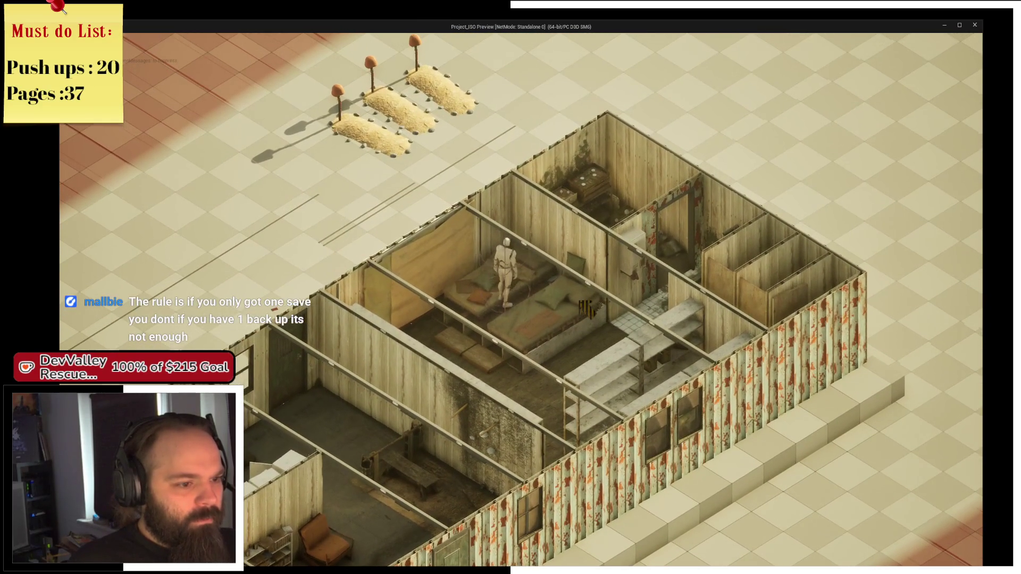
key("s")
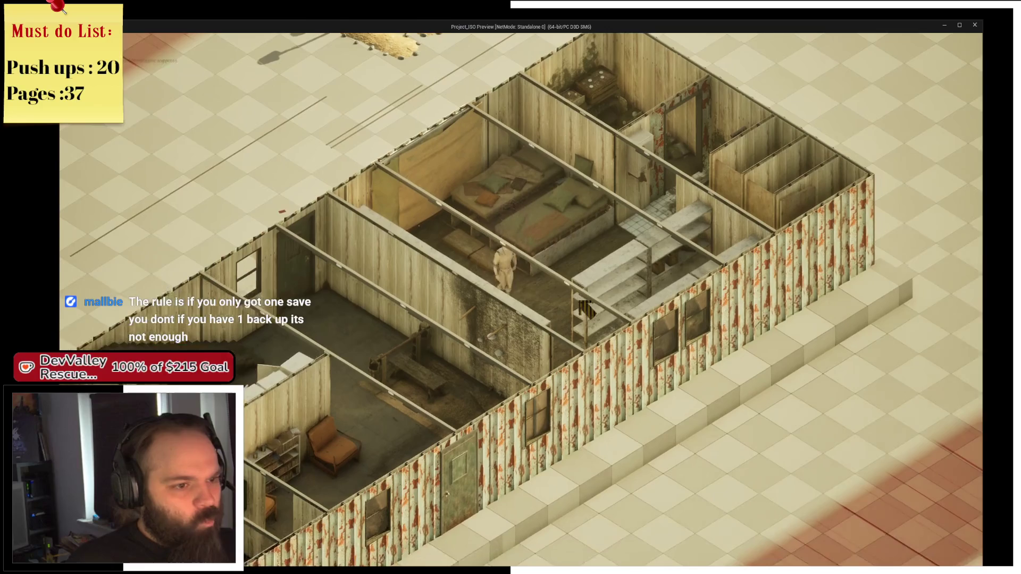
scroll(585, 308, "up", 5)
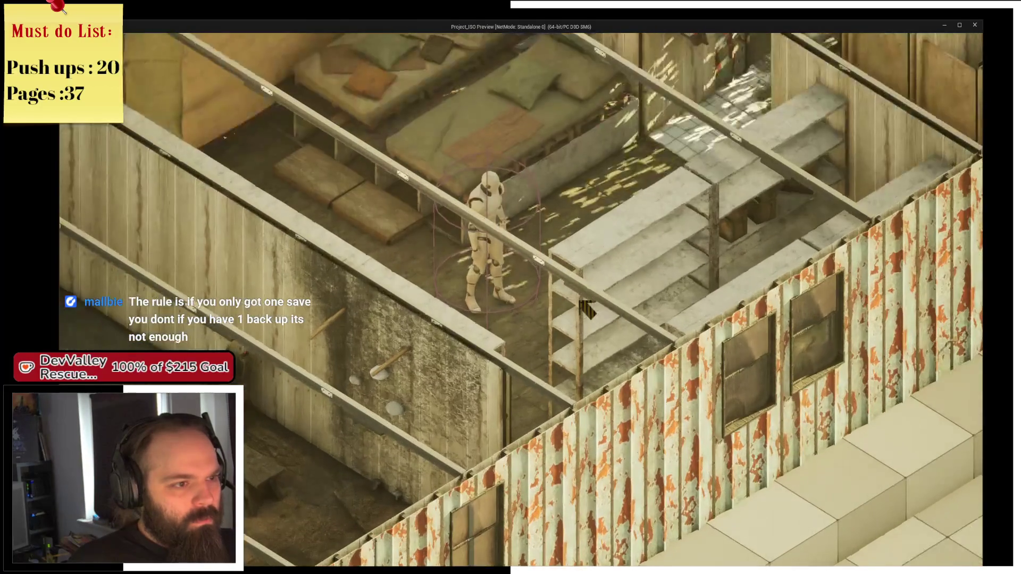
key("w")
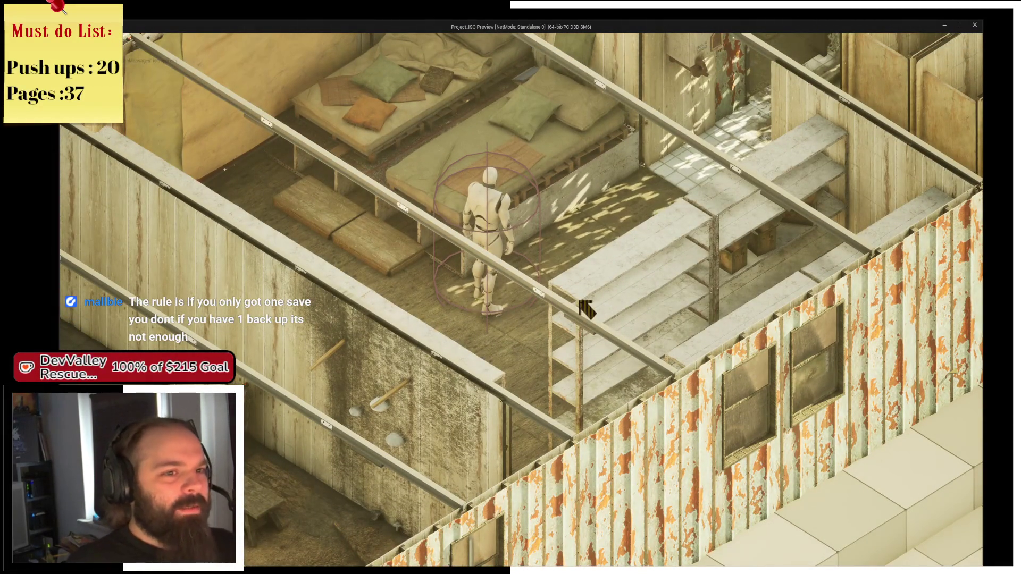
Zoom and rotate the view three quarter-turns, then walk inside to the bathroom doorway
scroll(584, 309, "down", 5)
scroll(584, 308, "up", 4)
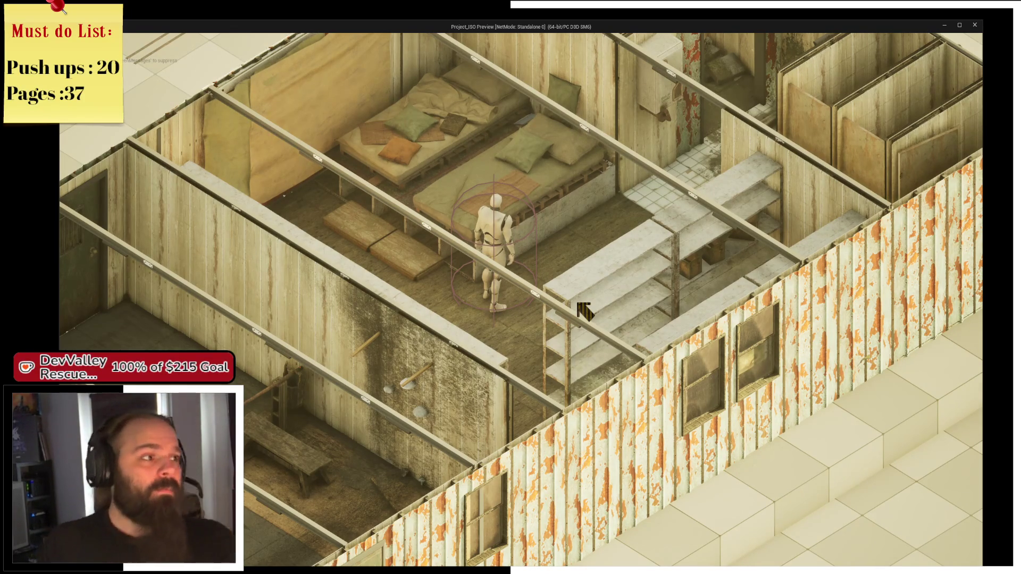
scroll(577, 304, "up", 1)
scroll(581, 301, "up", 1)
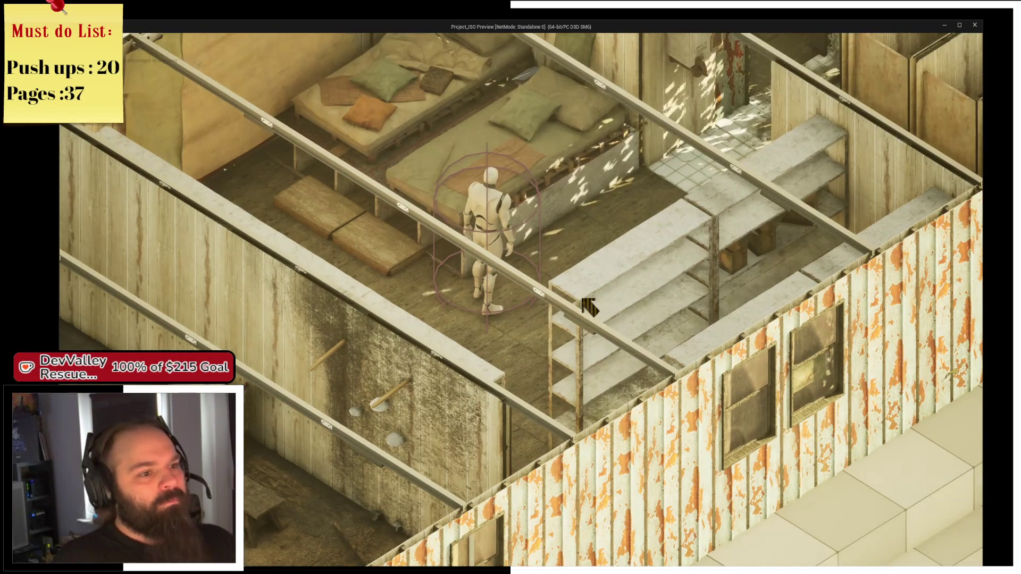
scroll(587, 305, "down", 2)
key("e")
key("e")
scroll(588, 306, "up", 2)
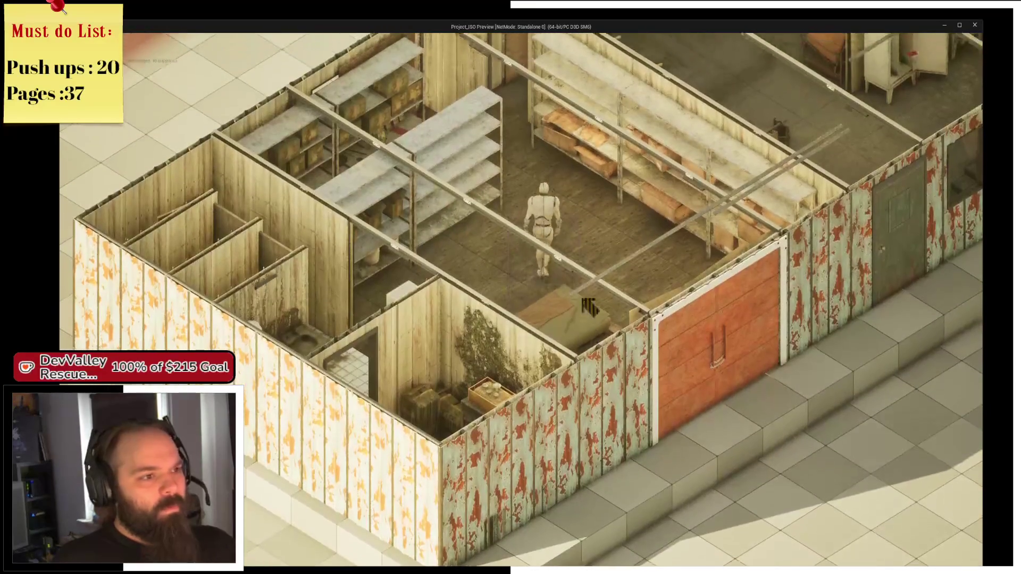
scroll(589, 306, "down", 2)
key("e")
scroll(589, 306, "up", 3)
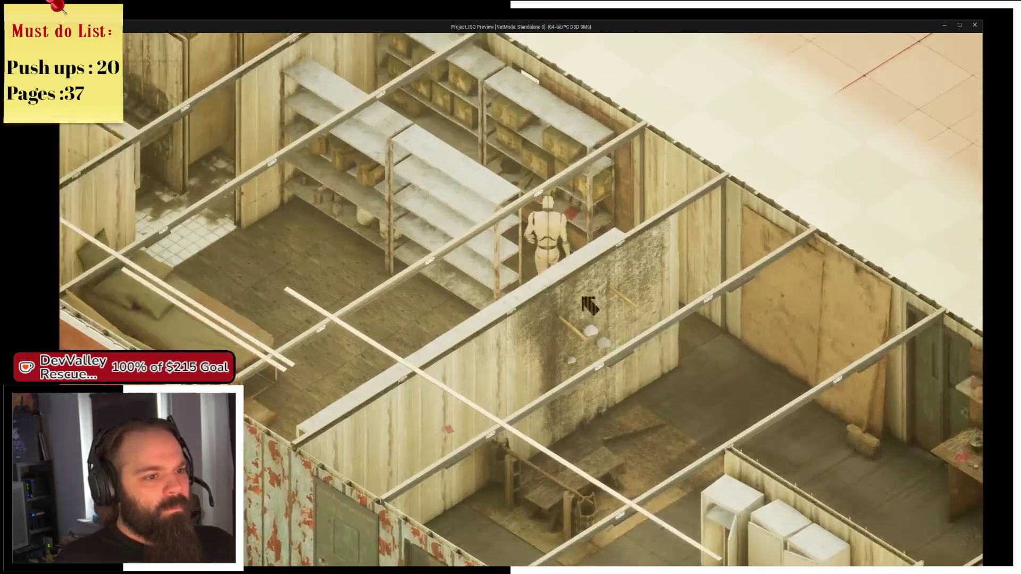
scroll(584, 299, "down", 2)
key("e")
scroll(582, 246, "up", 3)
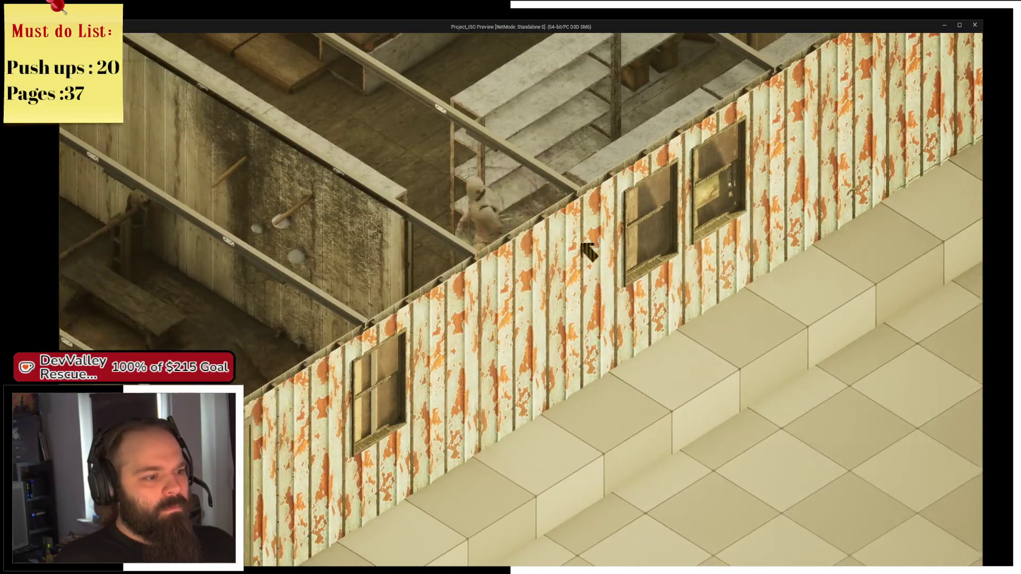
key("w")
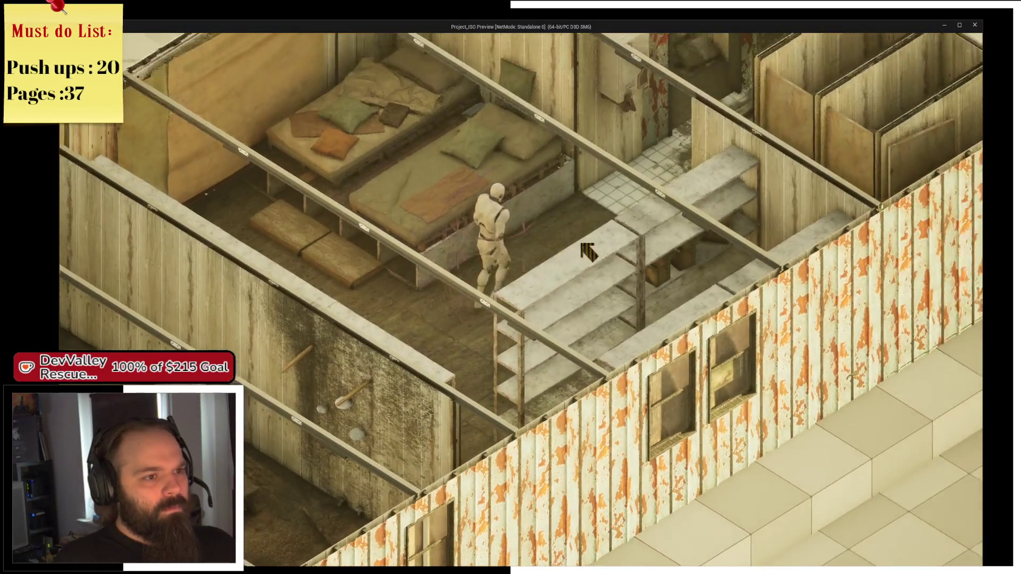
key("w")
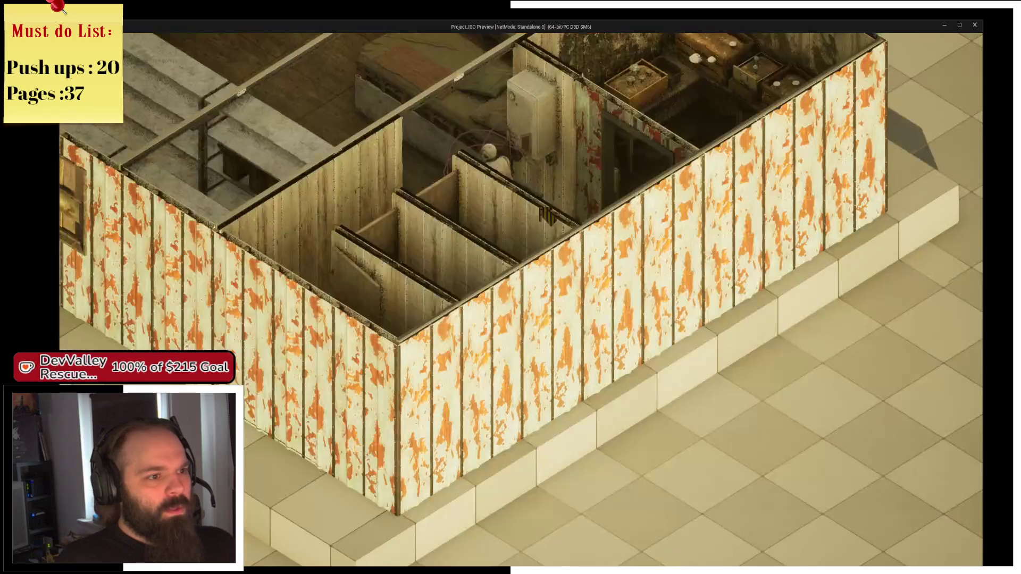
Rotate the view the other way around the building to see it from every side
key("q")
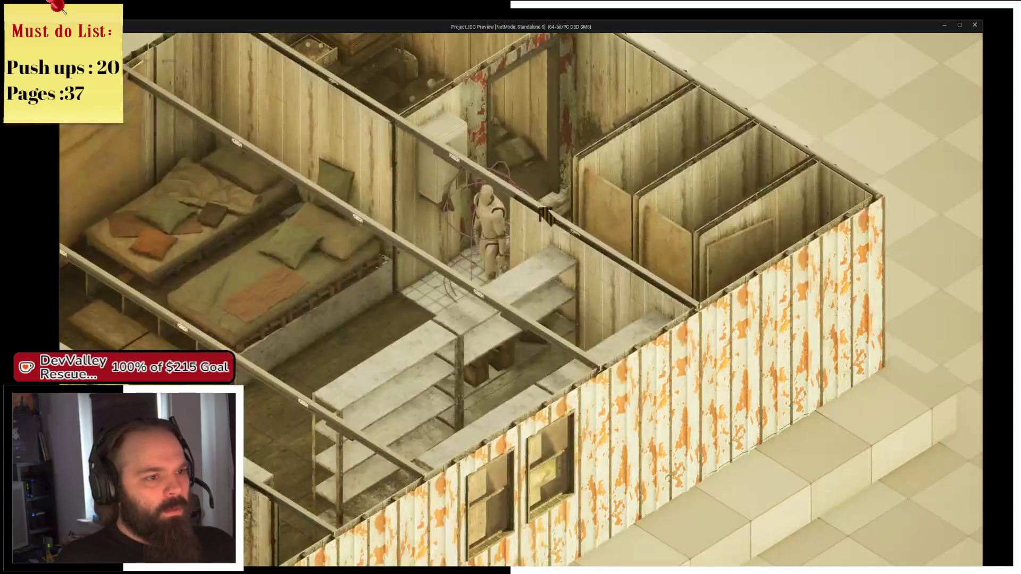
key("q")
key("q")
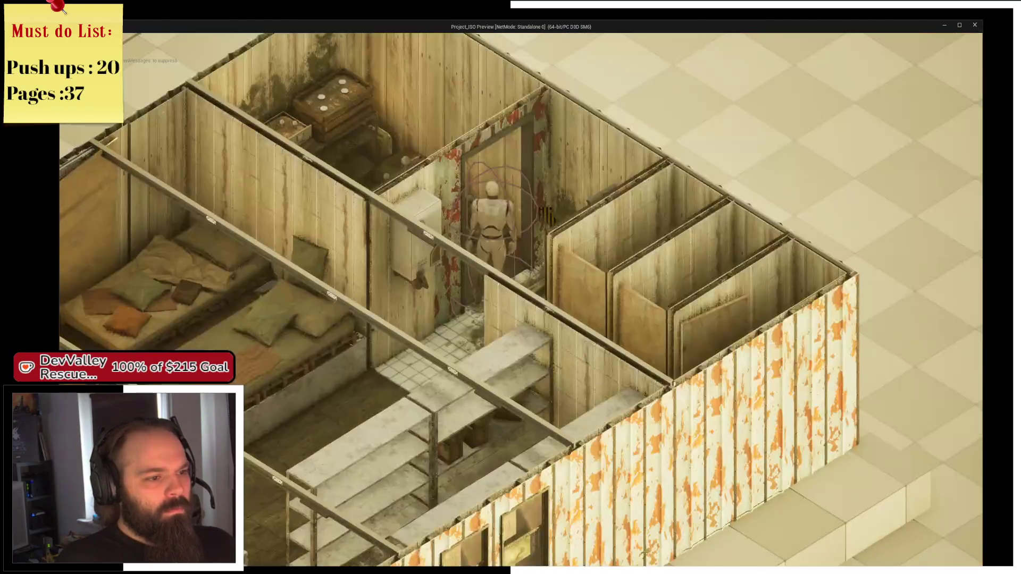
key("q")
key("q")
key("q")
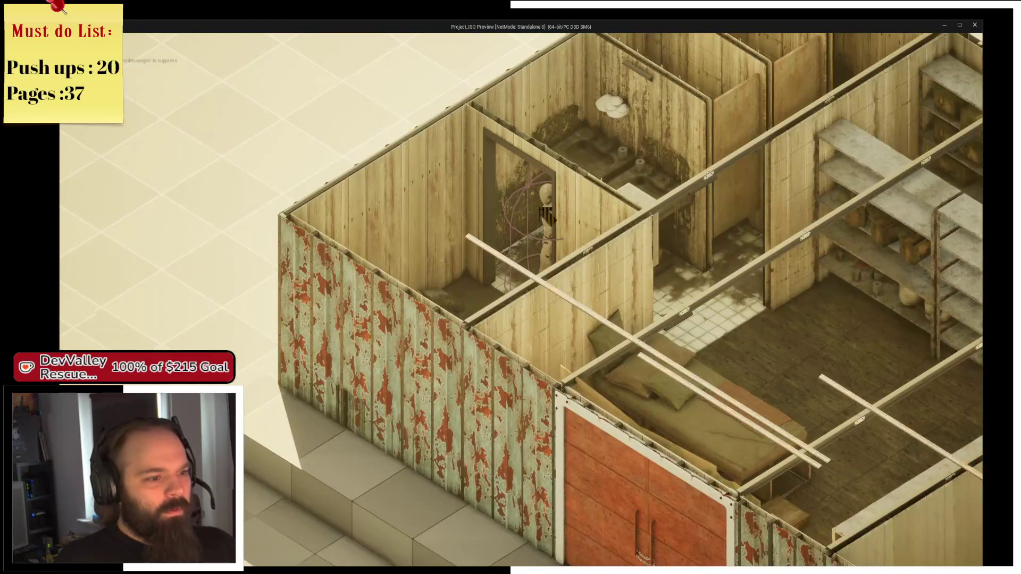
scroll(548, 215, "up", 1)
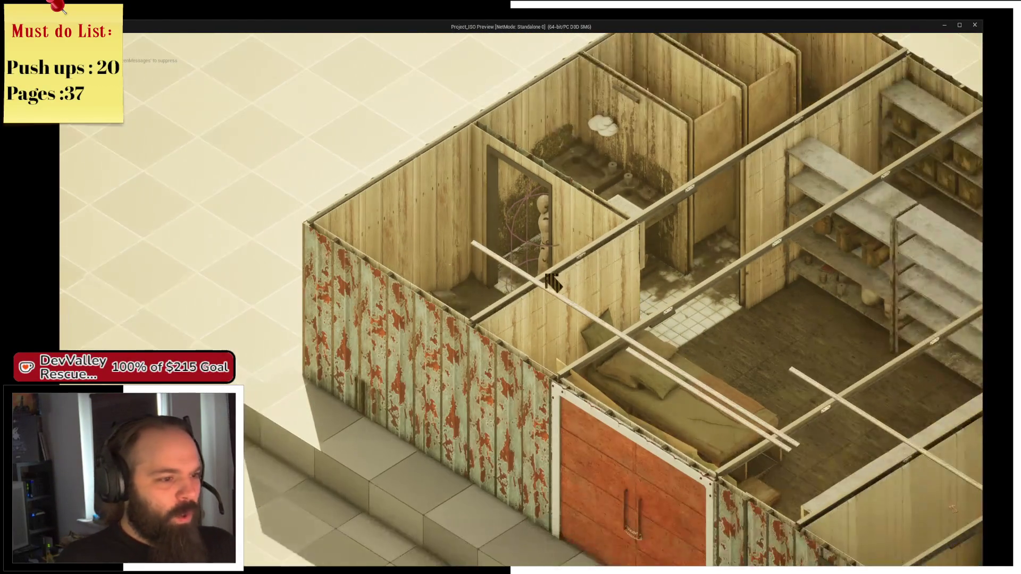
key("q")
key("q")
scroll(548, 276, "up", 1)
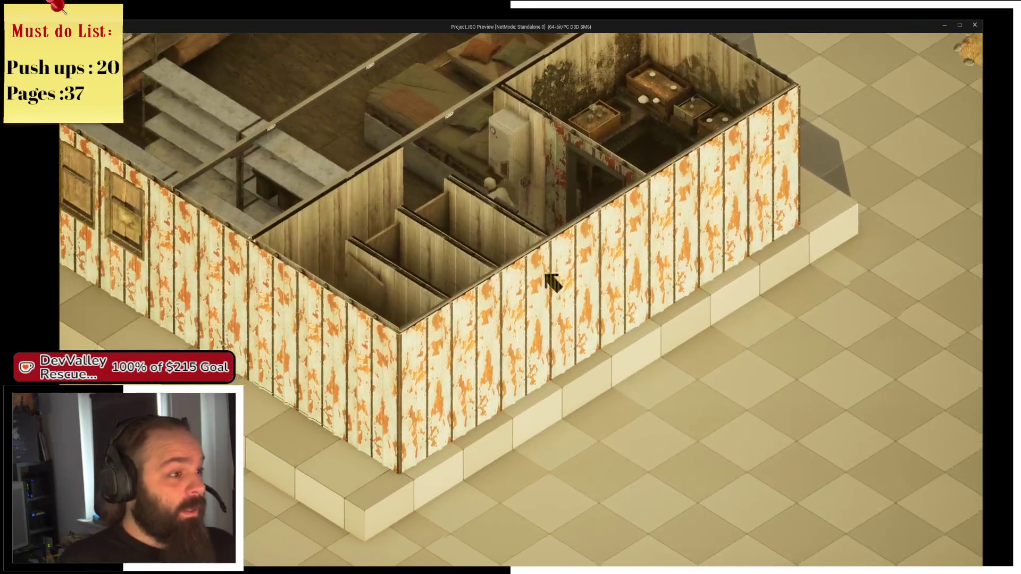
scroll(553, 282, "down", 2)
scroll(553, 281, "up", 2)
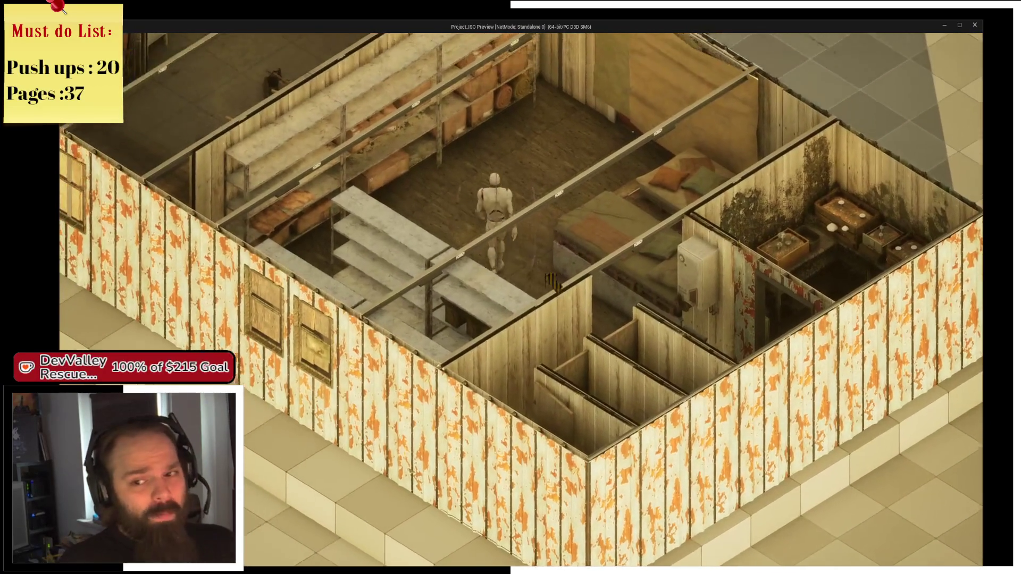
key("q")
scroll(553, 282, "up", 2)
key("q")
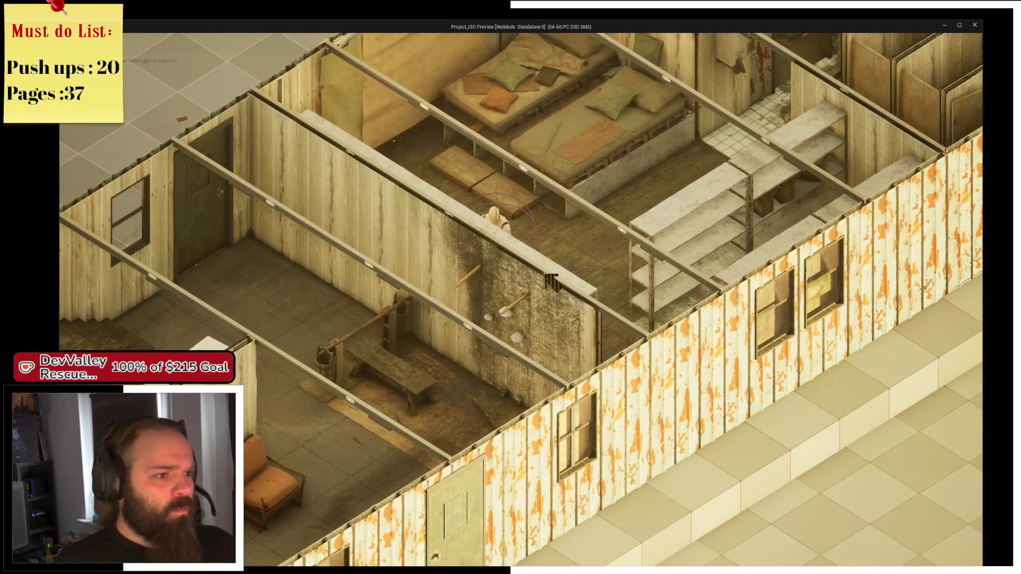
Walk the character right and down, rotating and panning the view toward the armchairs by the stairs
key("d")
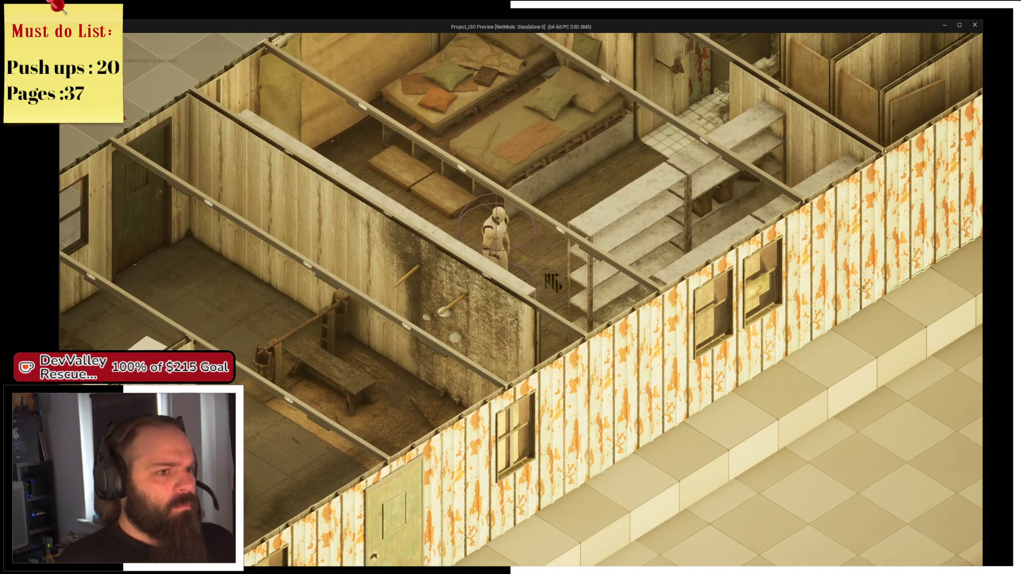
scroll(553, 282, "up", 2)
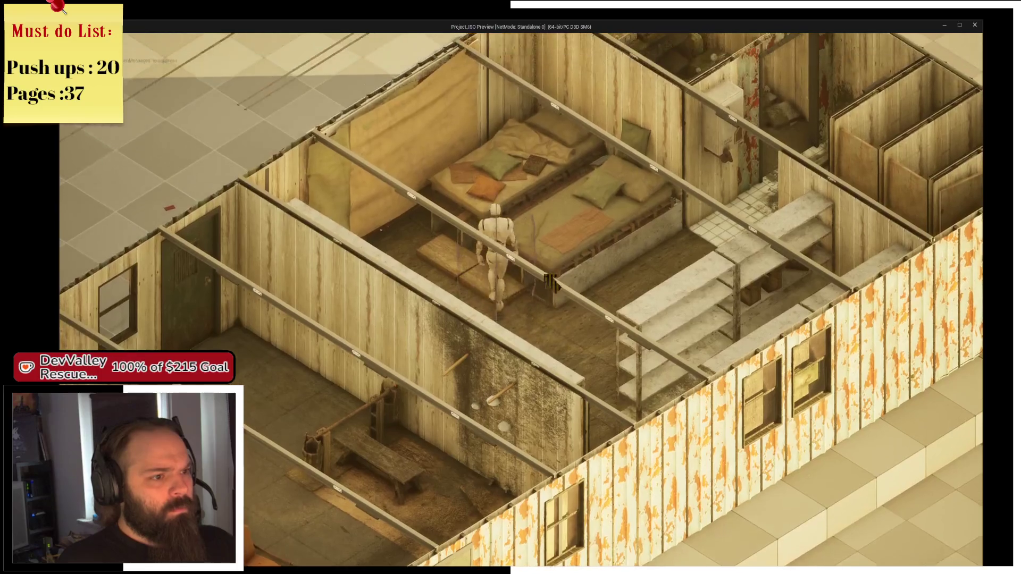
key("e")
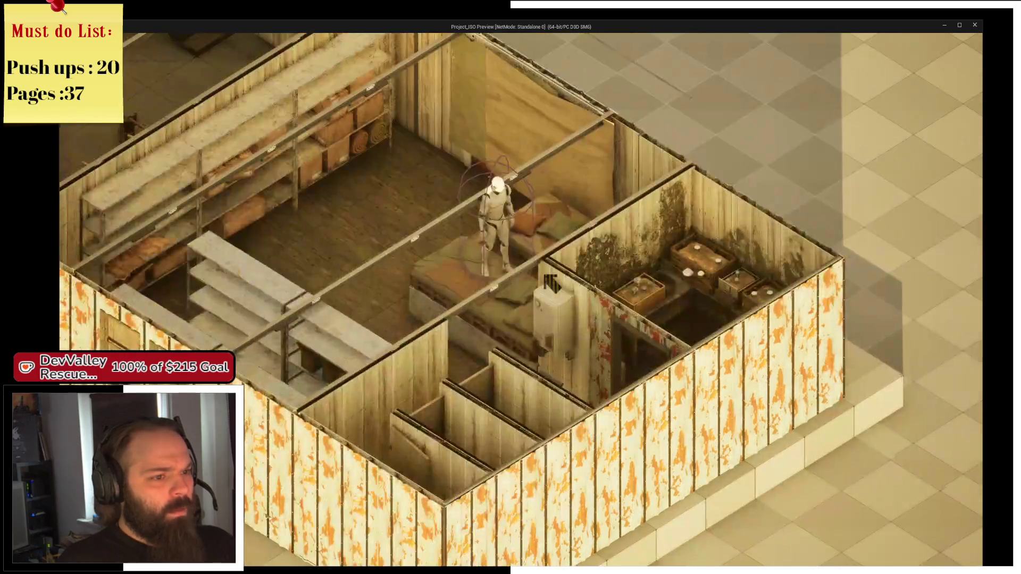
key("e")
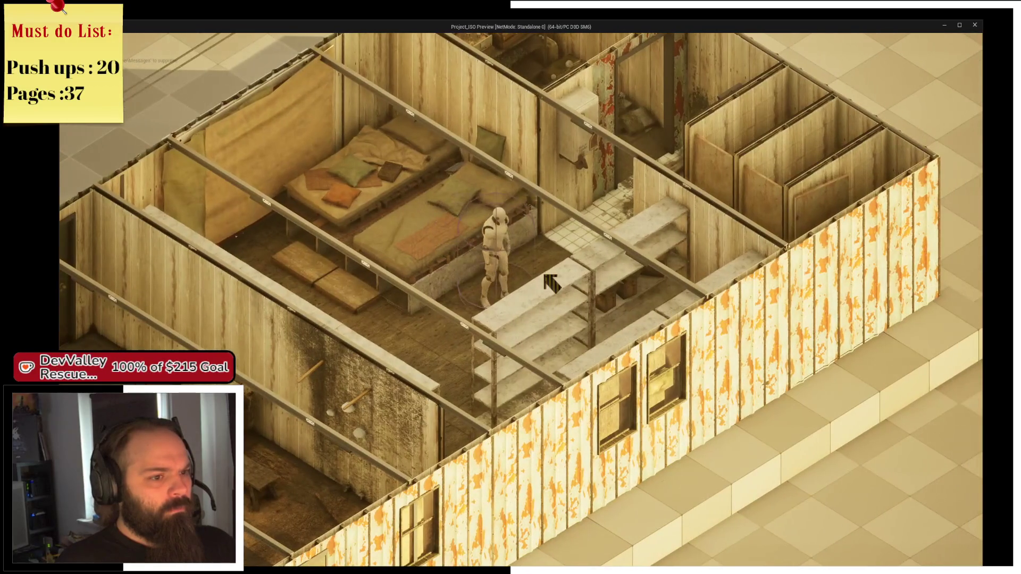
key("s")
key("e")
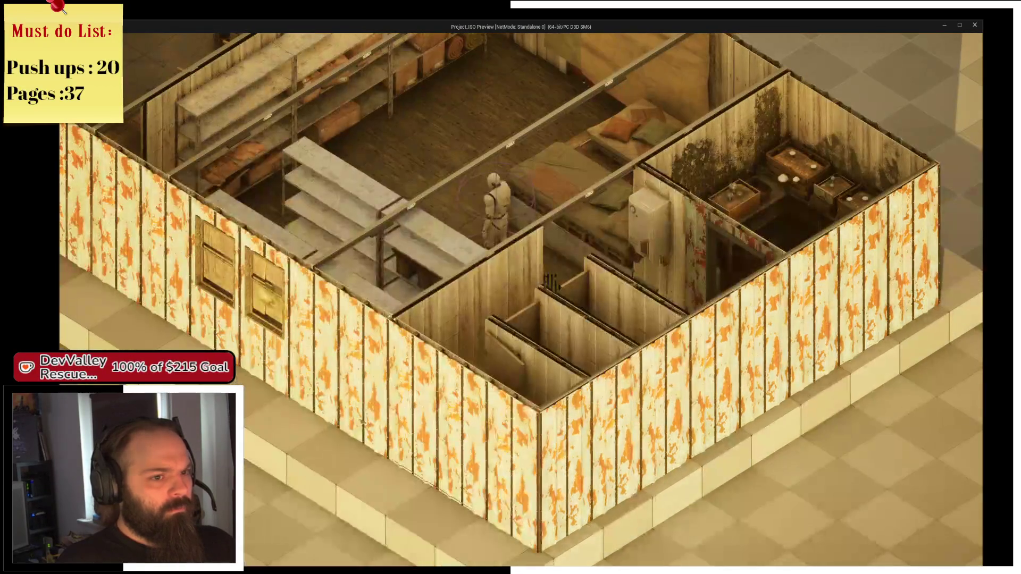
key("e")
scroll(552, 283, "up", 3)
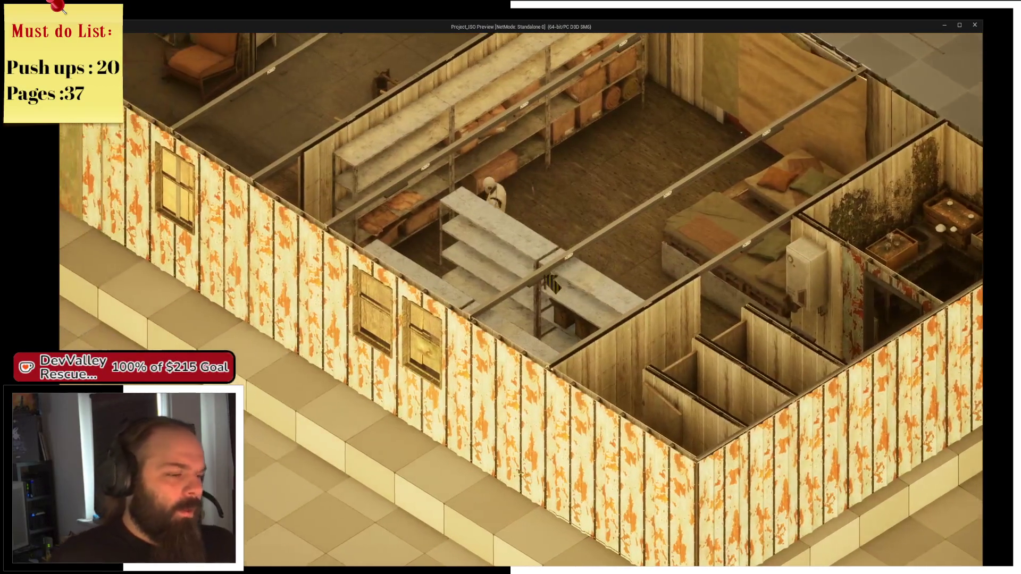
key("a")
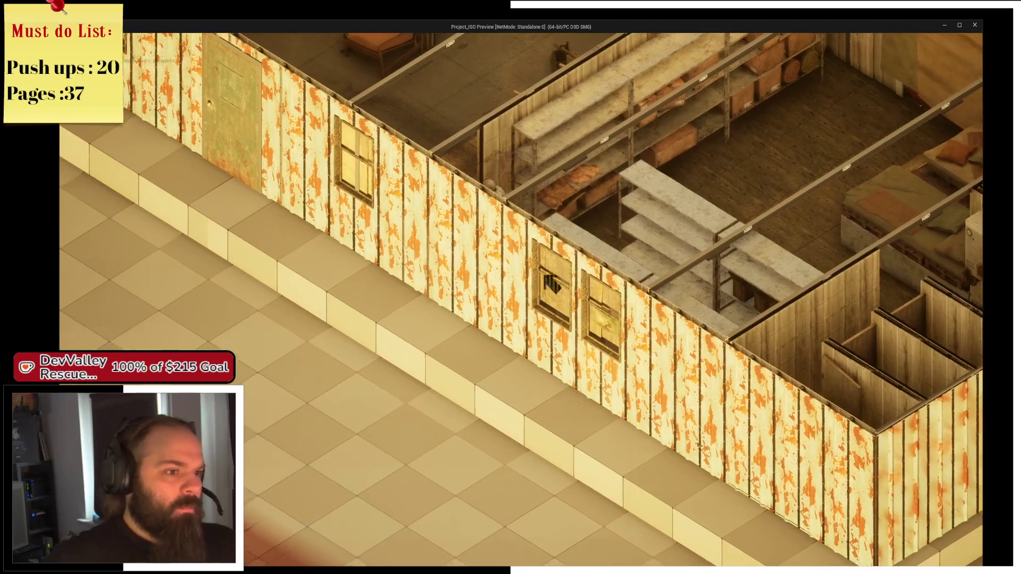
key("w")
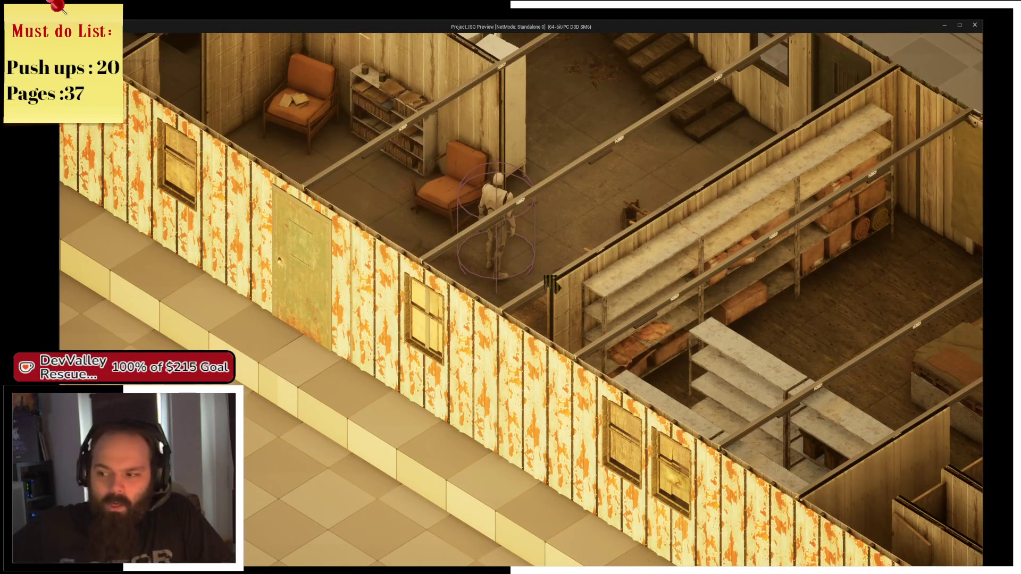
Walk the character down the corridor past the cabinet into the chair and bookshelf room
key("a")
key("a")
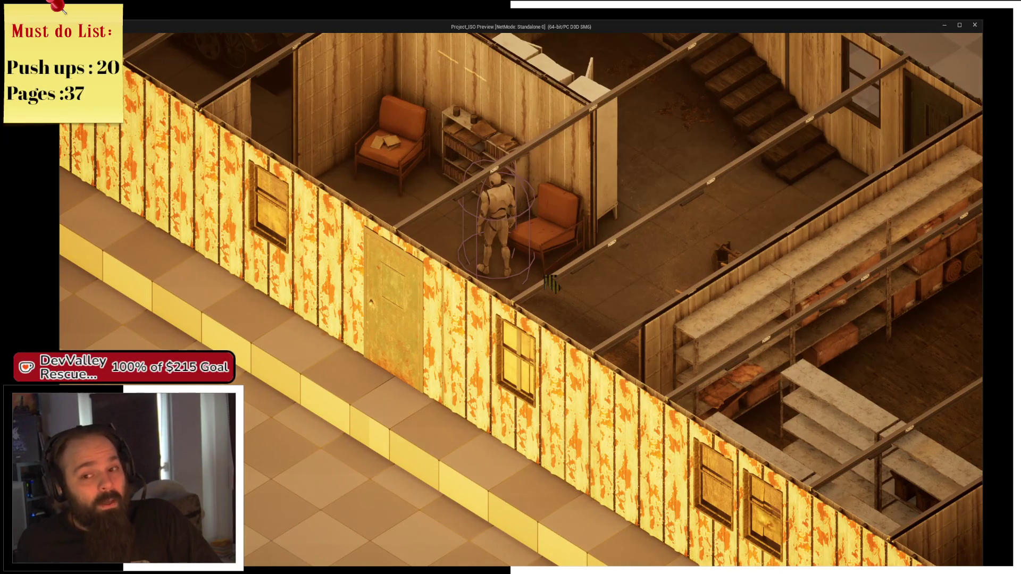
key("d")
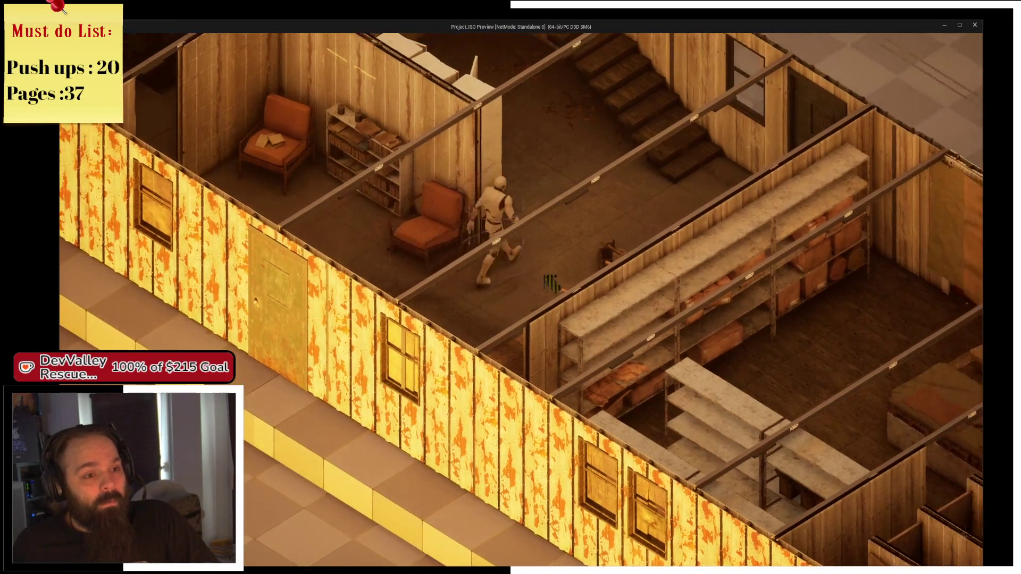
key("w")
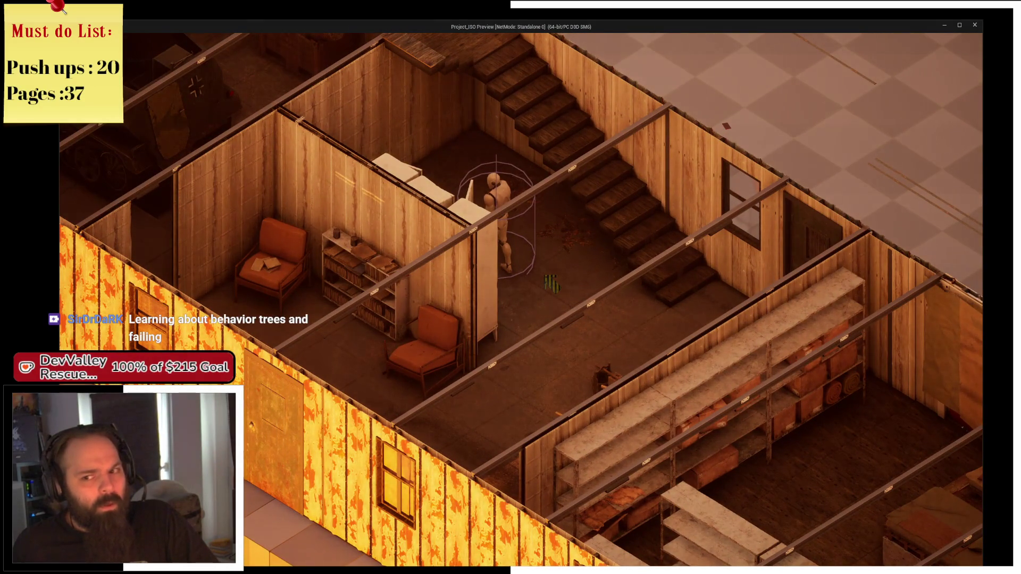
key("s")
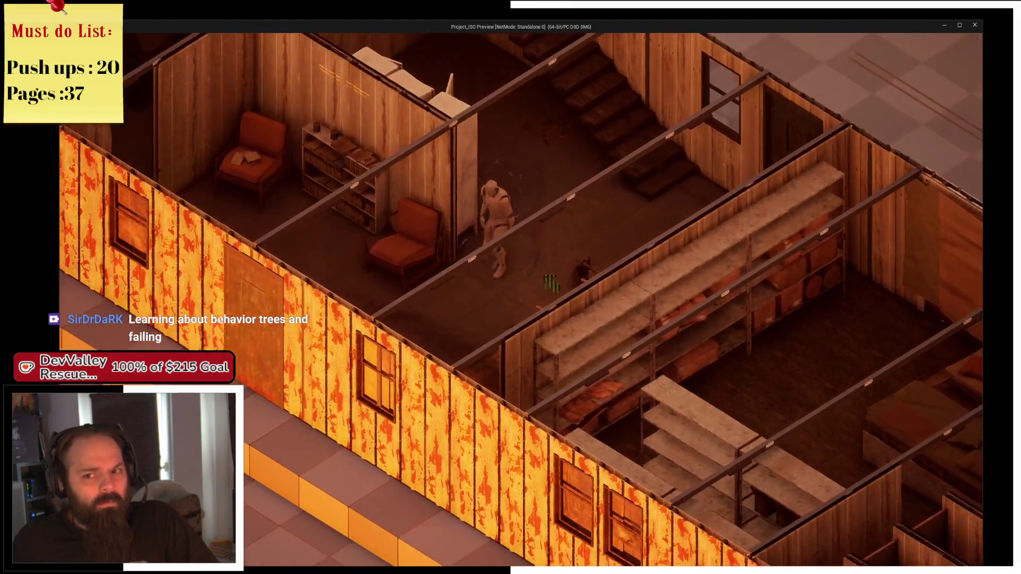
key("w")
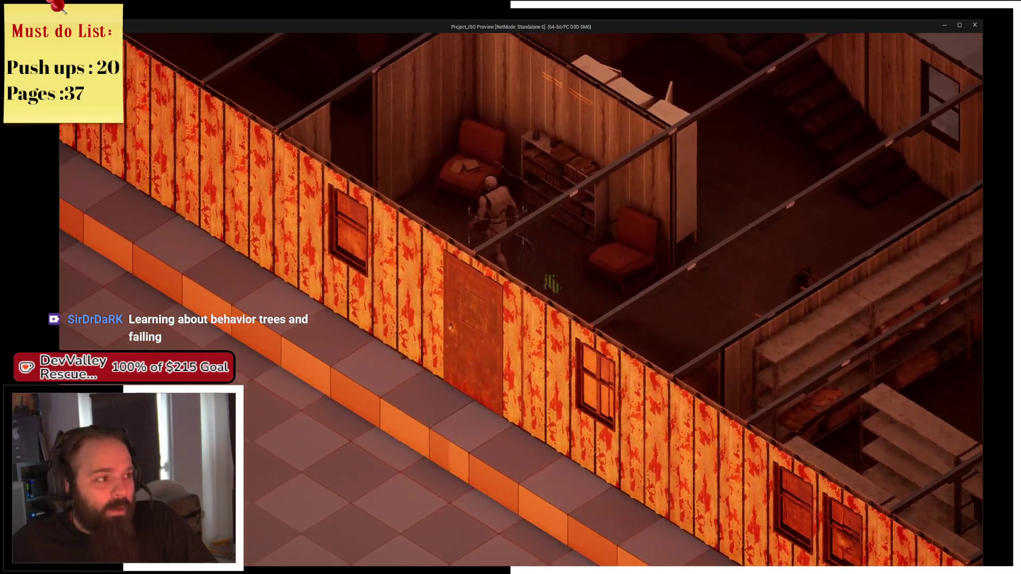
key("w")
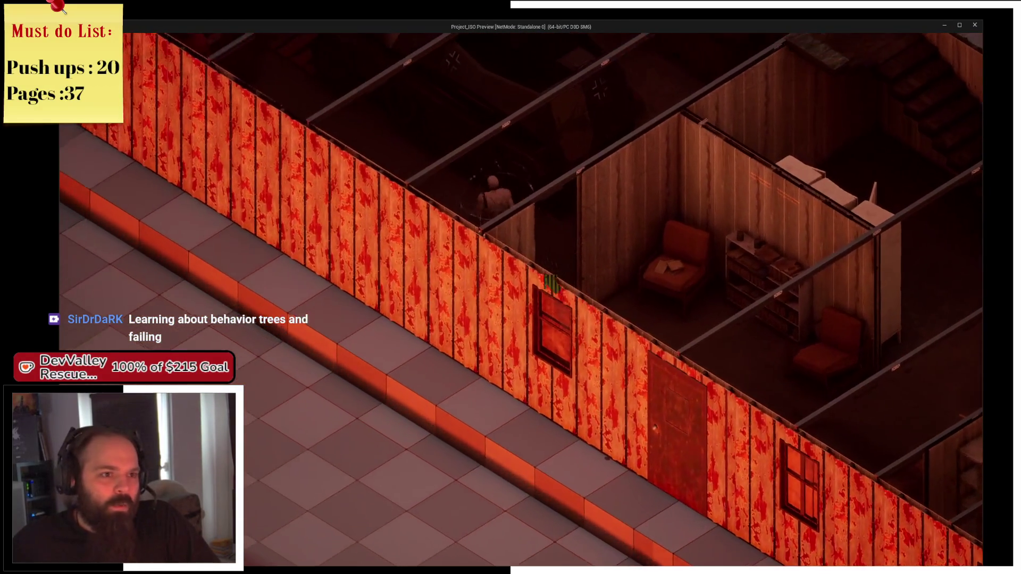
key("d")
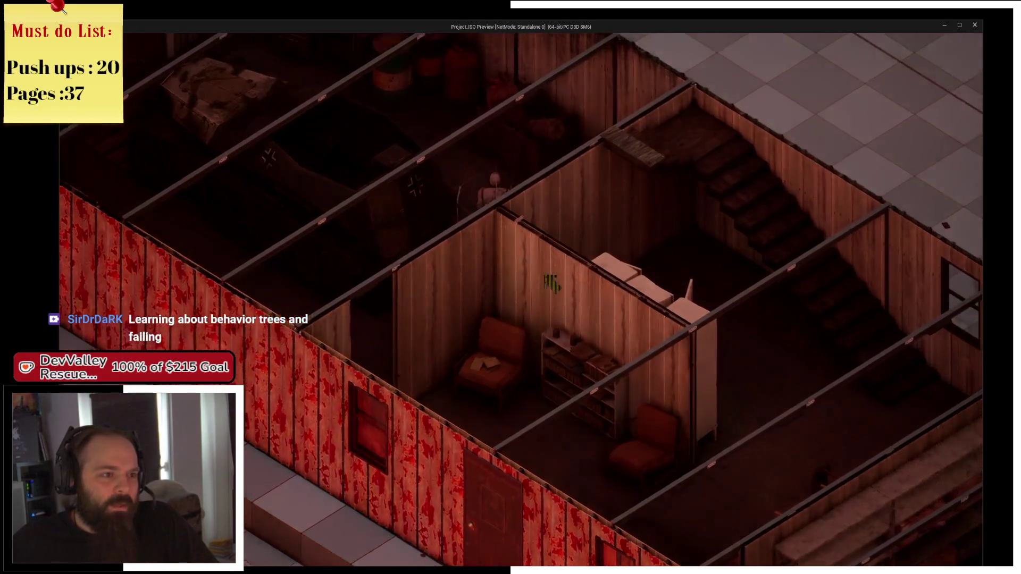
key("w")
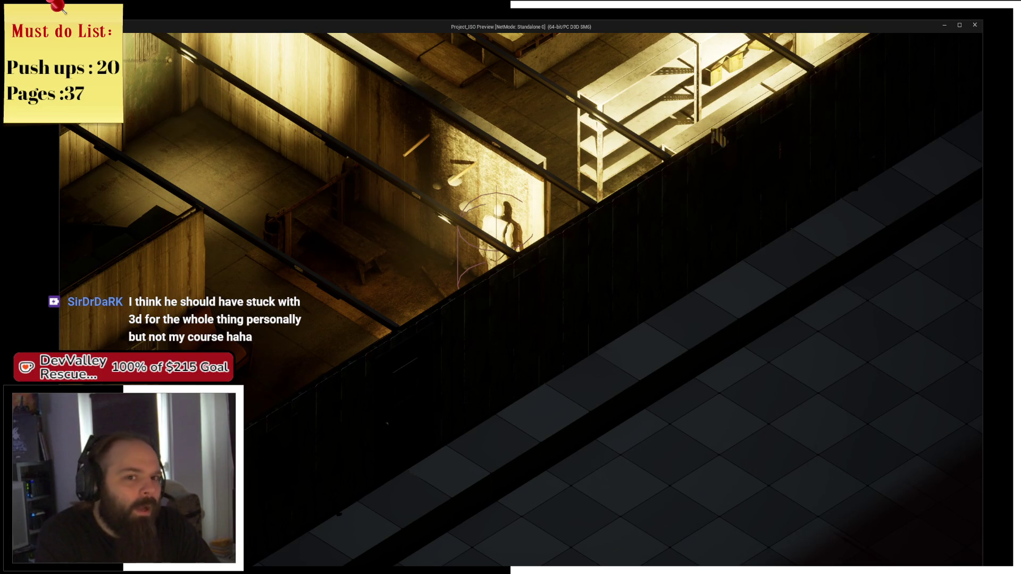
Close the game preview window to return to the editor
left_click(974, 25)
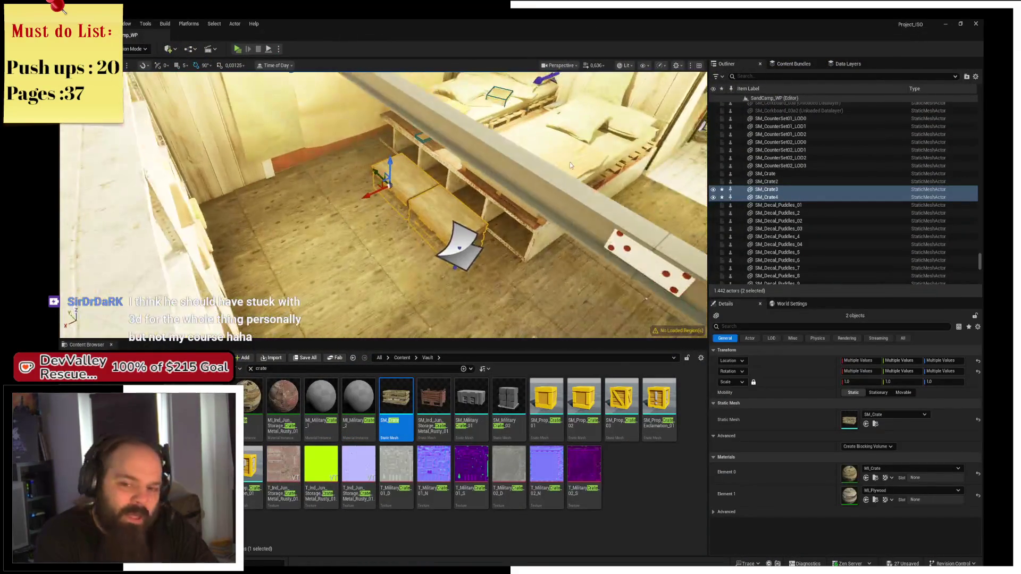
left_click_drag(372, 212, 478, 212)
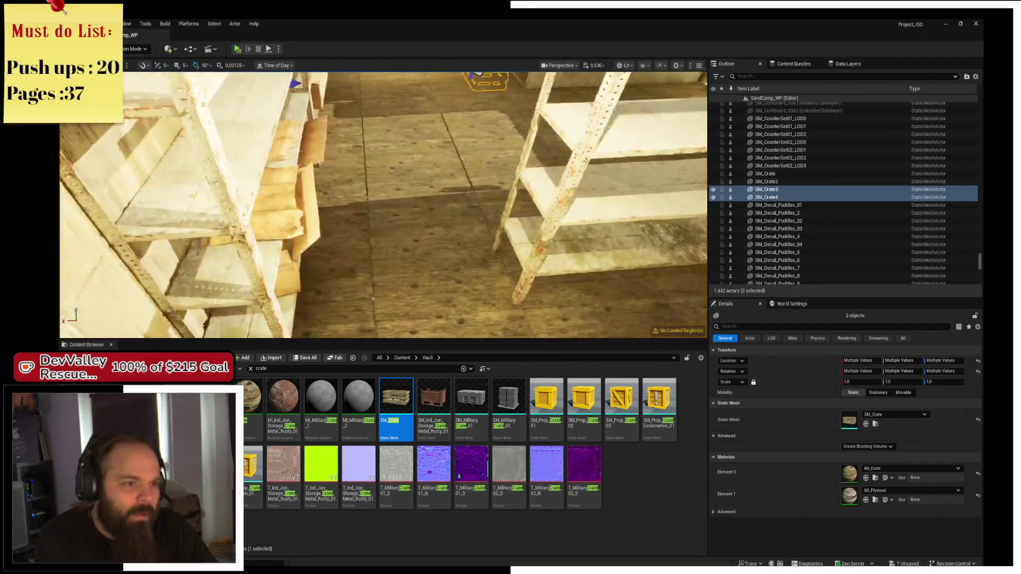
key("f")
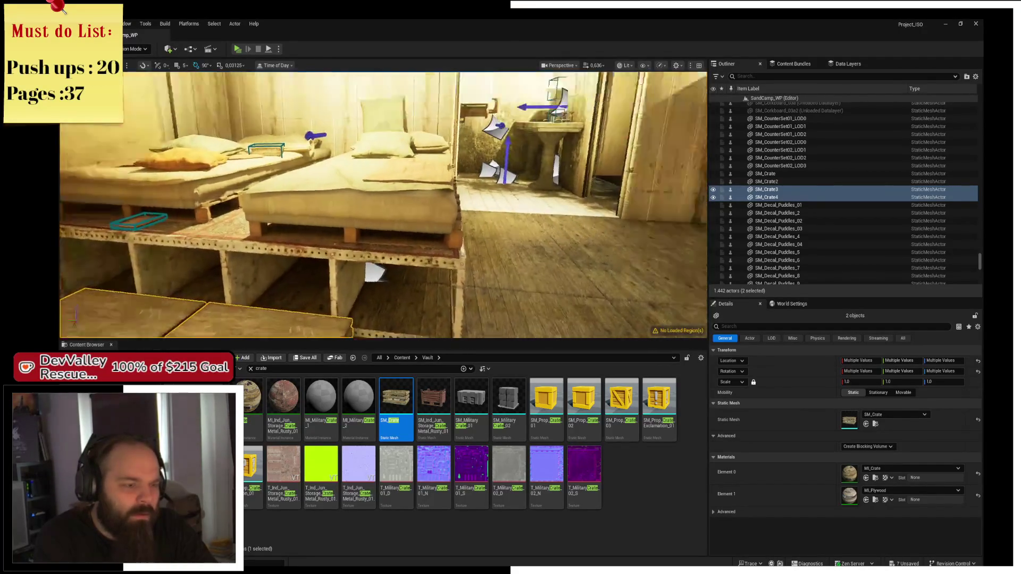
key("Up")
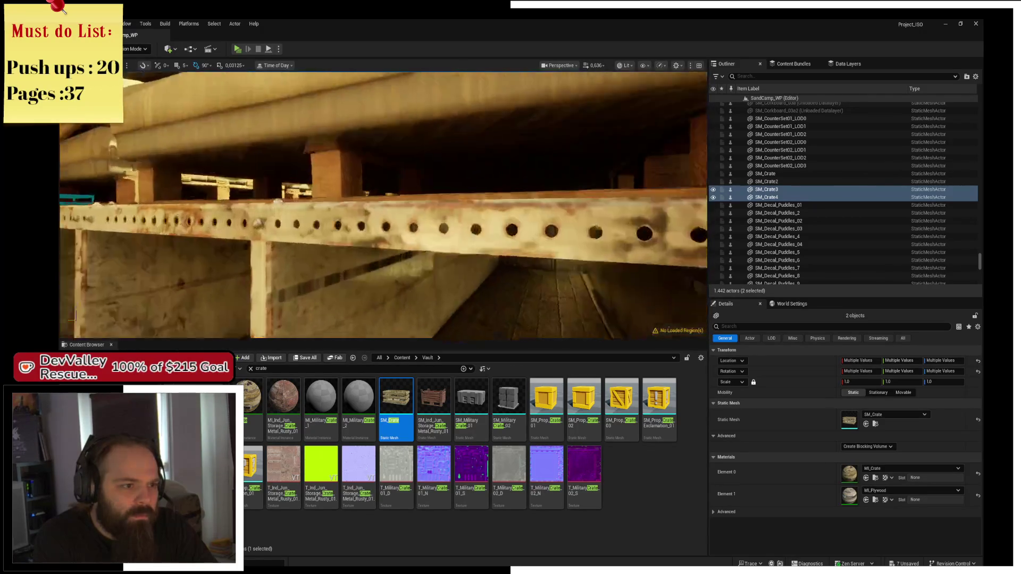
key("Page_Up")
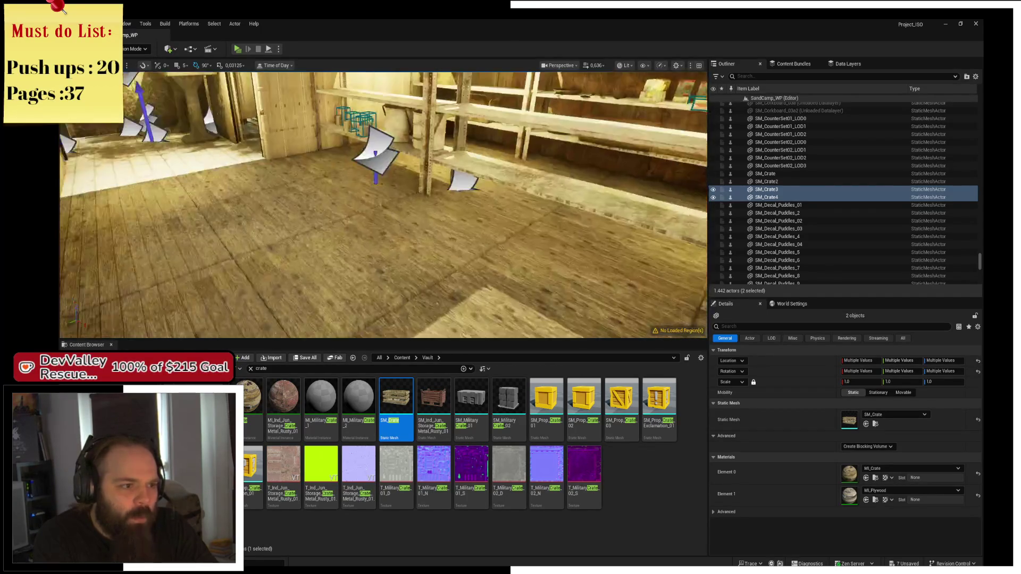
key("Page_Up")
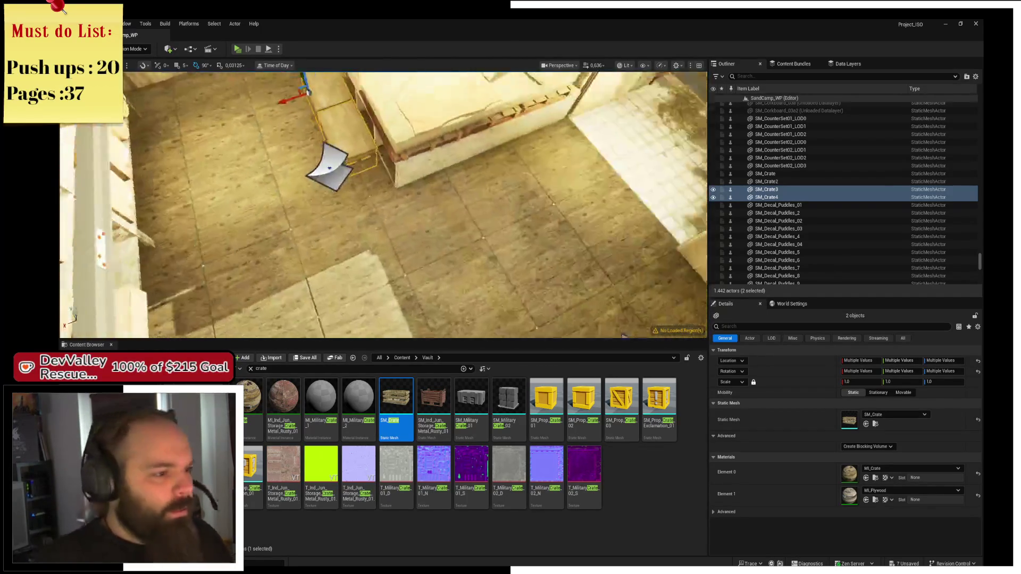
key("f")
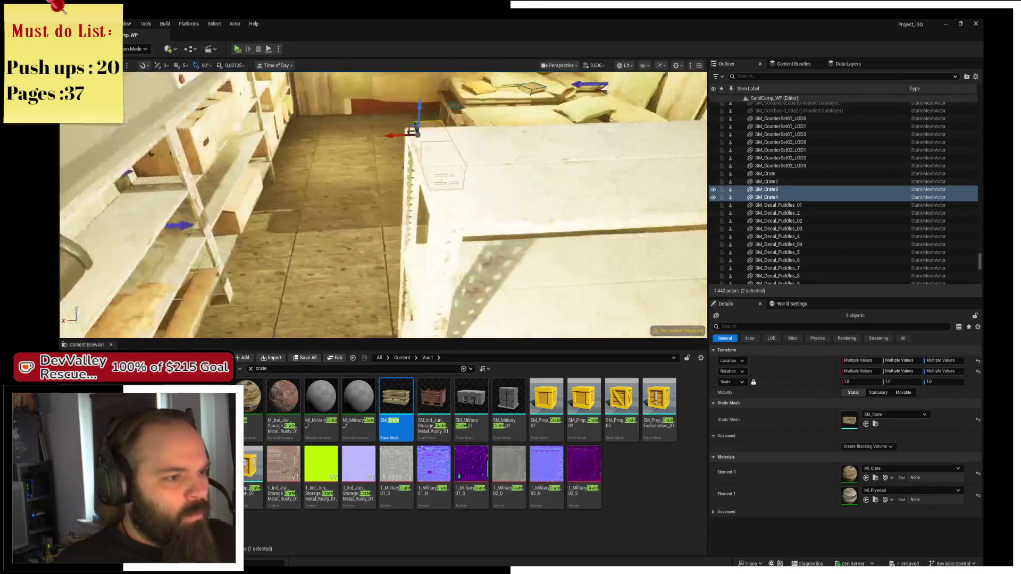
left_click(398, 229)
key("f")
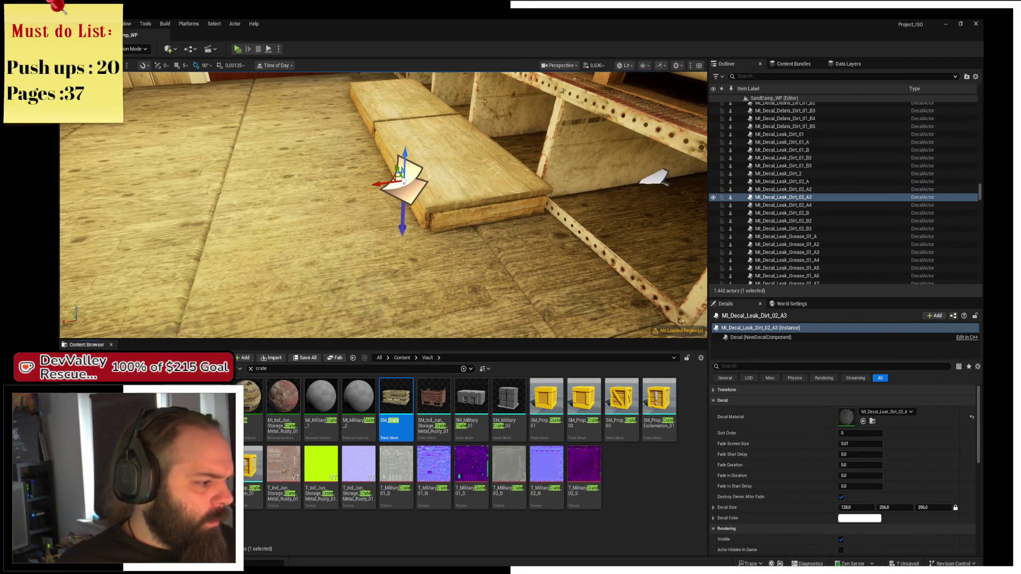
Search the whole content library for decal assets and scroll through the results
left_click(402, 357)
type("decal")
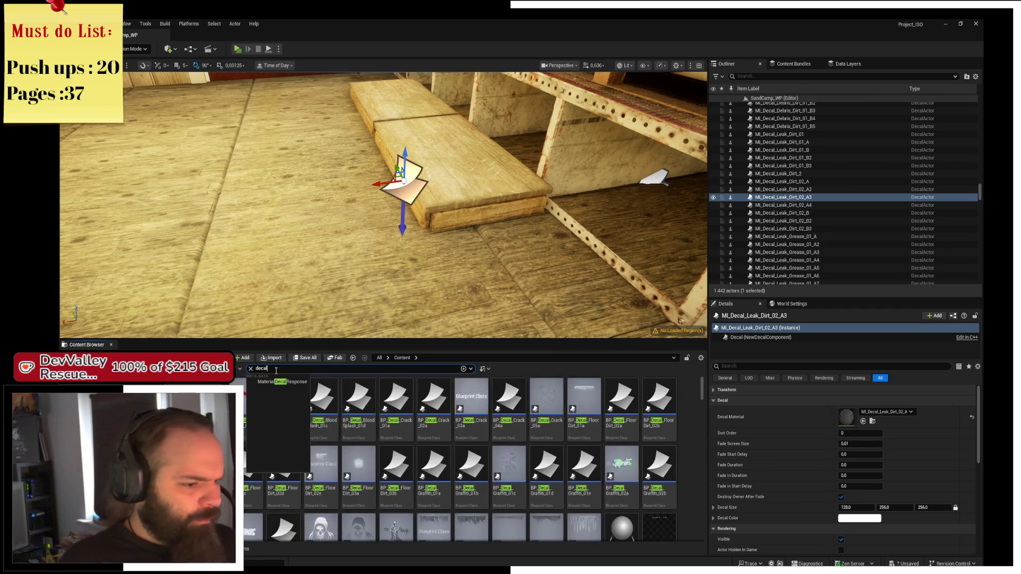
left_click(433, 404)
scroll(552, 476, "down", 4)
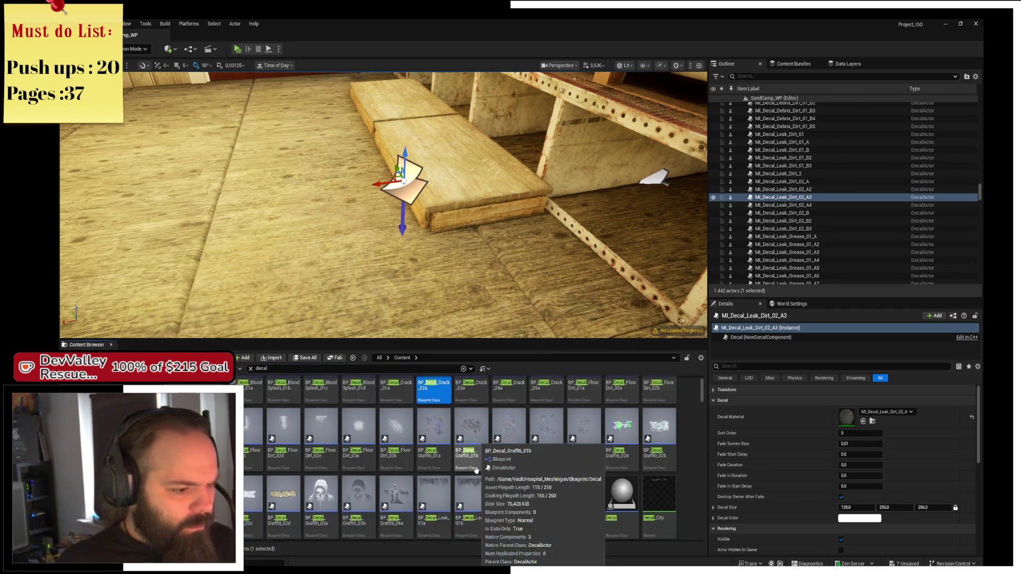
scroll(552, 476, "down", 2)
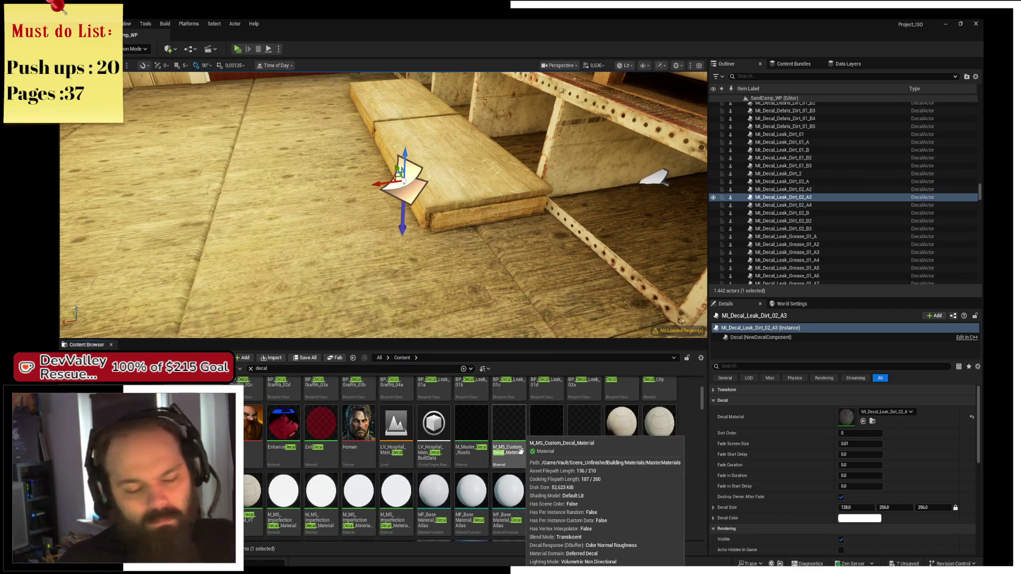
scroll(505, 451, "down", 2)
scroll(481, 451, "down", 2)
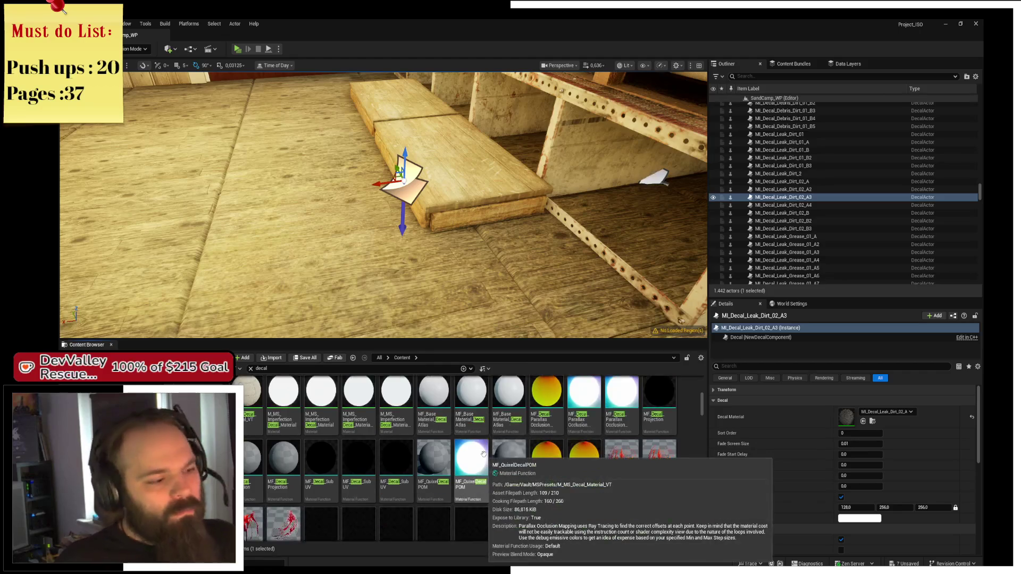
scroll(468, 495, "down", 4)
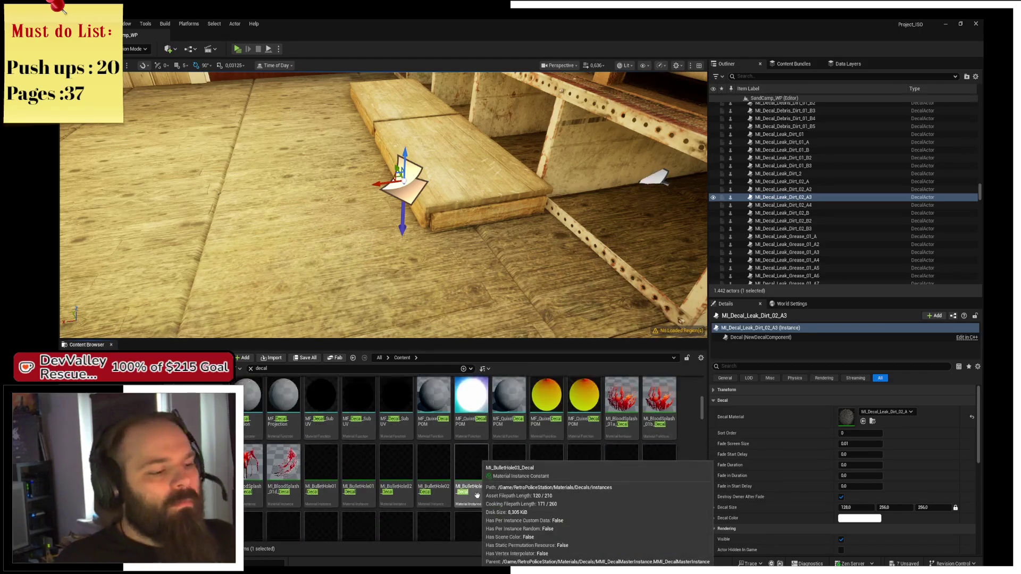
scroll(480, 492, "down", 2)
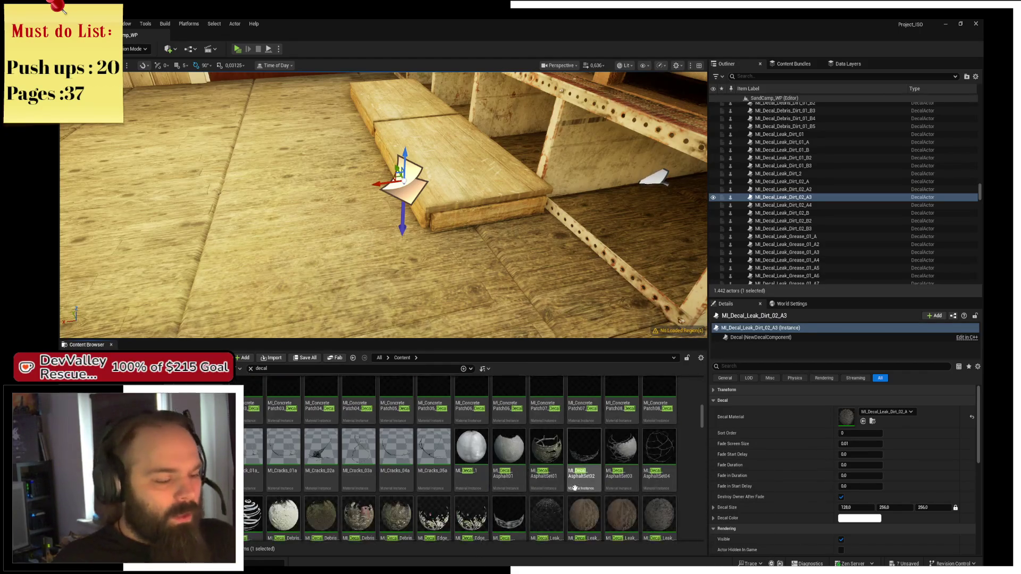
Place and frame a MI_Decal_Leak_Dirt_01 decal on the floor, then delete it
mouse_move(588, 495)
left_mouse_down()
mouse_move(307, 234)
mouse_move(154, 236)
left_mouse_up()
key("ctrl+z")
mouse_move(546, 495)
left_mouse_down()
mouse_move(276, 240)
mouse_move(194, 201)
left_mouse_up()
key("f")
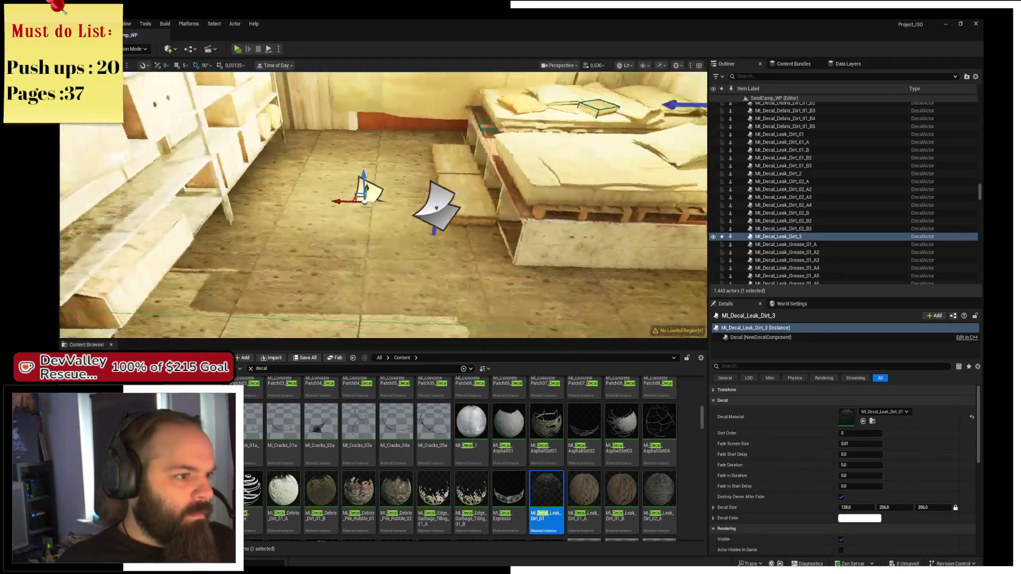
key("Delete")
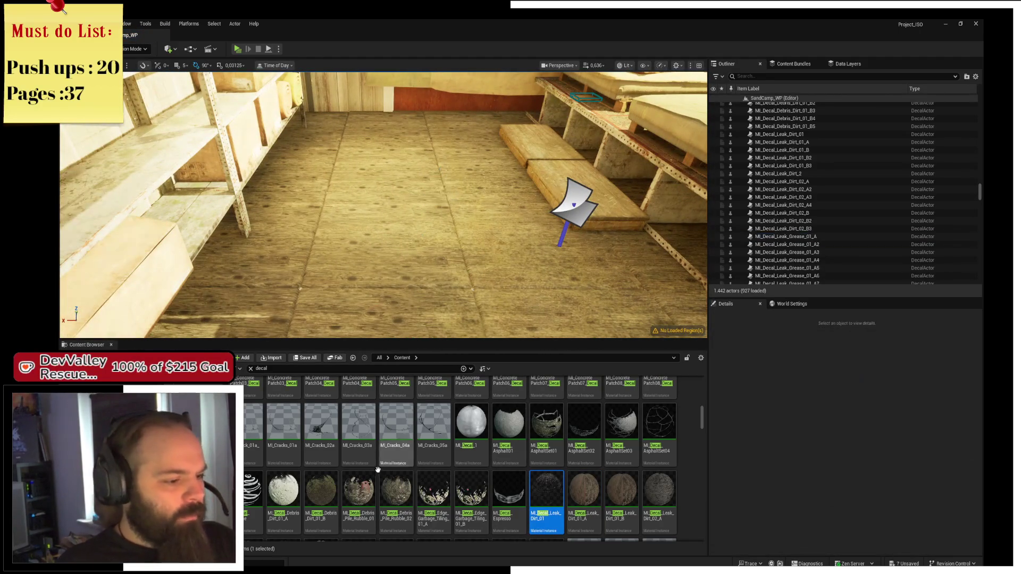
Place a Debris_Dirt_01_B decal in the bedroom
mouse_move(320, 494)
left_mouse_down()
mouse_move(371, 227)
mouse_move(414, 184)
mouse_move(444, 188)
mouse_move(446, 219)
mouse_move(465, 224)
mouse_move(473, 261)
mouse_move(475, 247)
mouse_move(154, 202)
mouse_move(165, 181)
left_mouse_up()
key("e")
key("w")
Drop a Leak_Dirt_01 decal on the floor and turn it slightly, about 4 degrees
left_click_drag(386, 193, 398, 306)
scroll(558, 452, "down", 3)
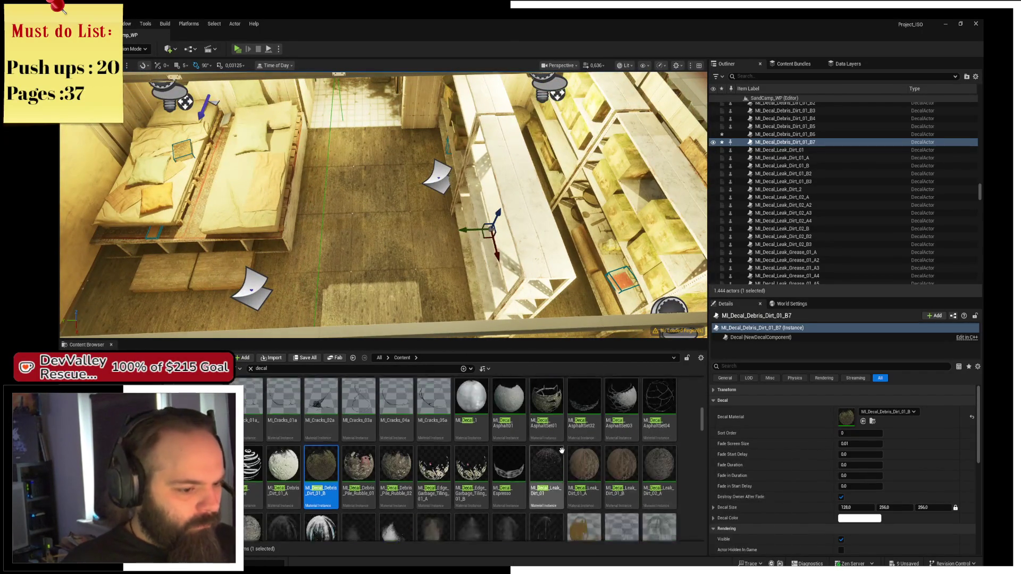
mouse_move(548, 437)
left_mouse_down()
mouse_move(389, 276)
mouse_move(365, 223)
mouse_move(344, 223)
left_mouse_up()
key("e")
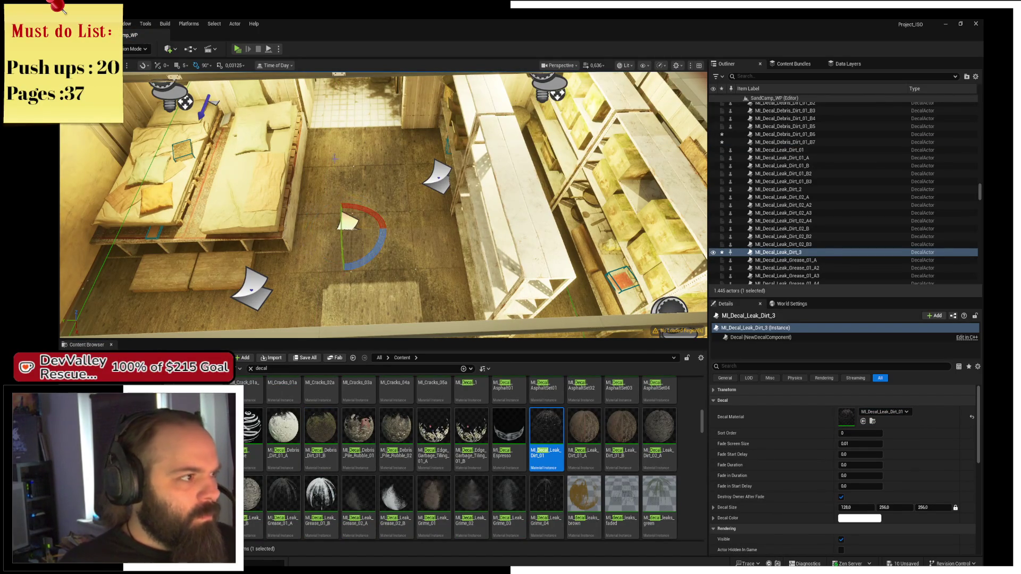
left_click_drag(344, 268, 343, 268)
key("w")
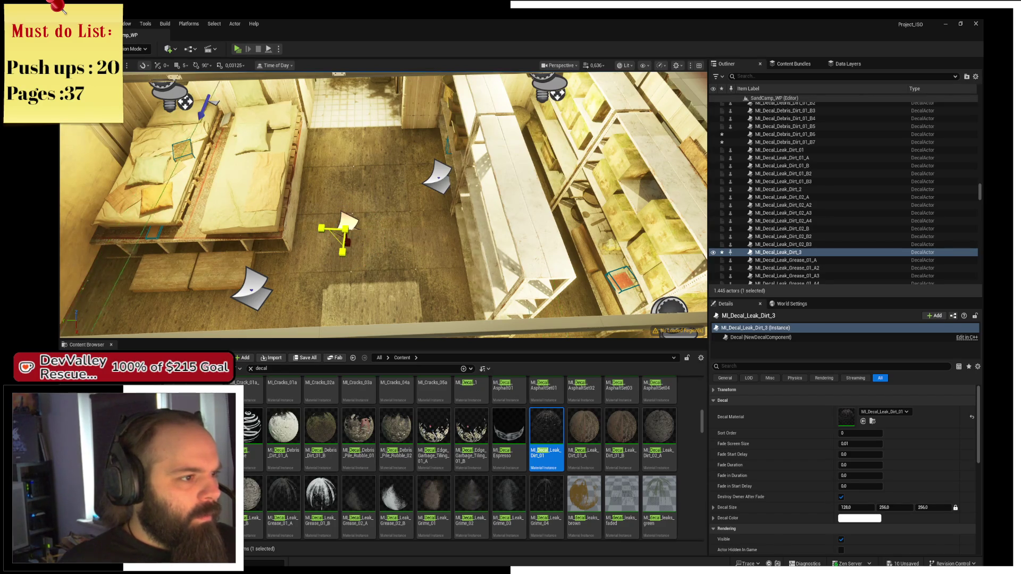
key("e")
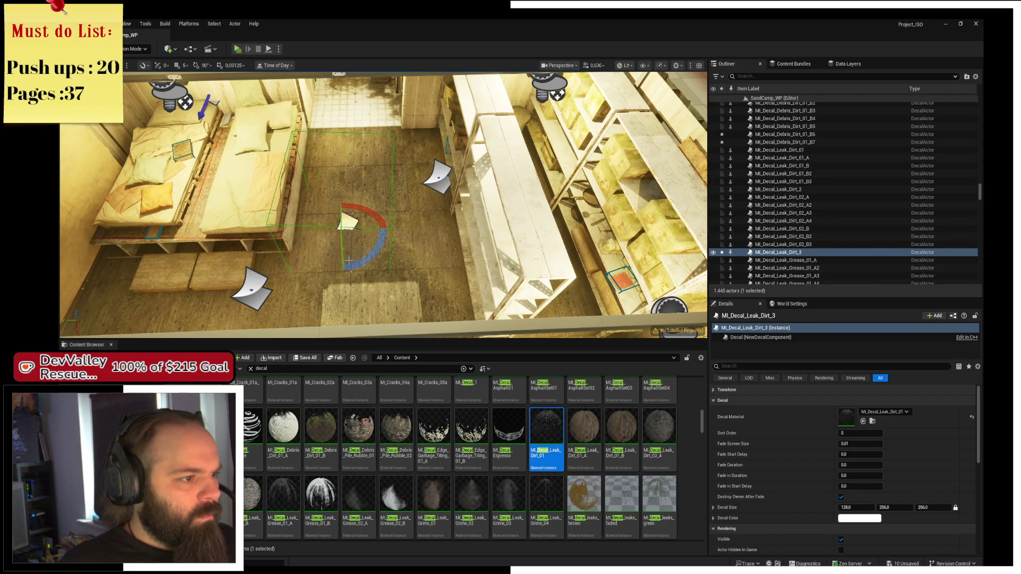
mouse_move(346, 268)
left_mouse_down()
mouse_move(349, 171)
mouse_move(367, 127)
left_mouse_up()
key("w")
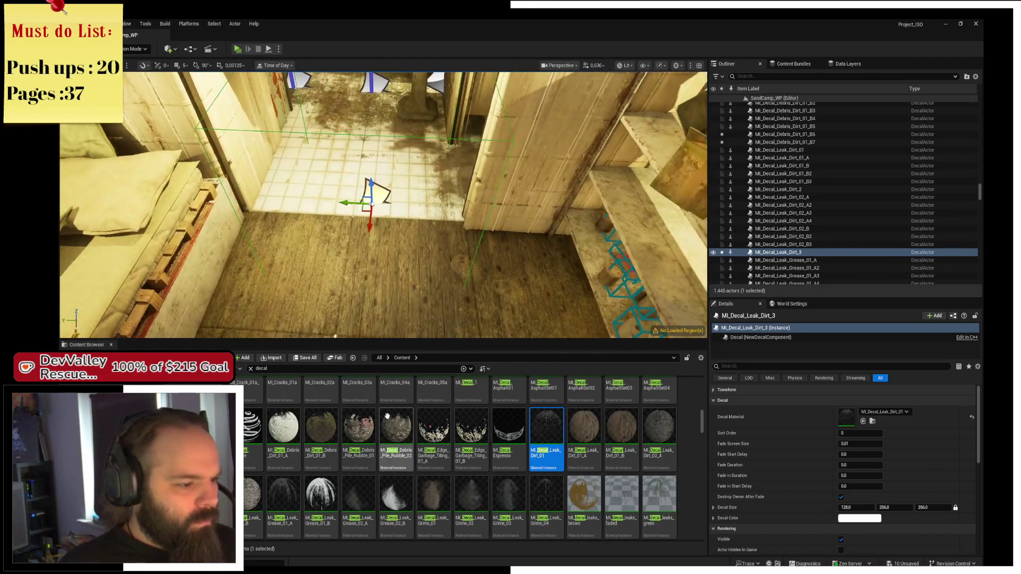
Place a Leak_Grease_02_A decal and another Leak Dirt decal on the floor
mouse_move(356, 482)
left_mouse_down()
mouse_move(362, 319)
mouse_move(388, 232)
mouse_move(322, 224)
mouse_move(407, 197)
left_mouse_up()
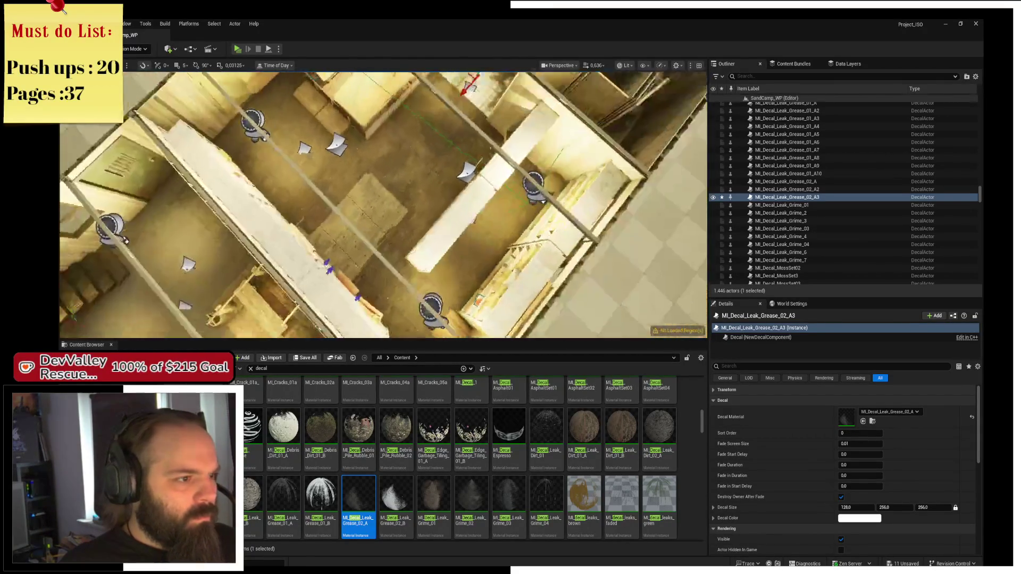
left_click_drag(700, 212, 638, 213)
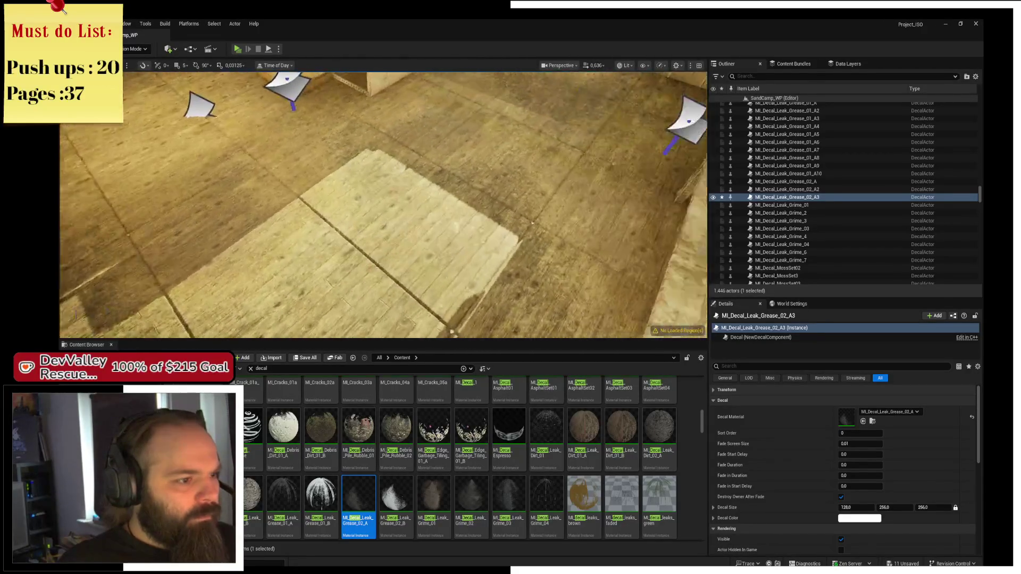
scroll(383, 204, "up", 2)
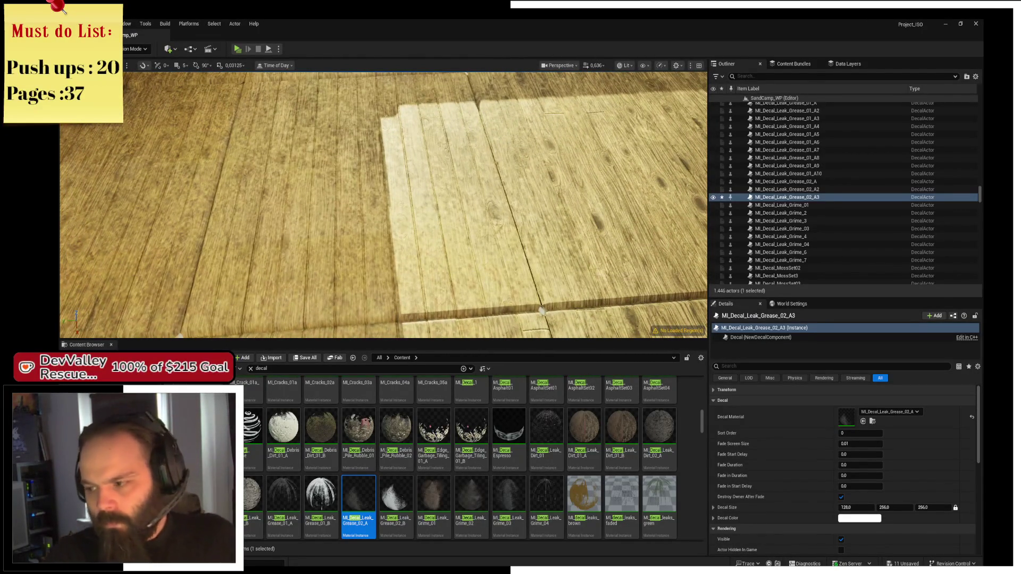
left_click_drag(383, 205, 319, 212)
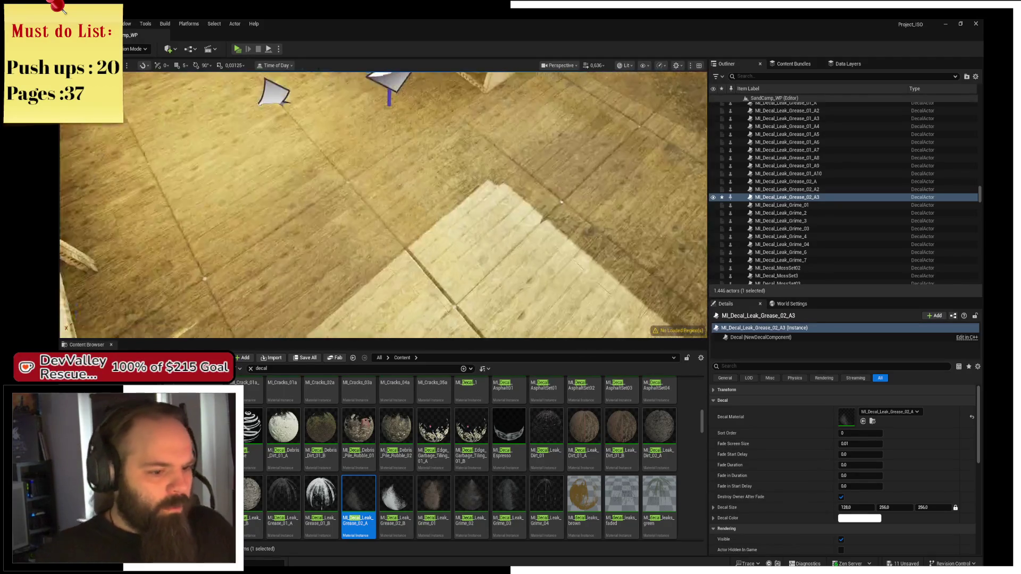
mouse_move(546, 431)
left_mouse_down()
mouse_move(531, 372)
mouse_move(397, 150)
left_mouse_up()
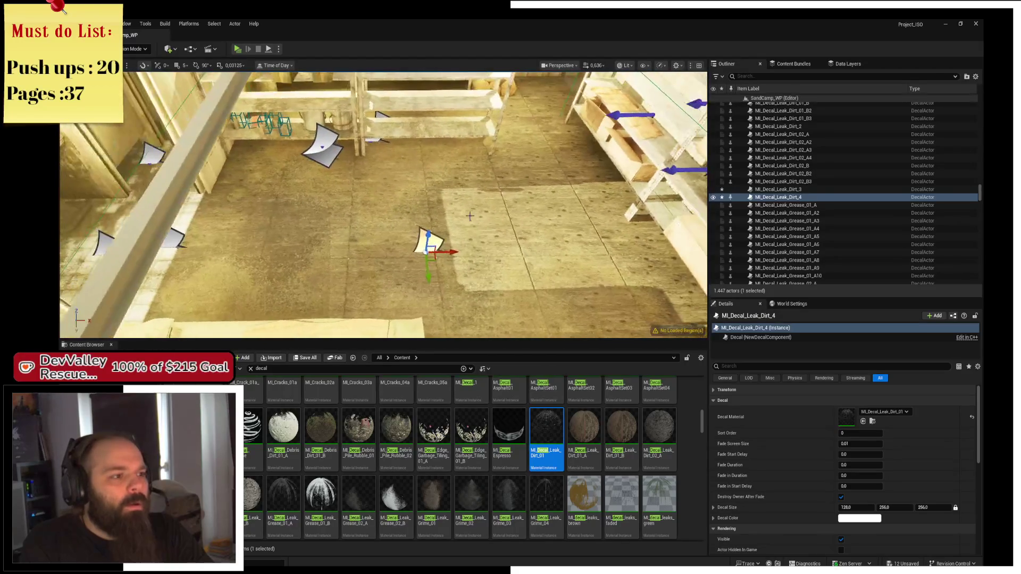
Delete the new dirt decal and drop a Grime_01 decal onto the floor
key("Delete")
mouse_move(433, 500)
left_mouse_down()
mouse_move(363, 250)
mouse_move(507, 255)
left_mouse_up()
left_click_drag(575, 192, 575, 192)
Add a second grime decal and raise it up onto the back wall
mouse_move(383, 204)
left_mouse_down()
mouse_move(200, 336)
mouse_move(287, 319)
left_mouse_up()
scroll(509, 460, "down", 1)
mouse_move(433, 468)
left_mouse_down()
mouse_move(444, 250)
mouse_move(399, 186)
left_mouse_up()
key("e")
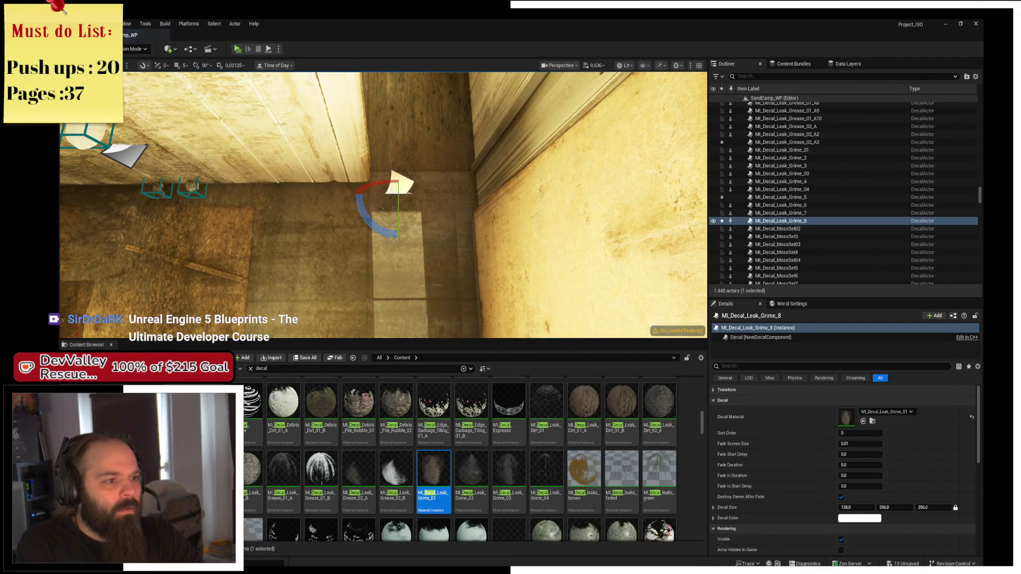
key("w")
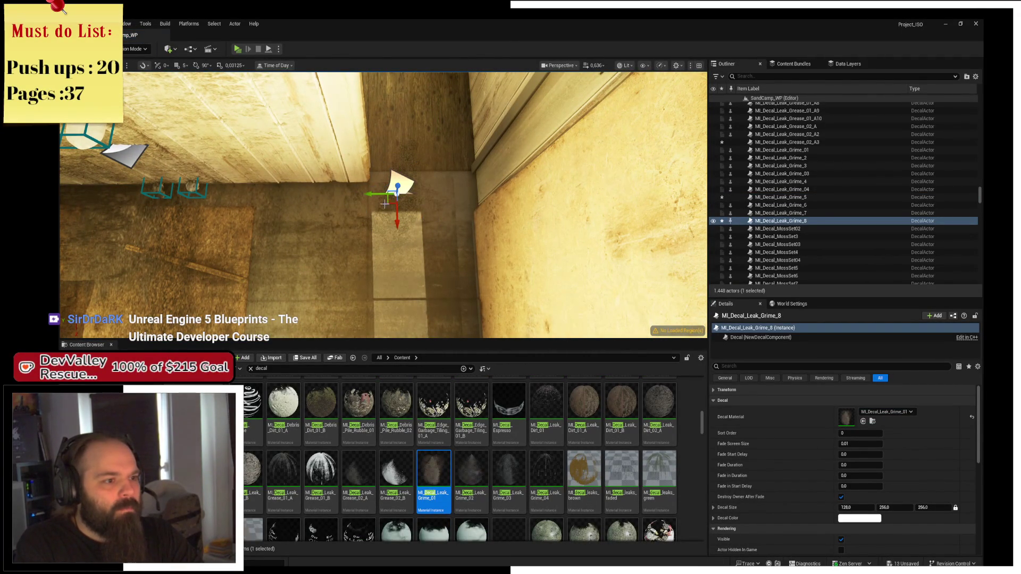
mouse_move(391, 199)
left_mouse_down()
mouse_move(412, 138)
mouse_move(390, 111)
left_mouse_up()
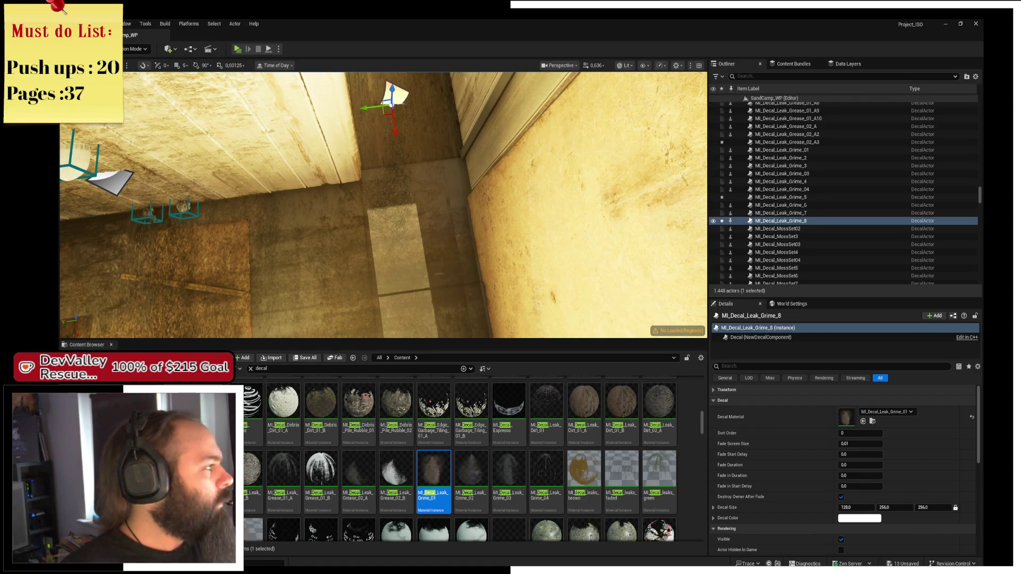
key("alt+Tab")
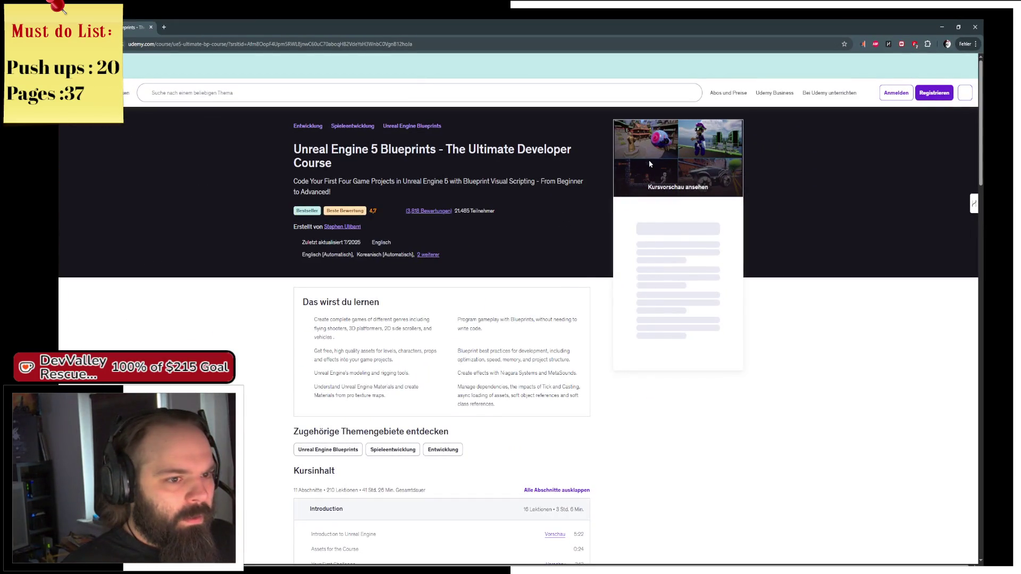
Watch the course preview video, skipping ahead to 3:54, then close it
left_click(663, 184)
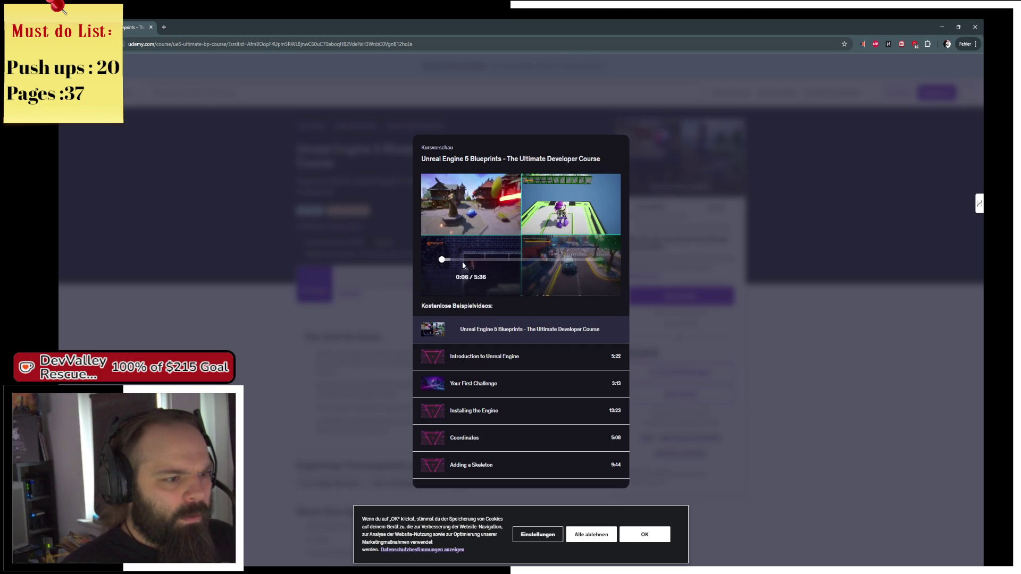
left_click(449, 260)
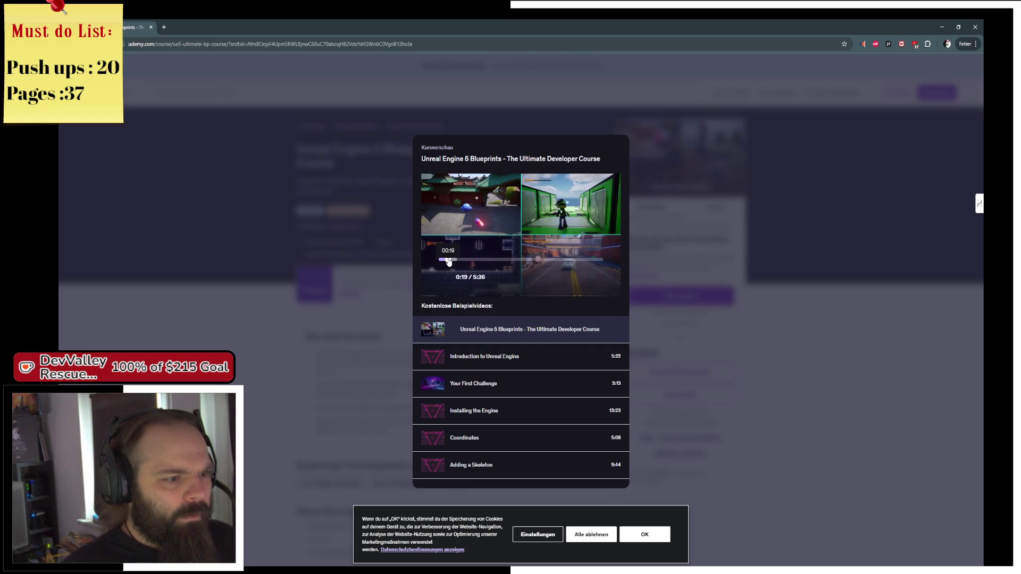
left_click_drag(448, 261, 514, 262)
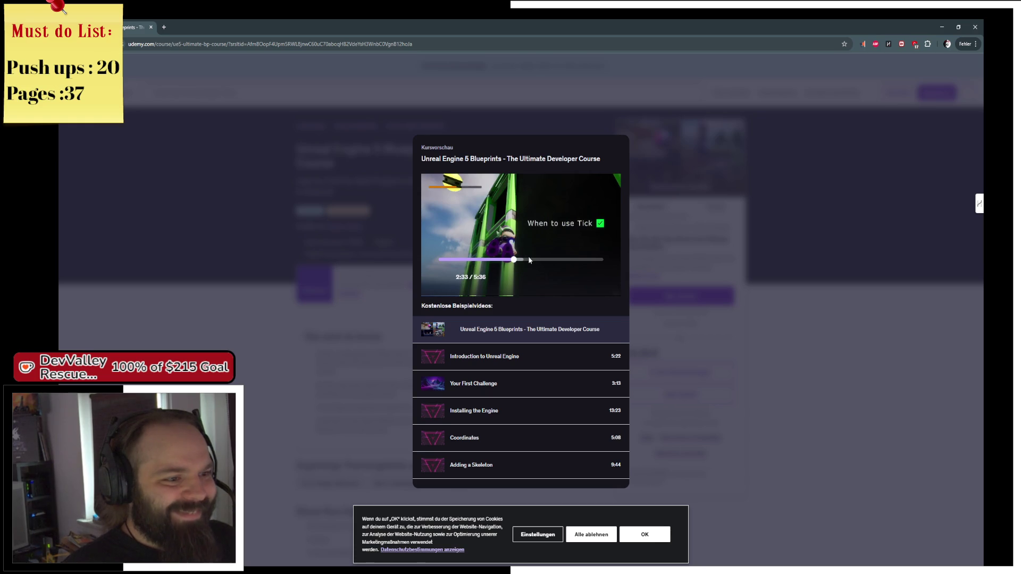
left_click(527, 260)
left_click(554, 261)
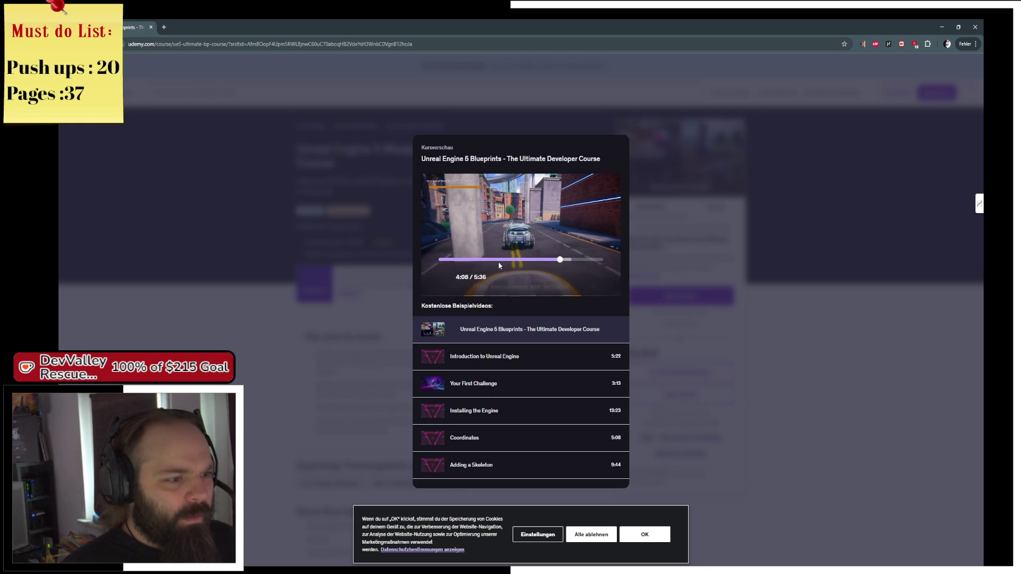
key("Escape")
Reopen the preview, dismiss the cookie notice, scrub forward, then close the preview
left_click(669, 162)
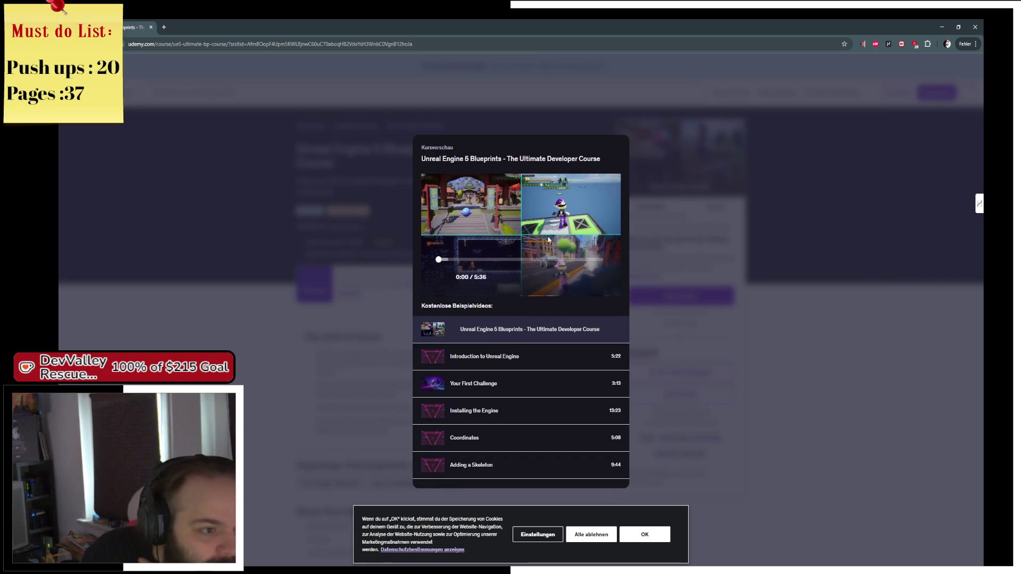
left_click(591, 534)
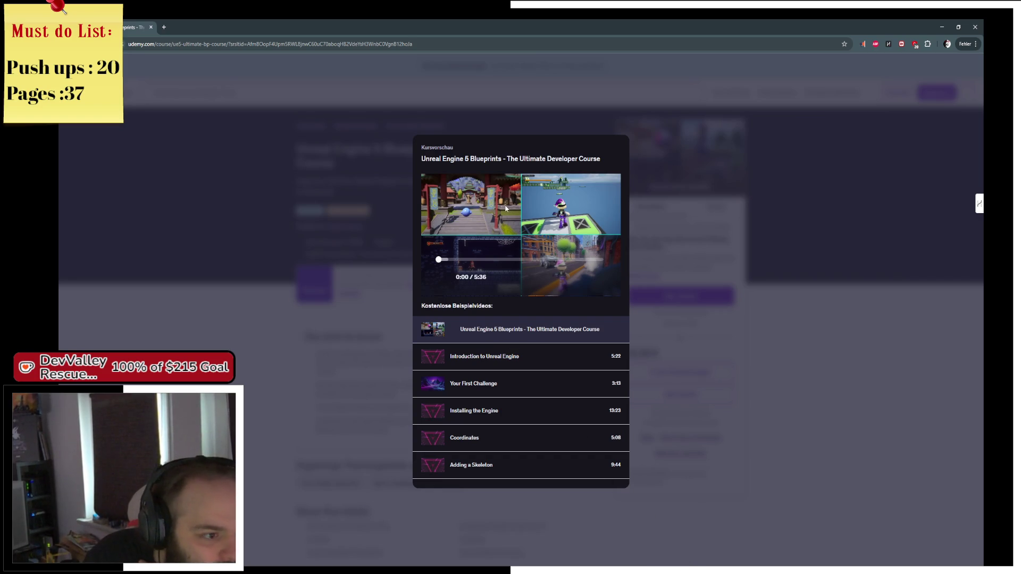
left_click(443, 260)
left_click_drag(445, 261, 529, 263)
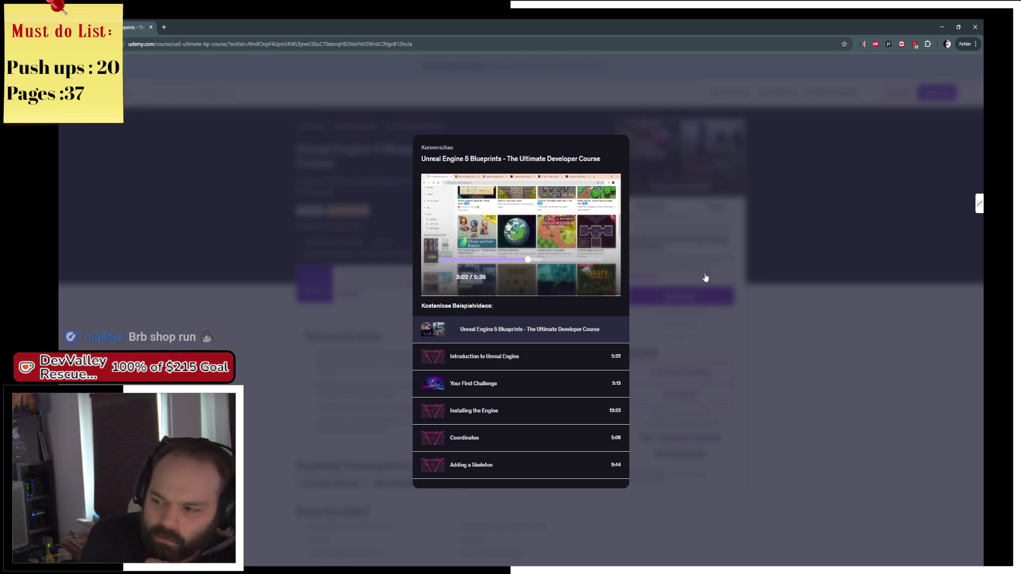
left_click_drag(552, 260, 563, 264)
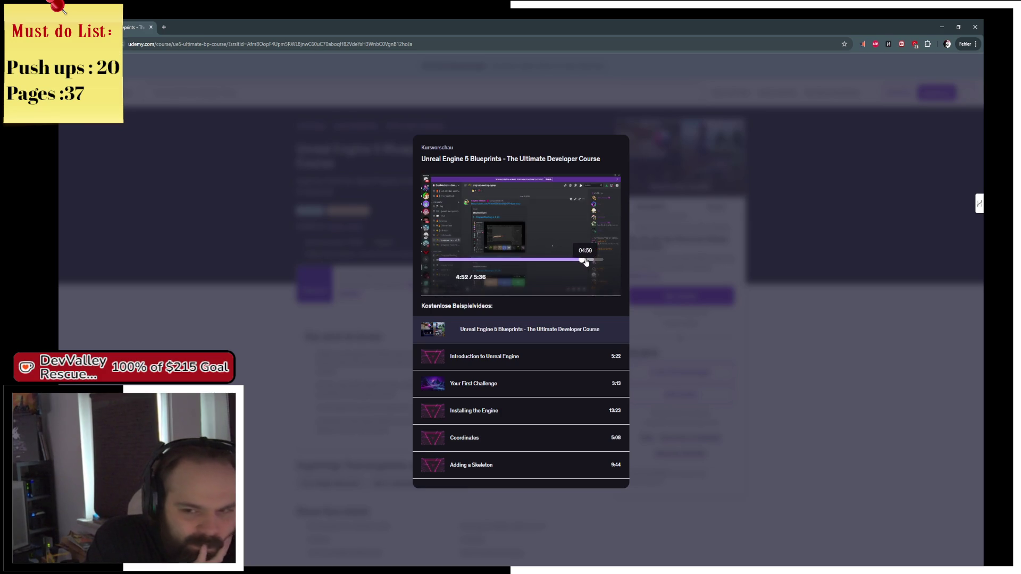
left_click(726, 262)
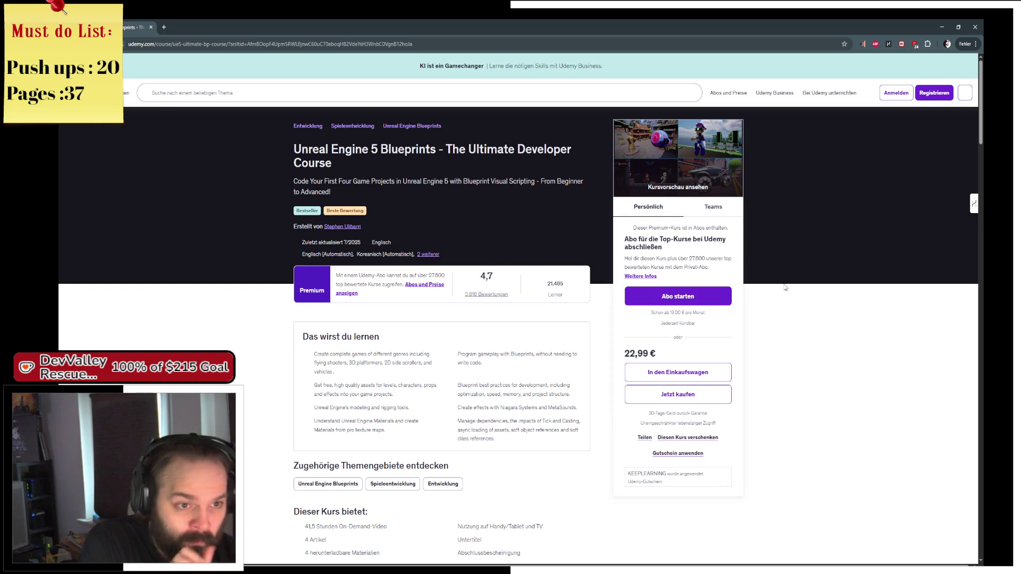
Back in Unreal, place an ML_Decal_Leak_Grime_04 decal, slide it across the floor, then delete it
key("alt+Tab")
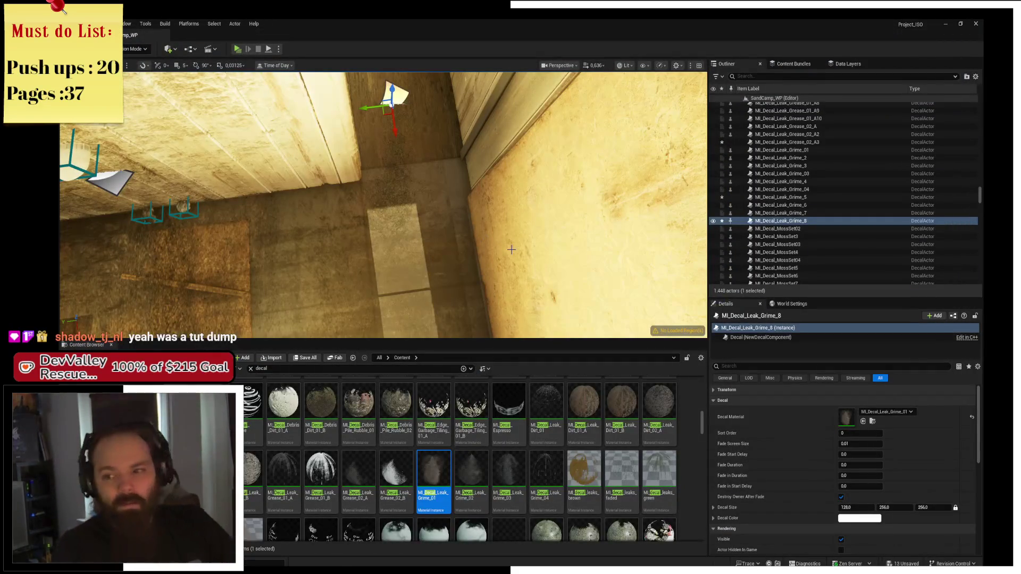
mouse_move(501, 235)
left_mouse_down()
mouse_move(486, 212)
mouse_move(468, 266)
left_mouse_up()
left_click(546, 470)
mouse_move(546, 470)
left_mouse_down()
mouse_move(303, 227)
mouse_move(290, 229)
left_mouse_up()
left_click_drag(355, 211, 345, 234)
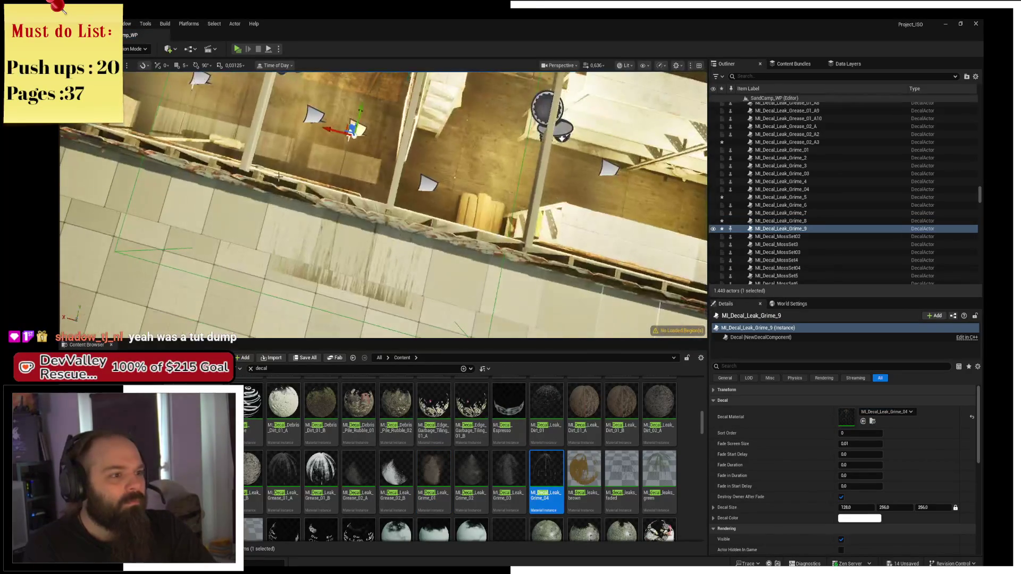
left_click_drag(349, 126, 497, 116)
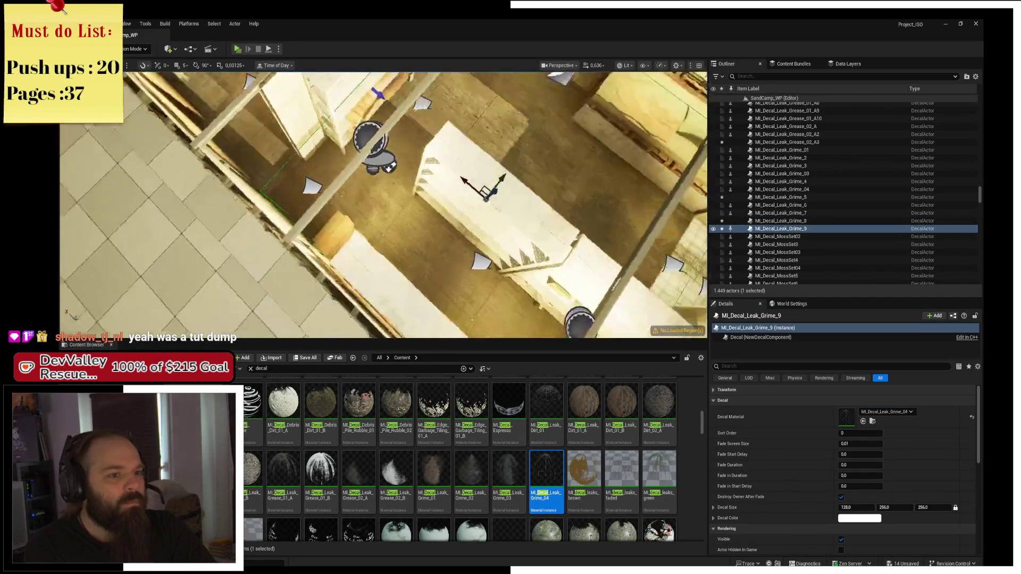
key("Delete")
Look over the rooms and select the moss decal on the wall
left_click_drag(351, 213, 351, 192)
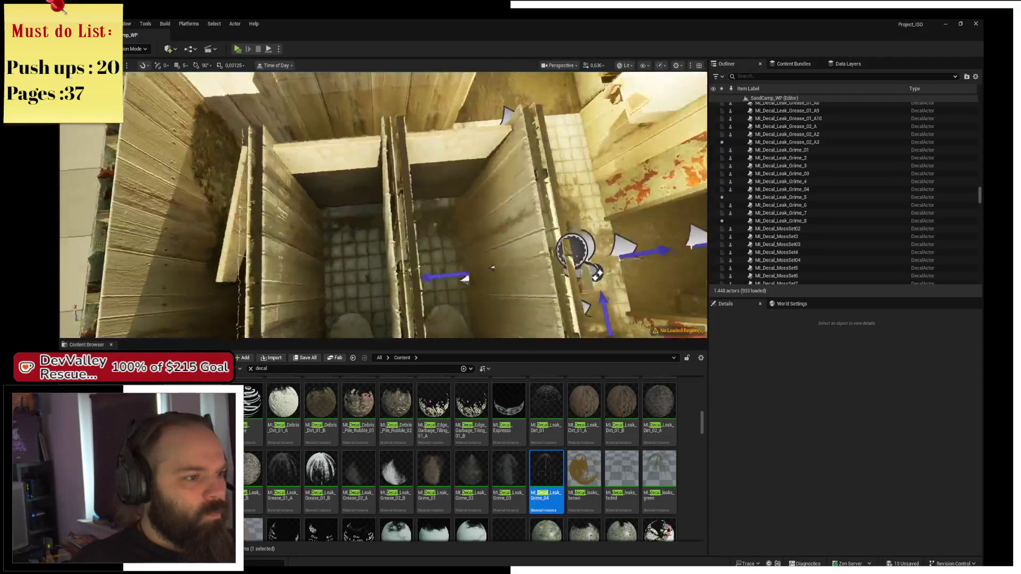
left_click_drag(351, 192, 319, 191)
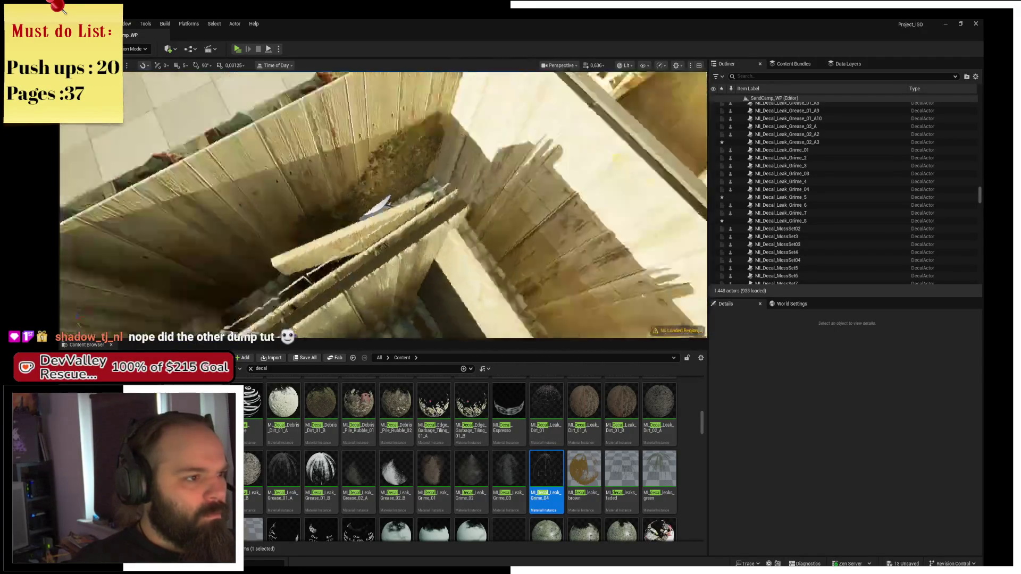
left_click_drag(503, 187, 503, 160)
left_click(378, 208)
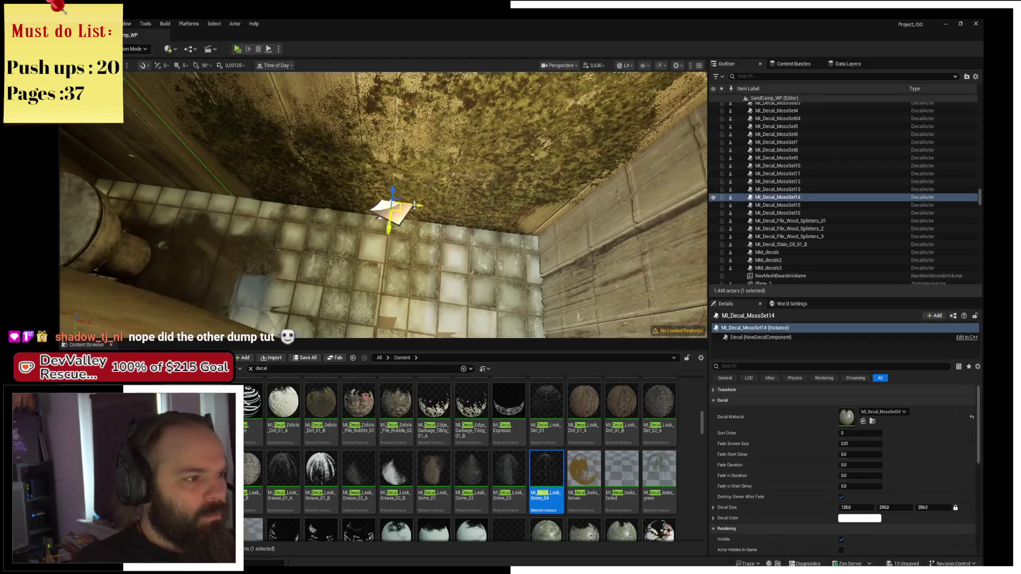
mouse_move(420, 204)
left_mouse_down()
mouse_move(420, 287)
mouse_move(330, 287)
mouse_move(457, 177)
left_mouse_up()
Alt-drag the bedroom shelf twice to create copies SM_Shelf7 and SM_Shelf11 beside it
left_click(439, 222)
left_click_drag(437, 229, 447, 258)
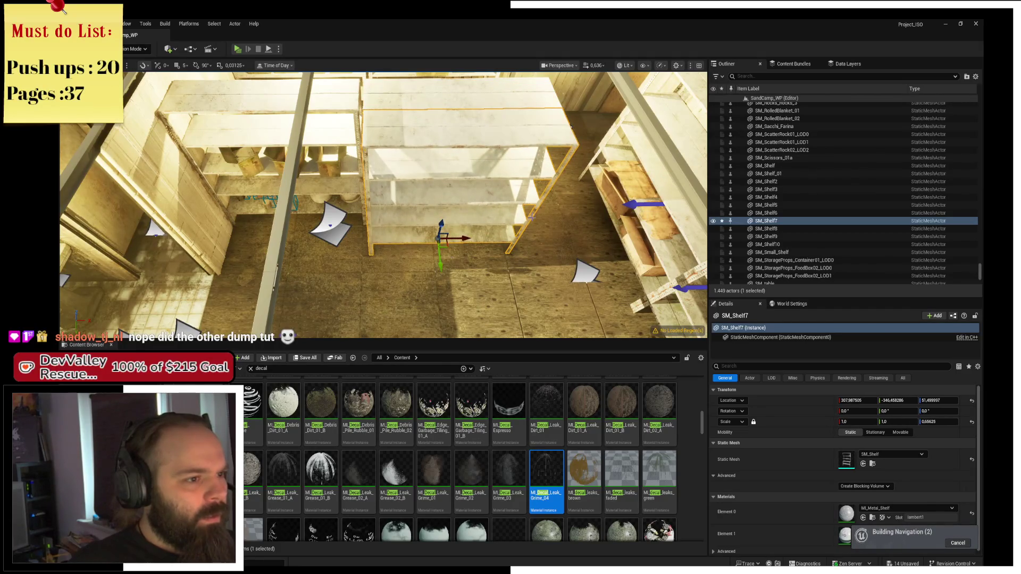
scroll(417, 212, "down", 5)
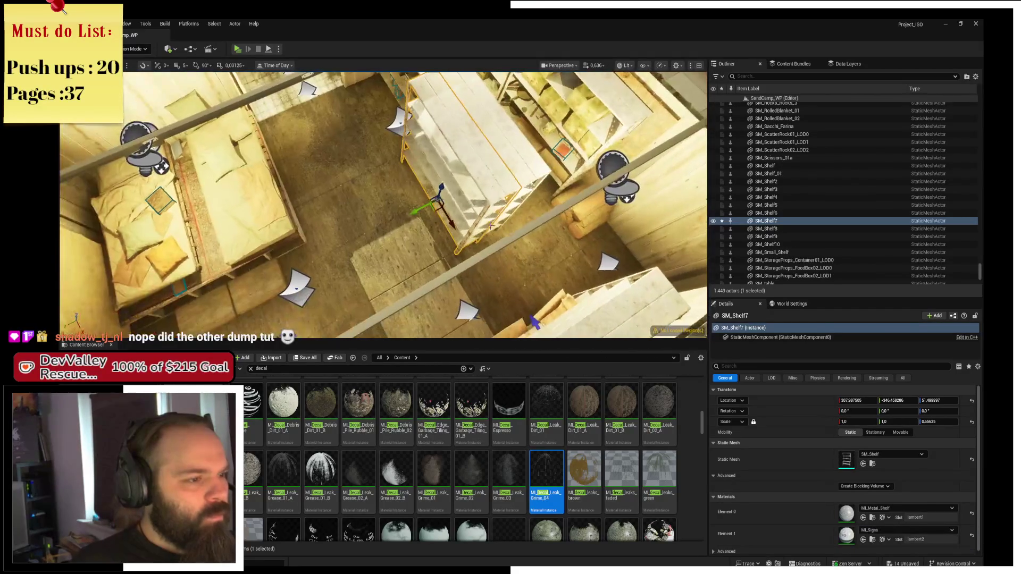
left_click_drag(417, 213, 392, 225)
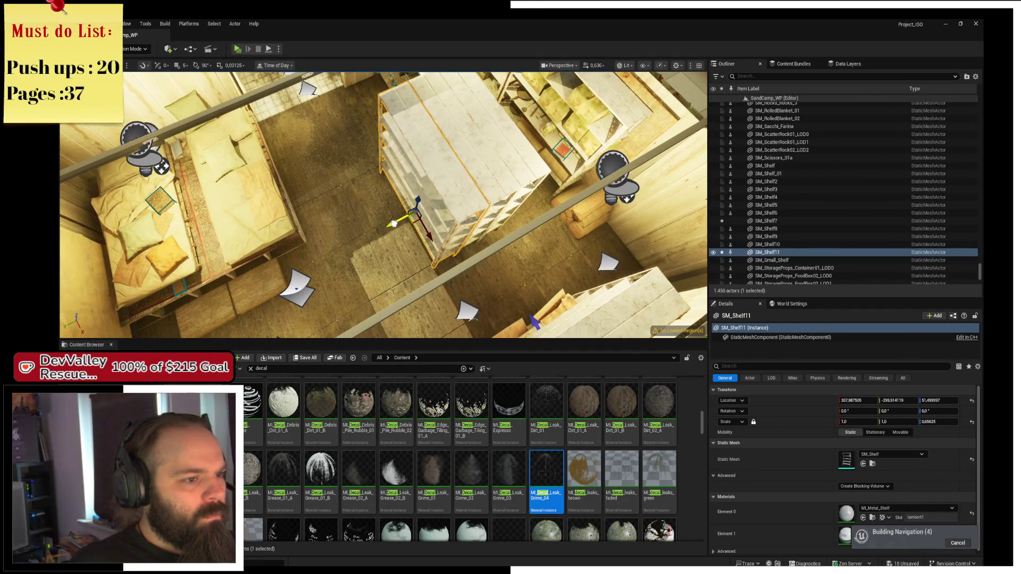
mouse_move(533, 324)
left_mouse_down()
mouse_move(615, 323)
mouse_move(615, 285)
mouse_move(574, 287)
mouse_move(367, 142)
left_mouse_up()
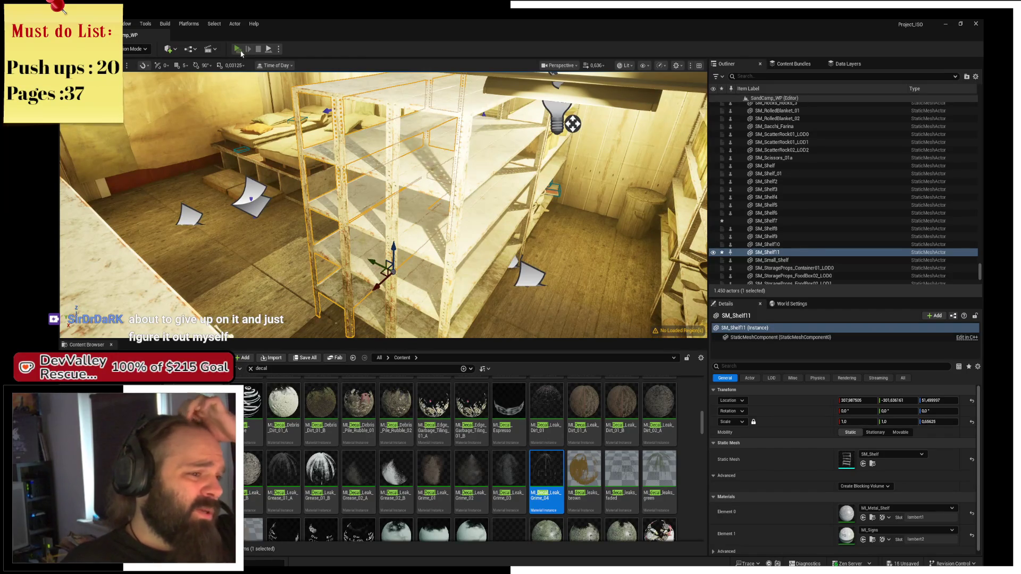
key("alt+Tab")
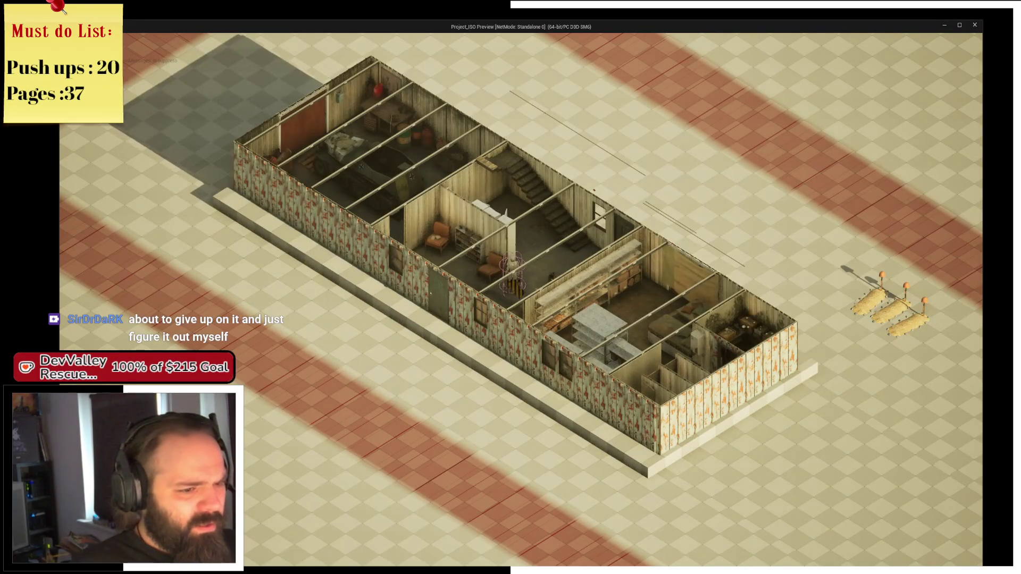
Rotate the isometric game camera with E, zoom in, and pan right along the building
key("e")
key("e")
key("e")
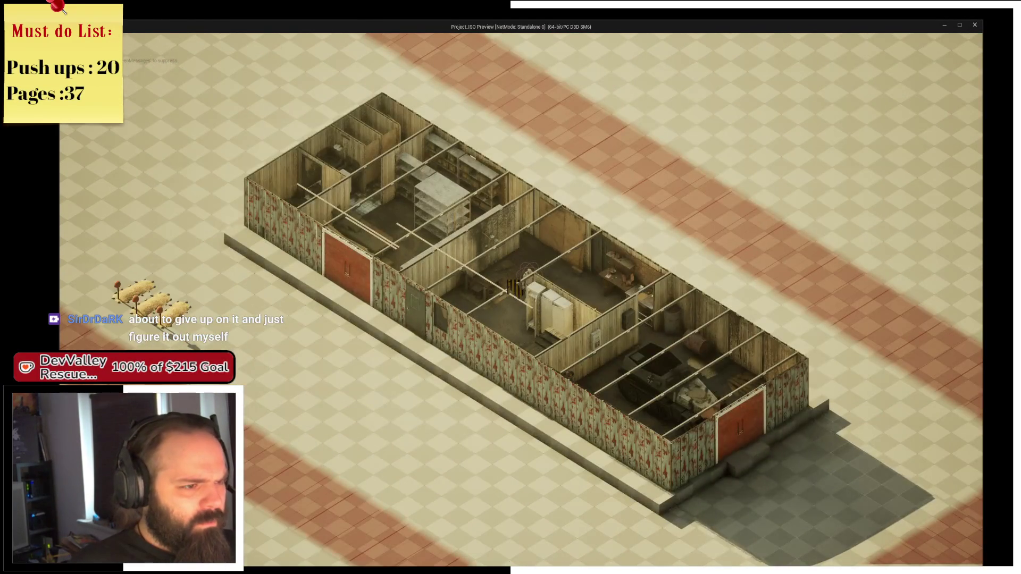
scroll(510, 287, "up", 3)
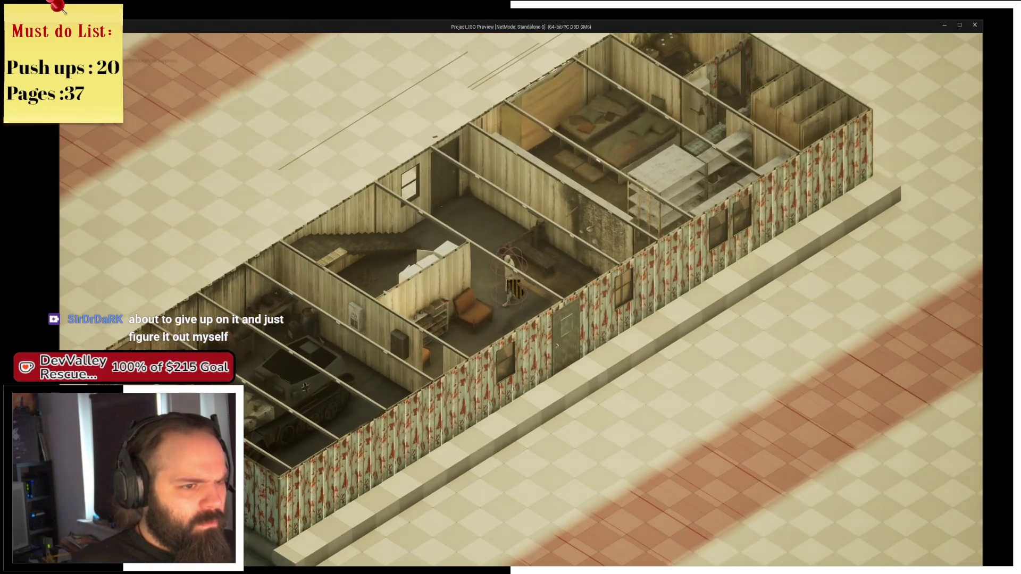
key("d")
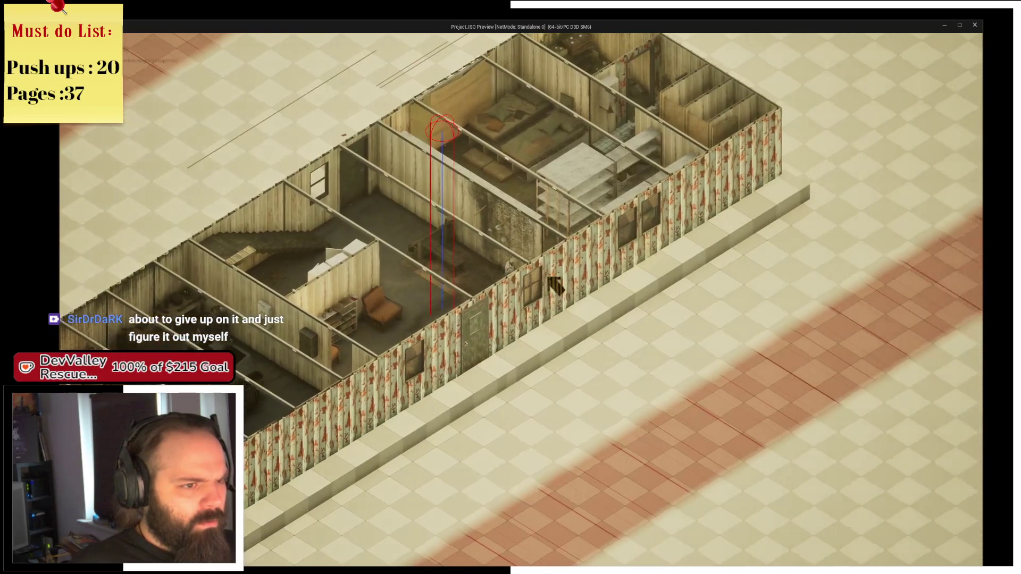
key("alt+Tab")
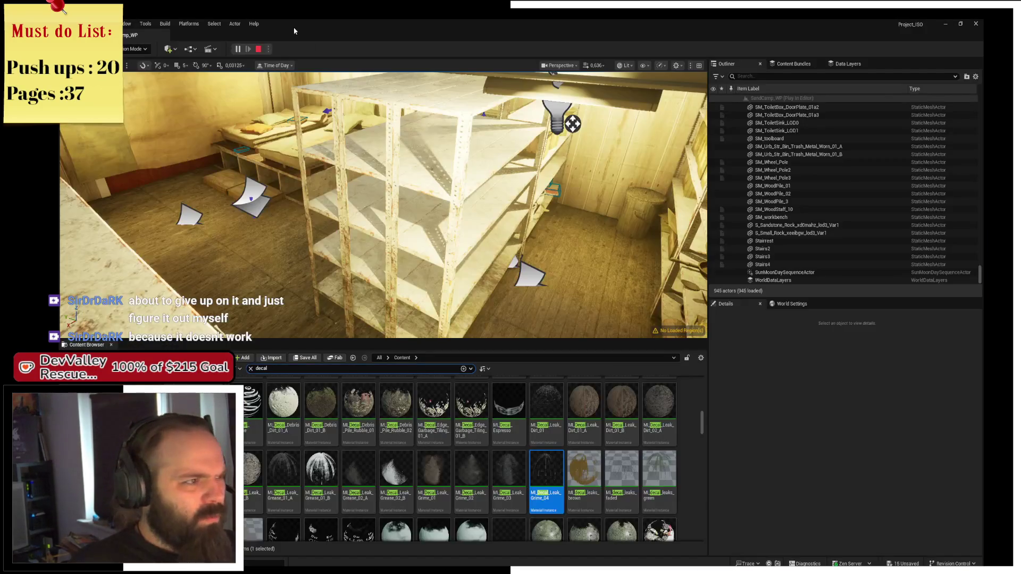
Stop the play session and scroll the decal results down to the MI_Leak and MI_MoistureDamage tiles
left_click(258, 49)
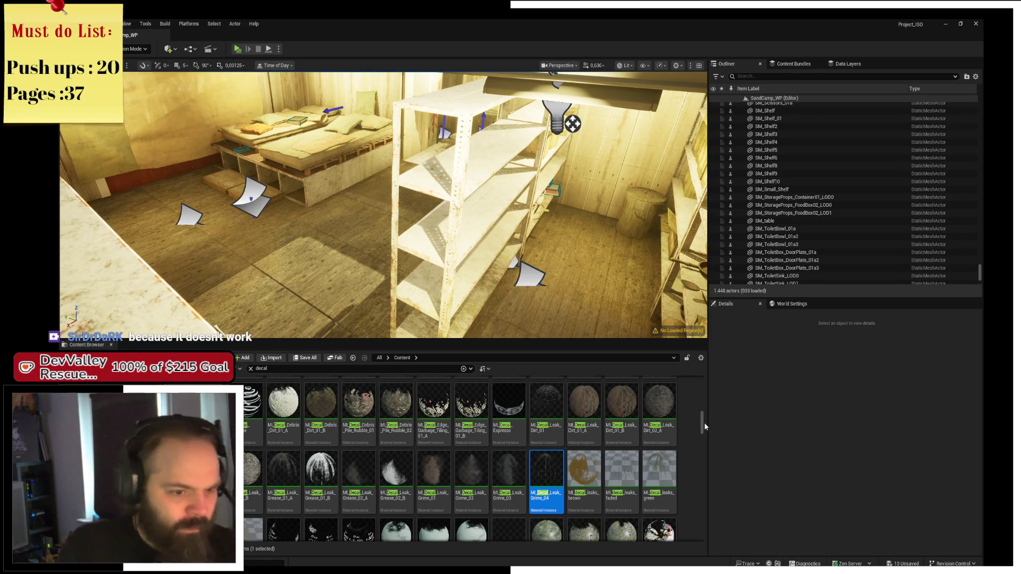
scroll(691, 393, "up", 10)
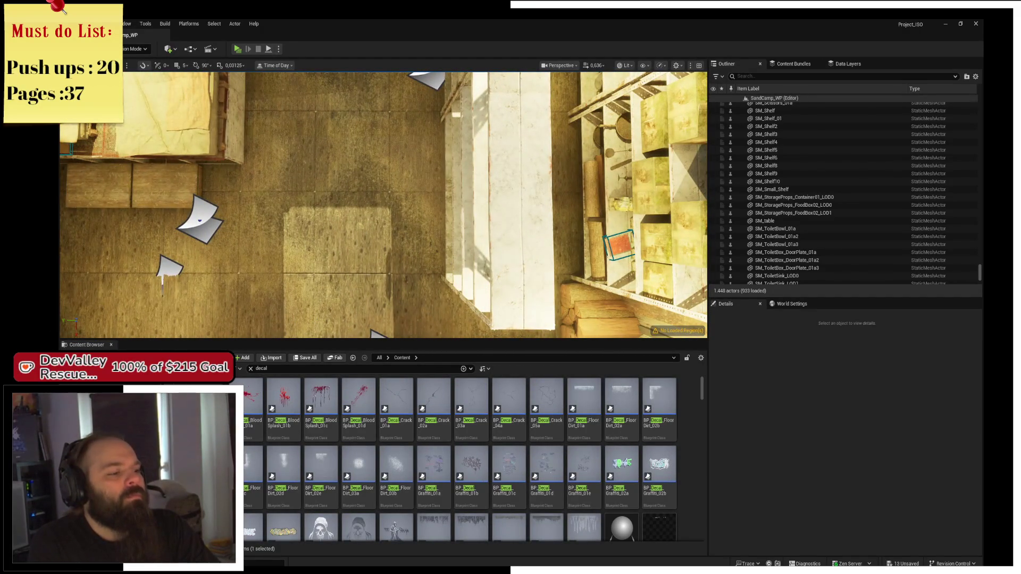
scroll(429, 486, "down", 3)
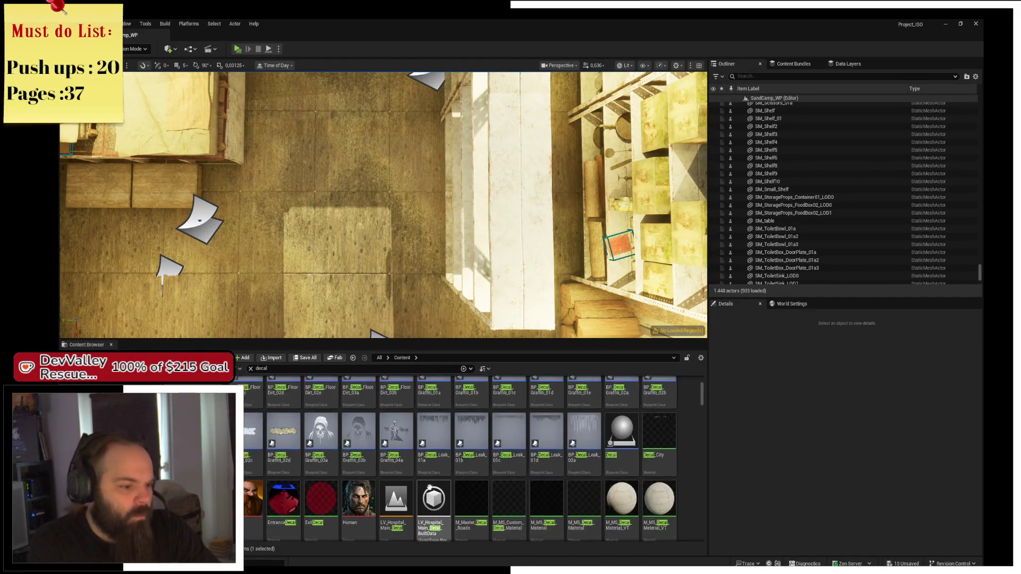
scroll(429, 486, "down", 4)
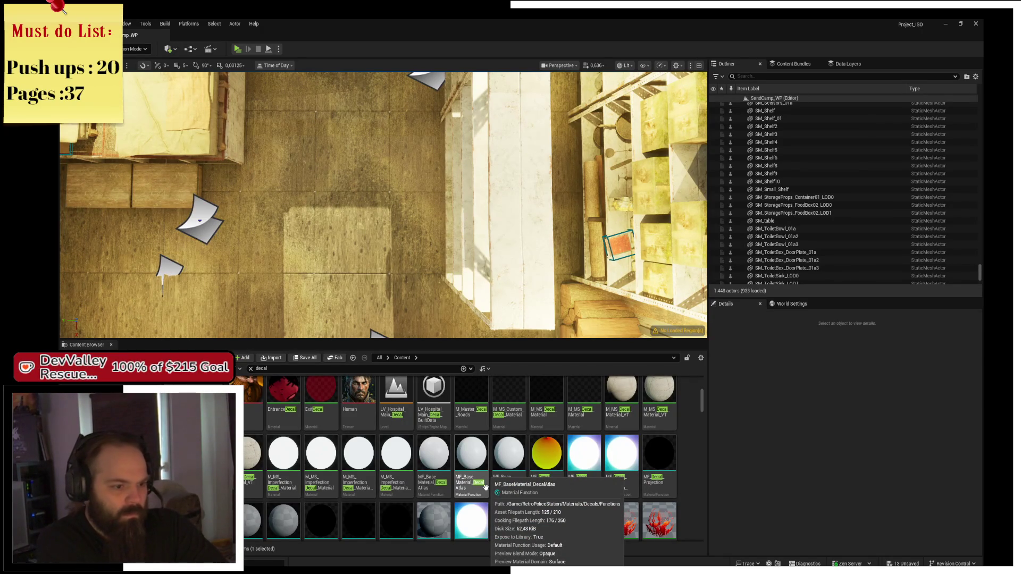
scroll(585, 452, "down", 5)
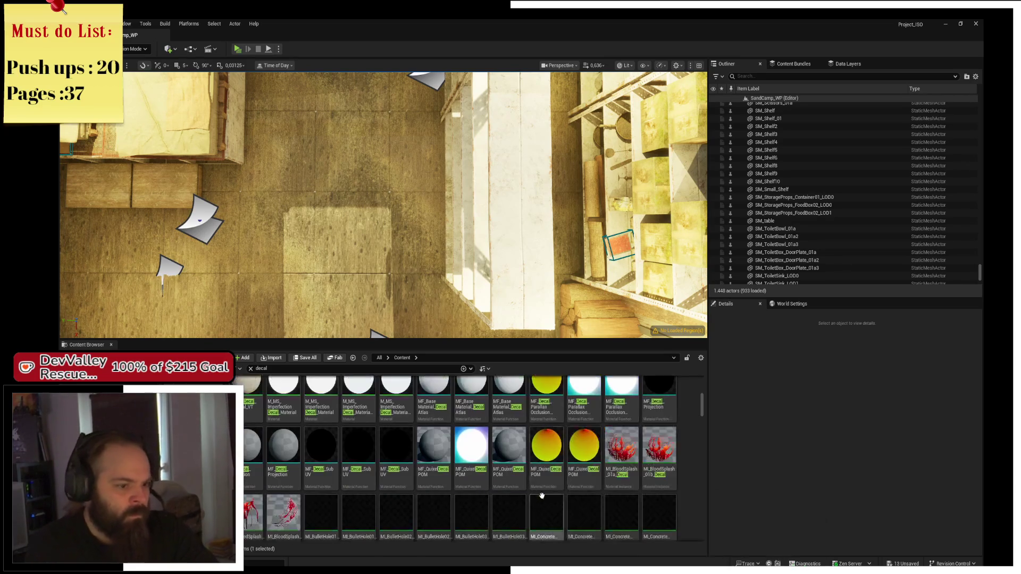
left_click_drag(702, 413, 701, 455)
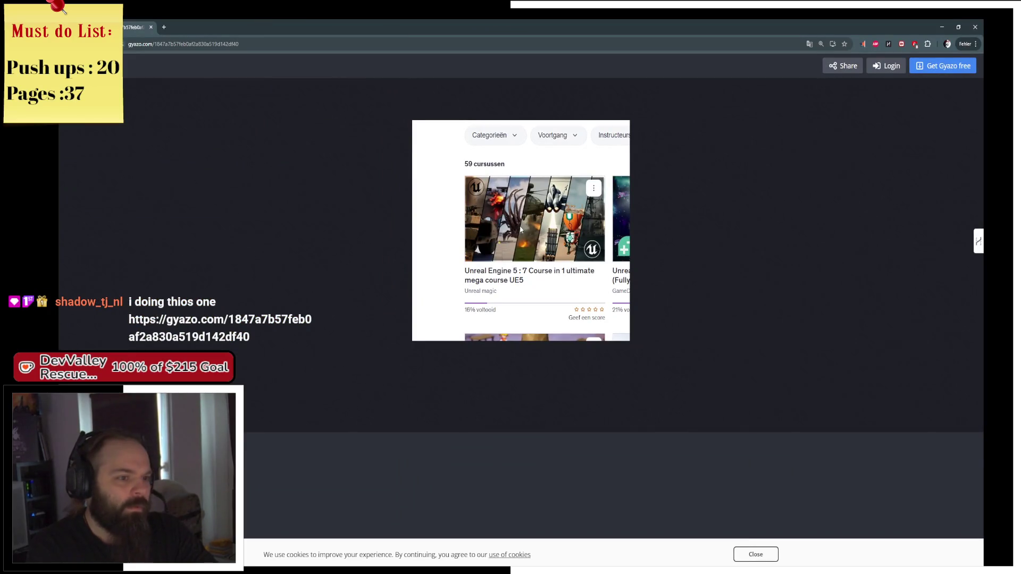
scroll(520, 229, "up", 3, "ctrl")
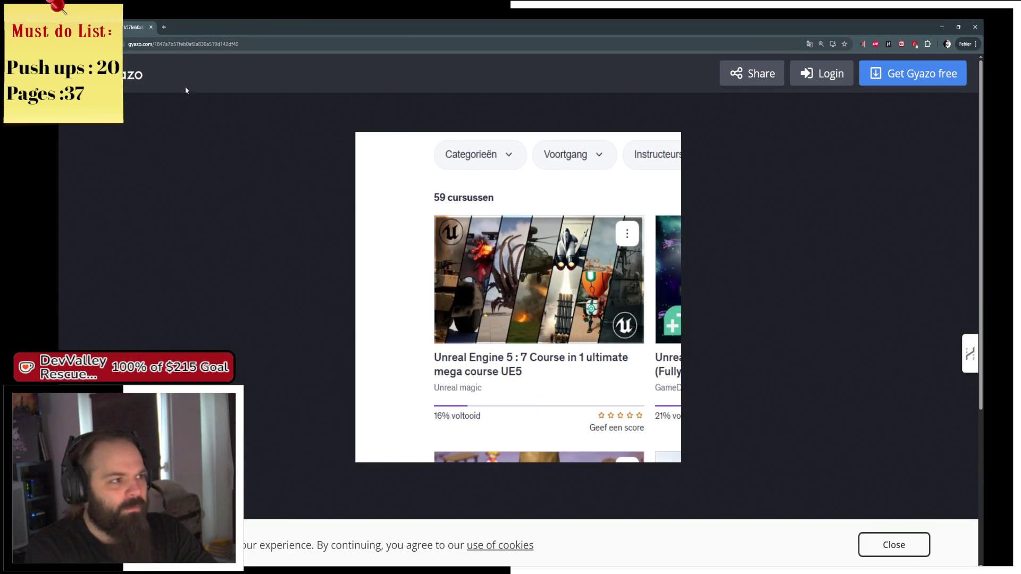
middle_click(136, 30)
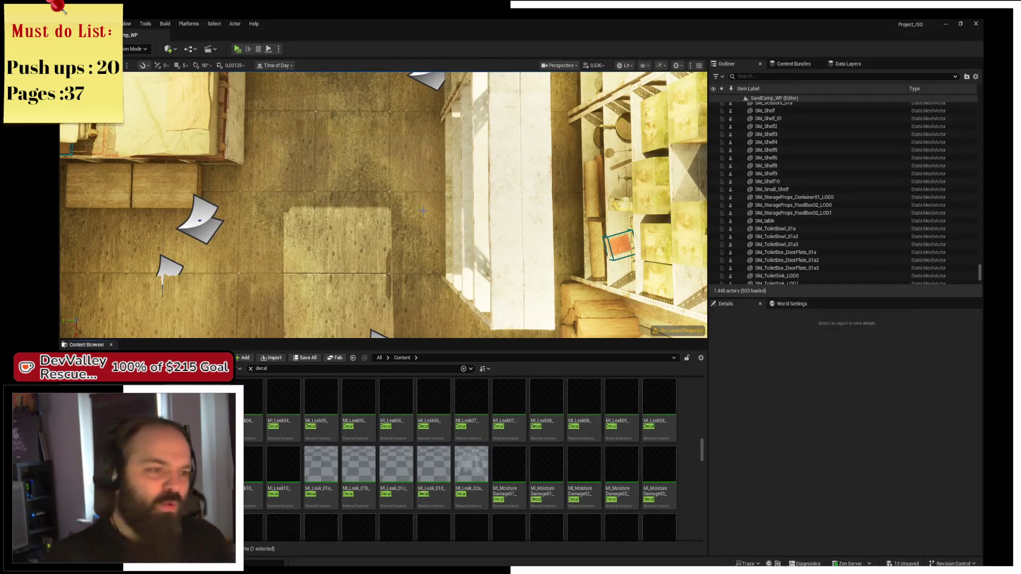
key("1")
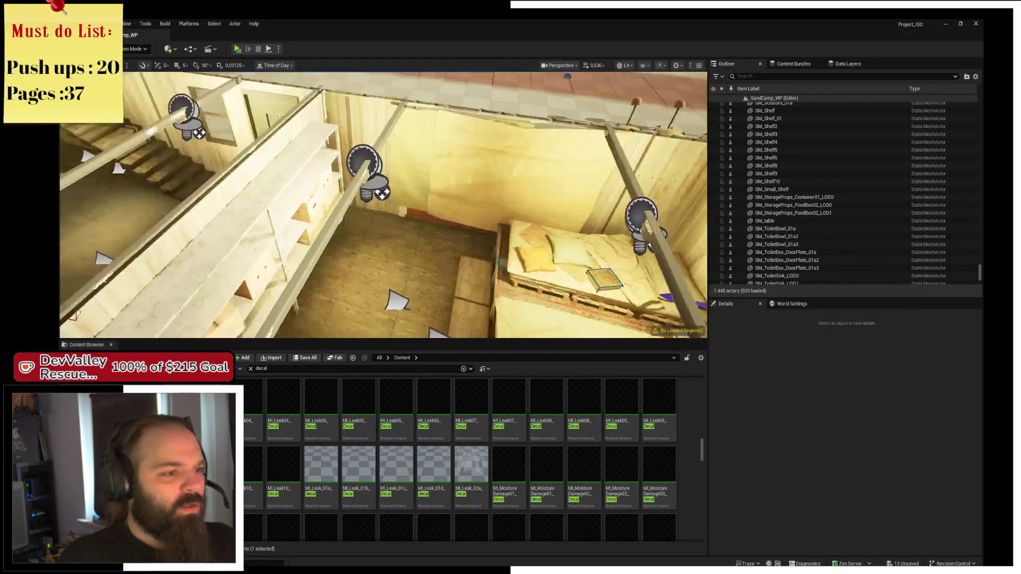
mouse_move(501, 205)
left_mouse_down()
mouse_move(489, 199)
mouse_move(502, 205)
left_mouse_up()
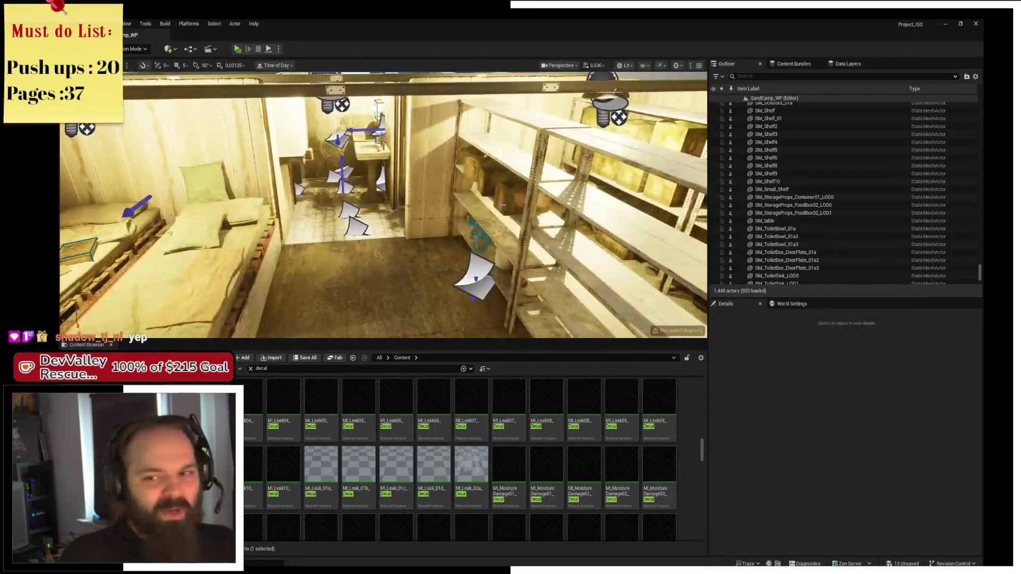
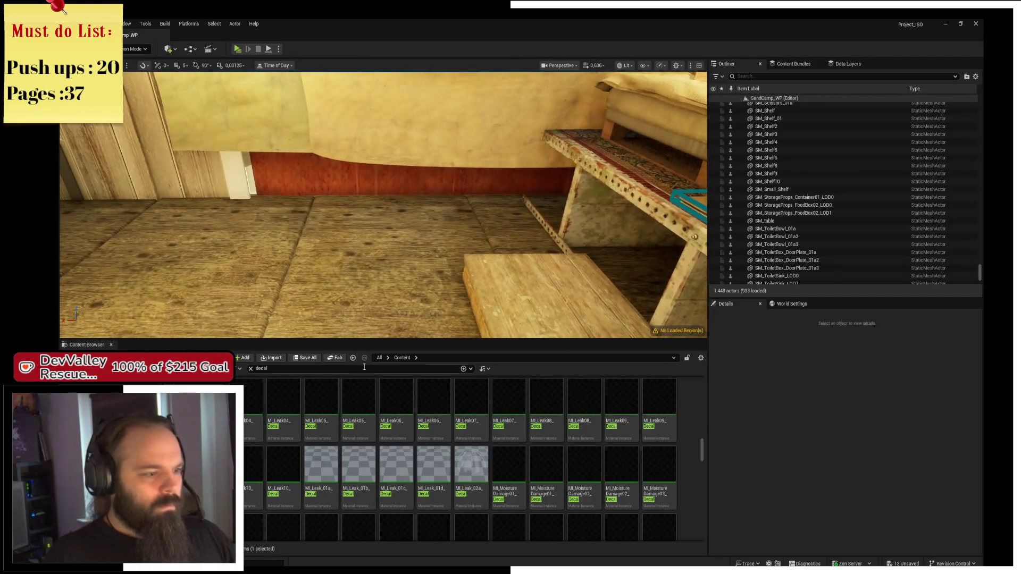
Search the Content Browser for 'can'
left_click(290, 367)
type("car")
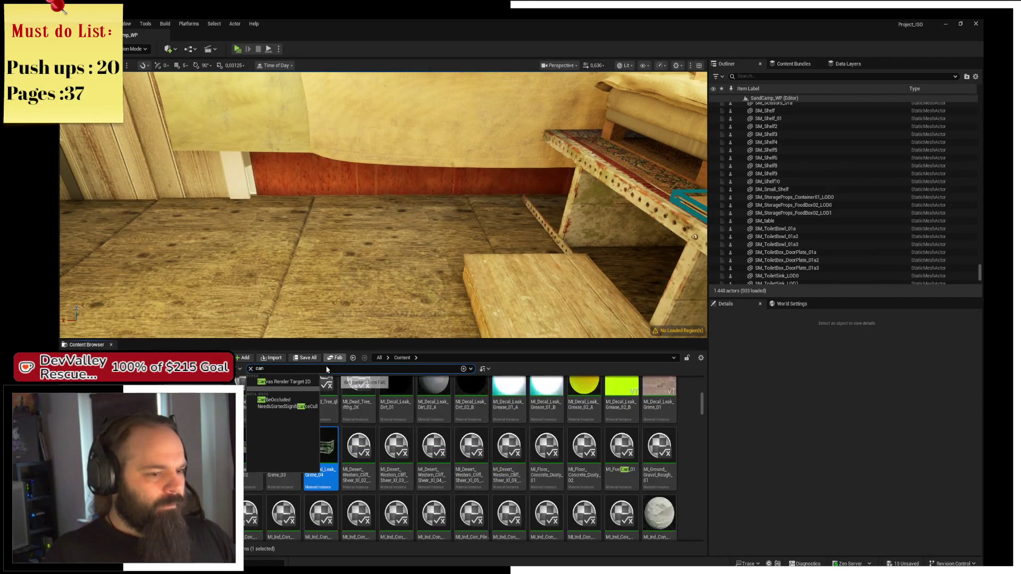
key("BackSpace")
type("n")
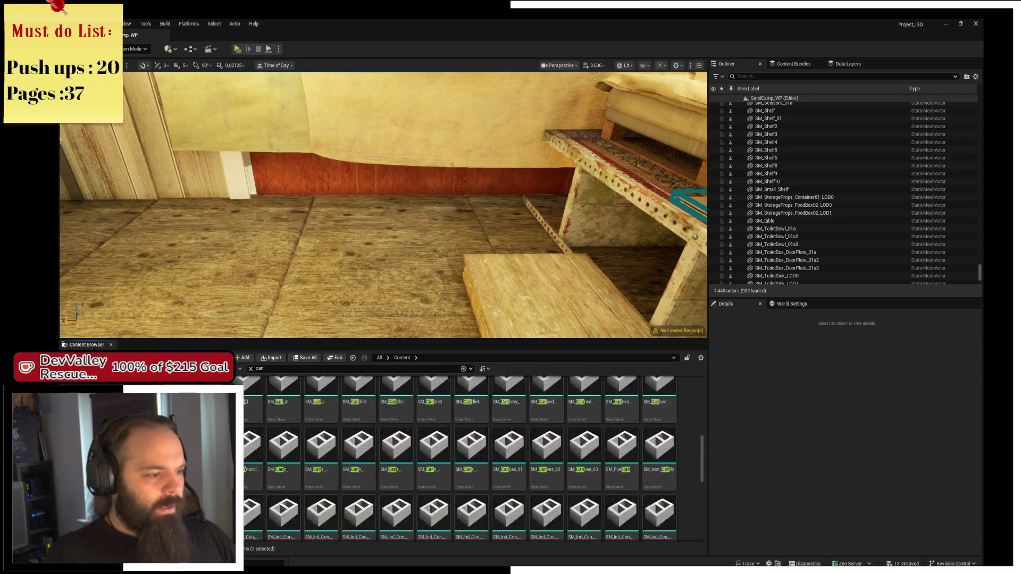
Place the SM_Canvas_01 sheet into the attic corner
mouse_move(702, 457)
left_mouse_down()
mouse_move(699, 393)
mouse_move(700, 448)
left_mouse_up()
mouse_move(250, 462)
scroll(617, 491, "down", 1)
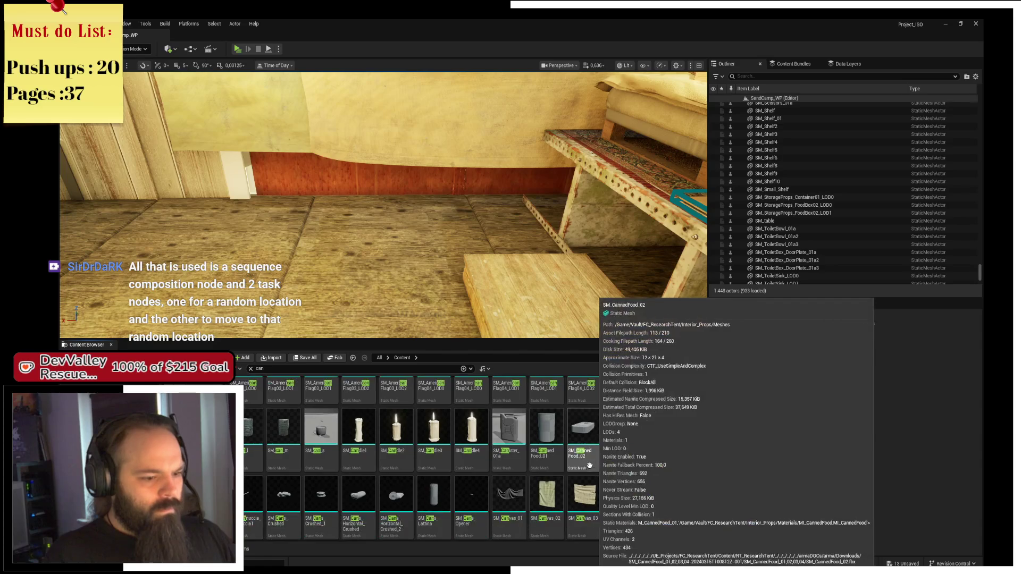
mouse_move(383, 213)
left_mouse_down()
mouse_move(383, 181)
mouse_move(383, 224)
left_mouse_up()
mouse_move(509, 494)
left_mouse_down()
mouse_move(465, 375)
mouse_move(373, 272)
left_mouse_up()
left_click_drag(383, 223, 383, 191)
Rotate the canvas about 85 degrees around Z
key("e")
mouse_move(396, 240)
left_mouse_down()
mouse_move(390, 220)
mouse_move(392, 232)
mouse_move(440, 226)
mouse_move(404, 221)
mouse_move(381, 250)
mouse_move(381, 268)
mouse_move(404, 247)
left_mouse_up()
key("r")
Nudge SM_Canvas_01's Z rotation closer to 90 degrees
key("e")
key("w")
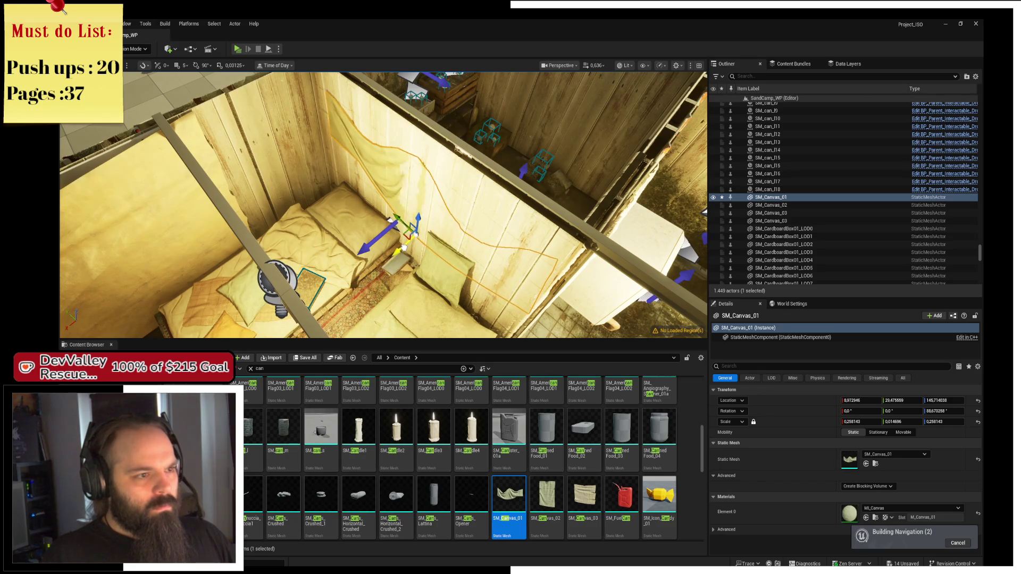
key("e")
mouse_move(386, 260)
left_mouse_down()
mouse_move(425, 201)
mouse_move(383, 213)
mouse_move(410, 234)
left_mouse_up()
Drop an SM_Canvas_02 sheet into the attic corner by the bed
key("w")
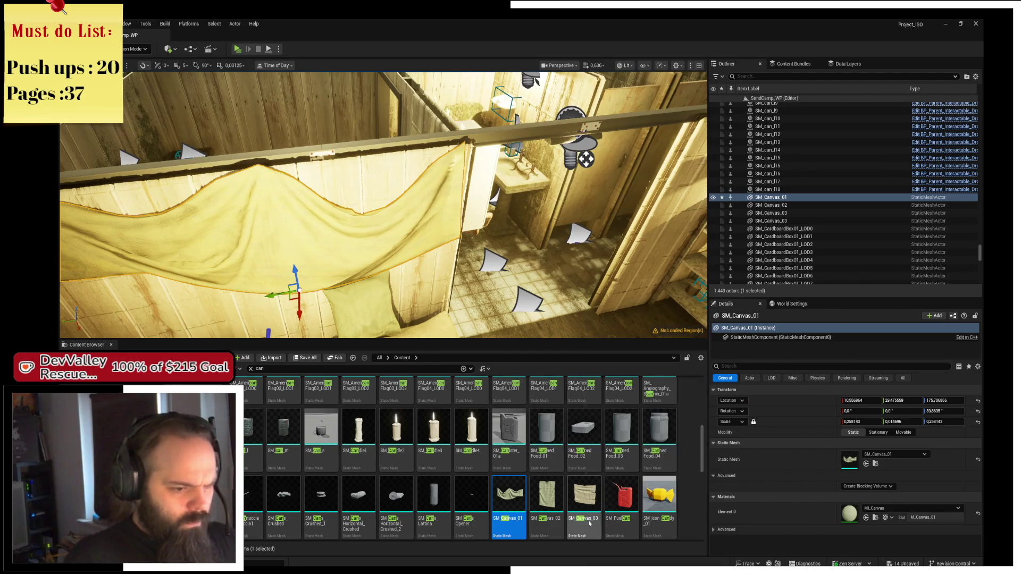
left_click_drag(383, 212, 375, 200)
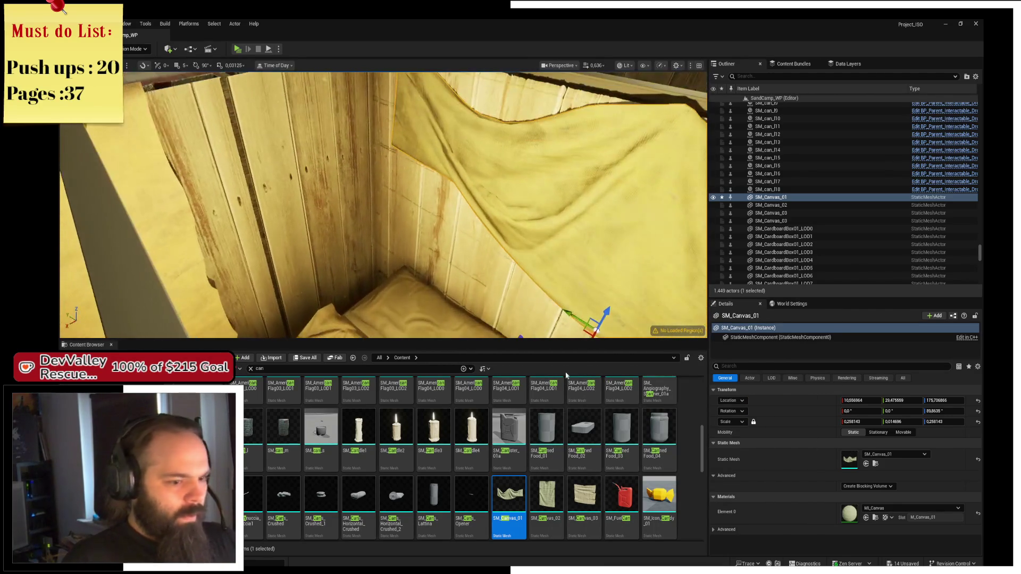
mouse_move(547, 494)
left_mouse_down()
mouse_move(341, 276)
mouse_move(352, 283)
mouse_move(342, 292)
left_mouse_up()
Shrink SM_Canvas_02 to about a quarter scale
key("f")
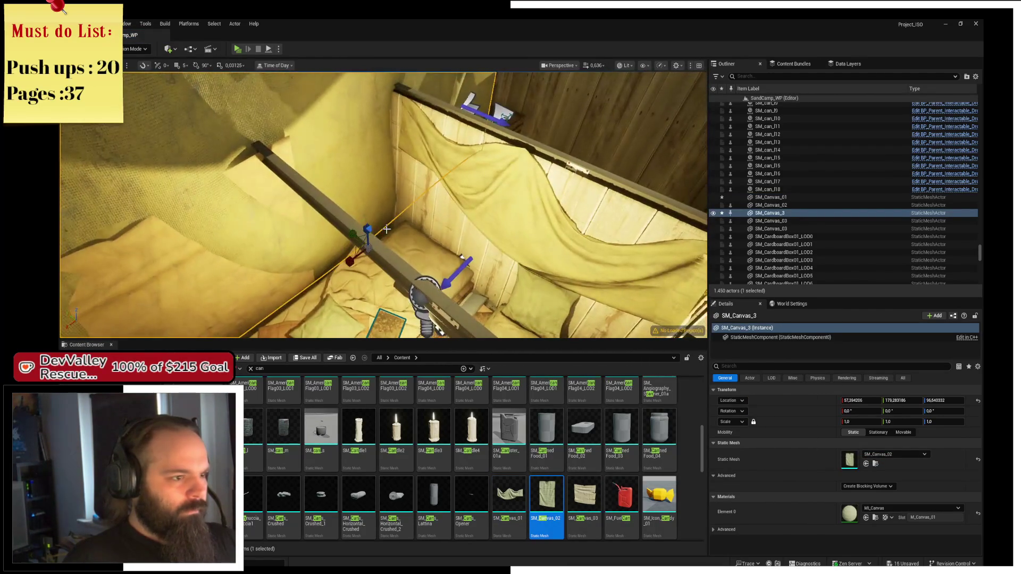
left_click_drag(371, 251, 359, 264)
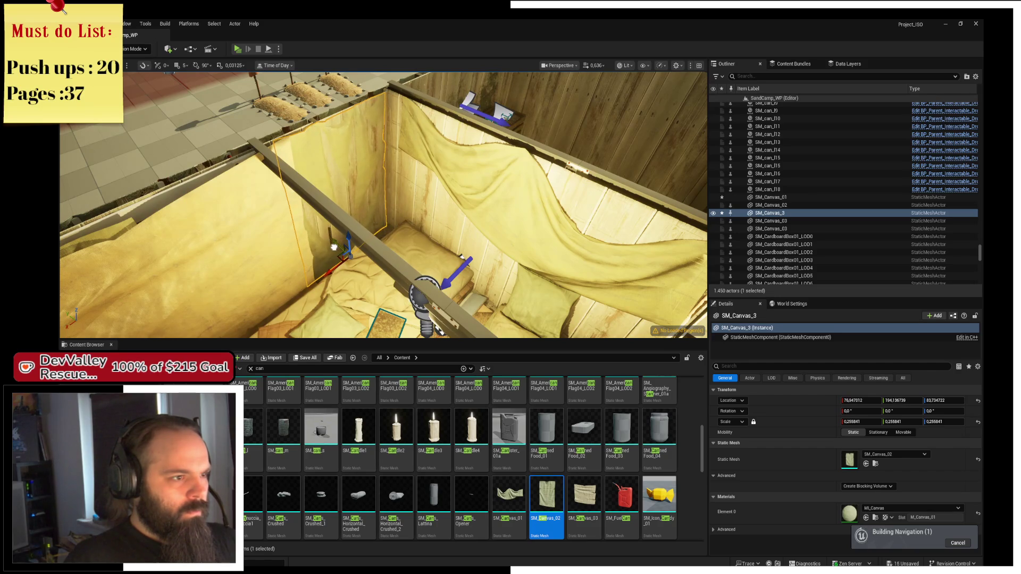
mouse_move(337, 247)
left_mouse_down()
mouse_move(263, 216)
mouse_move(426, 234)
left_mouse_up()
Place an SM_Canvas_03 sheet by the bed and slide it along the wall
mouse_move(591, 489)
left_mouse_down()
mouse_move(436, 269)
mouse_move(455, 273)
mouse_move(457, 287)
mouse_move(444, 291)
mouse_move(469, 254)
mouse_move(472, 312)
mouse_move(443, 306)
mouse_move(446, 295)
mouse_move(446, 317)
left_mouse_up()
key("e")
left_click_drag(519, 171, 424, 260)
mouse_move(393, 301)
left_mouse_down()
mouse_move(409, 296)
mouse_move(383, 321)
mouse_move(366, 311)
mouse_move(394, 302)
left_mouse_up()
key("r")
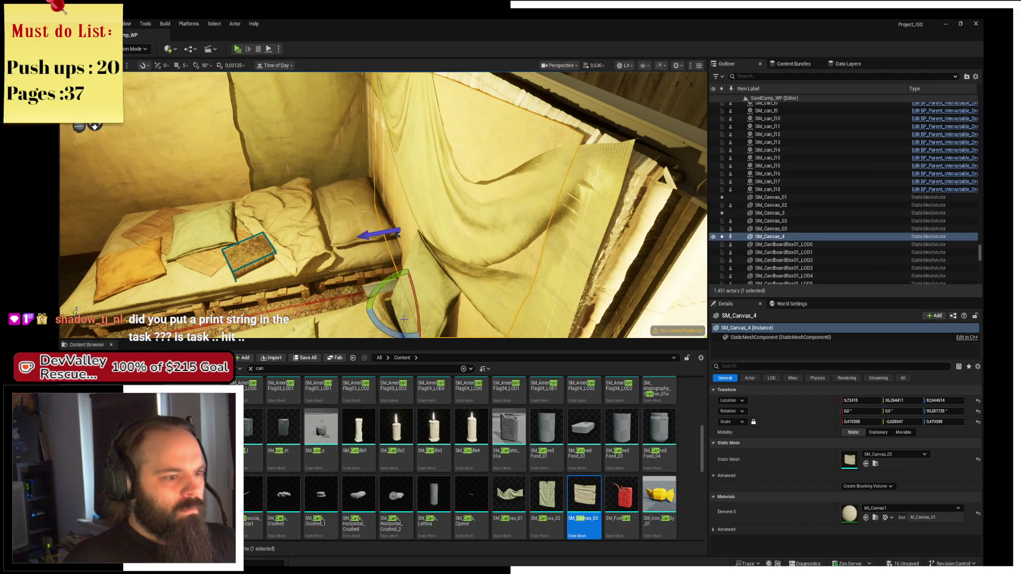
left_click(404, 307)
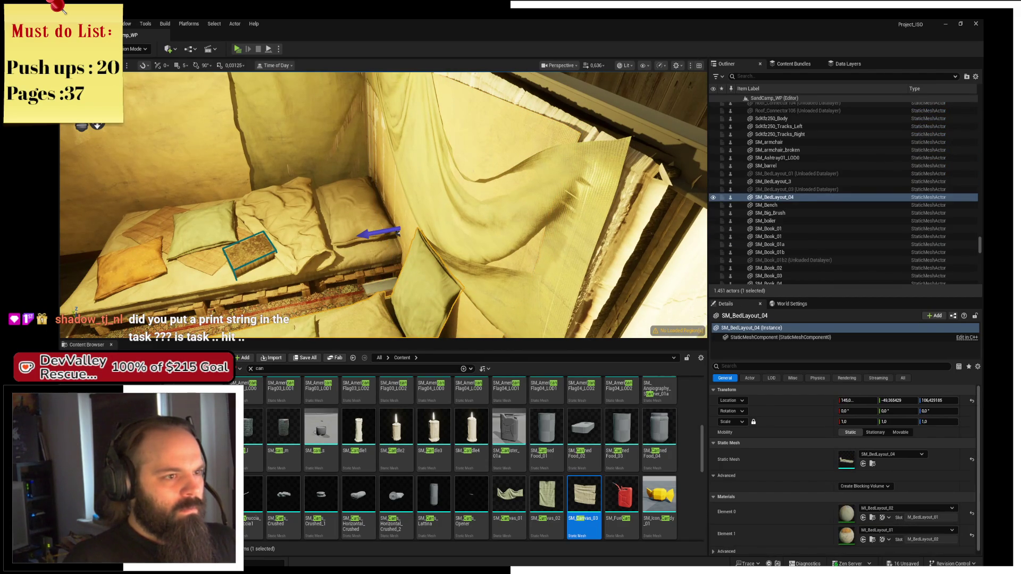
left_click(387, 324)
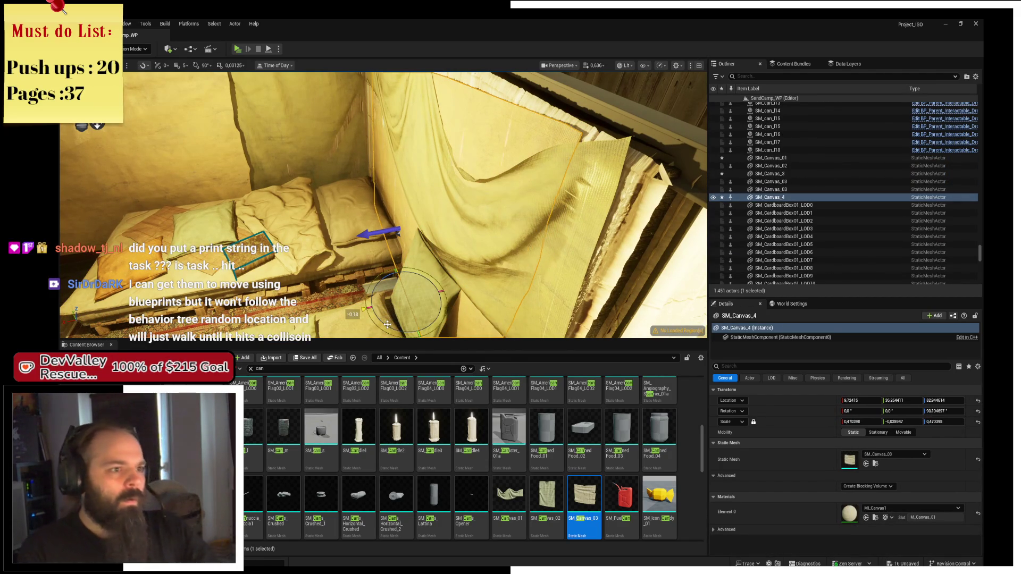
left_click_drag(410, 278, 351, 271)
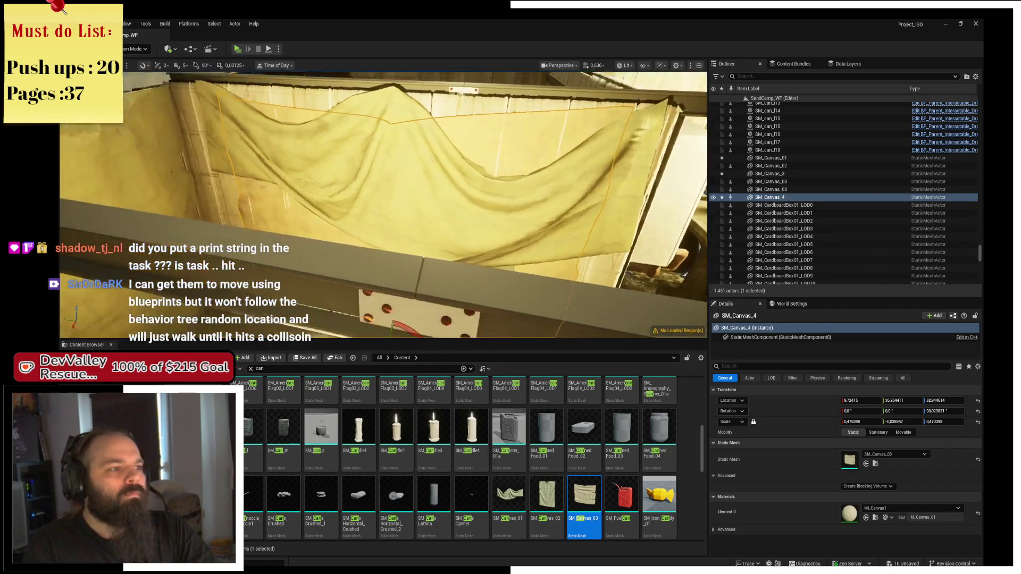
key("f")
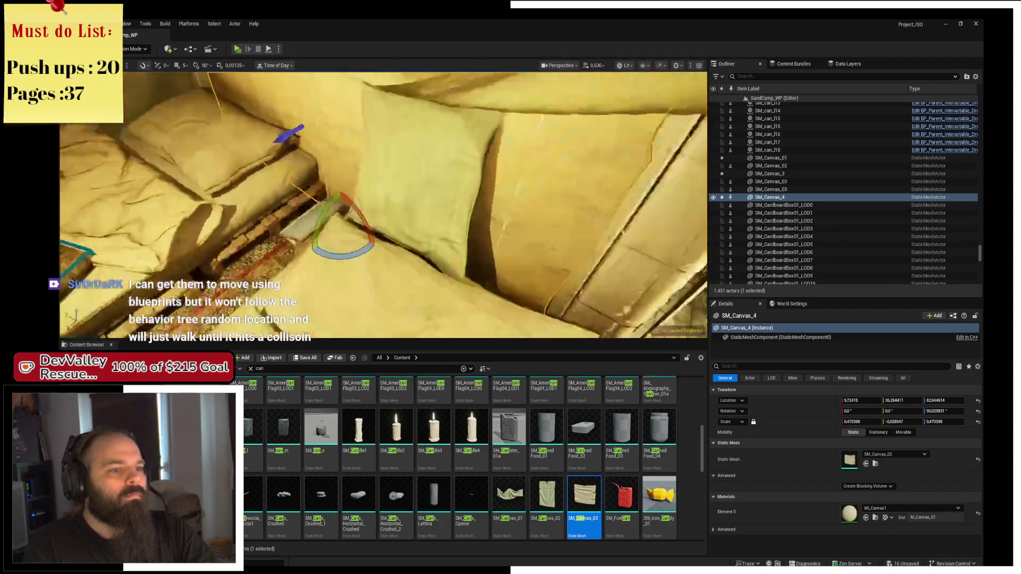
left_click(340, 212)
key("f")
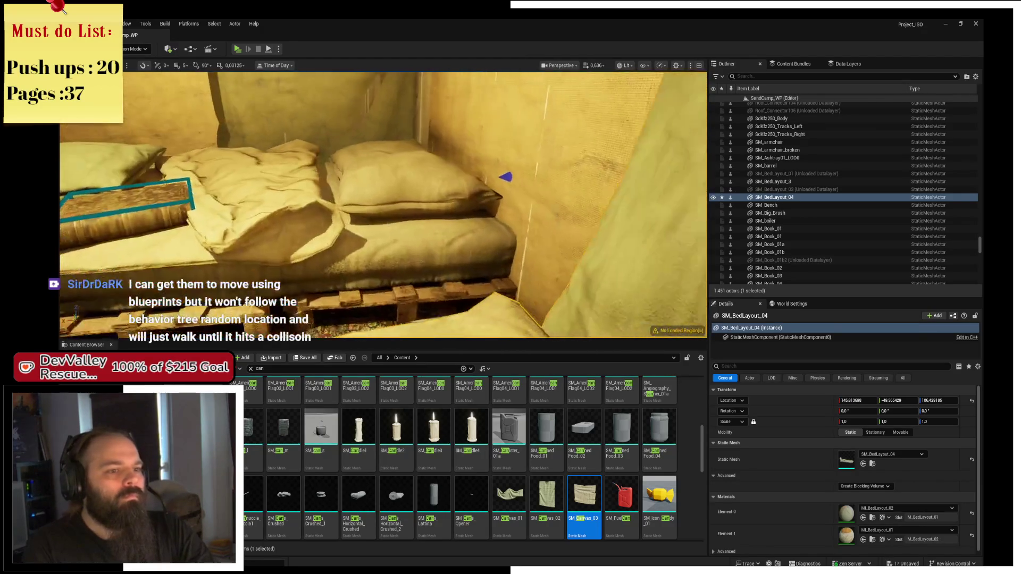
left_click(390, 168)
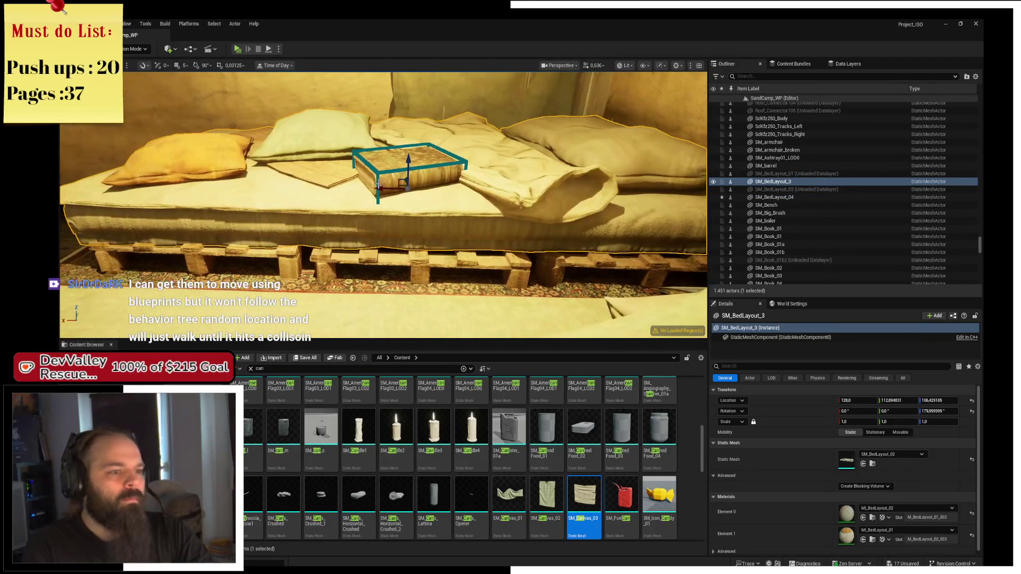
left_click(404, 176)
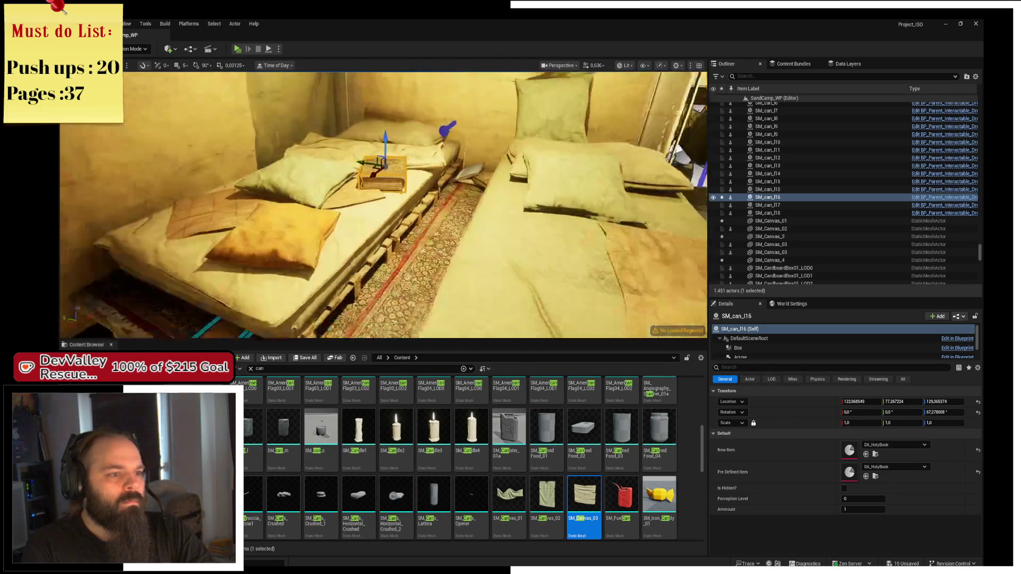
left_click(486, 209)
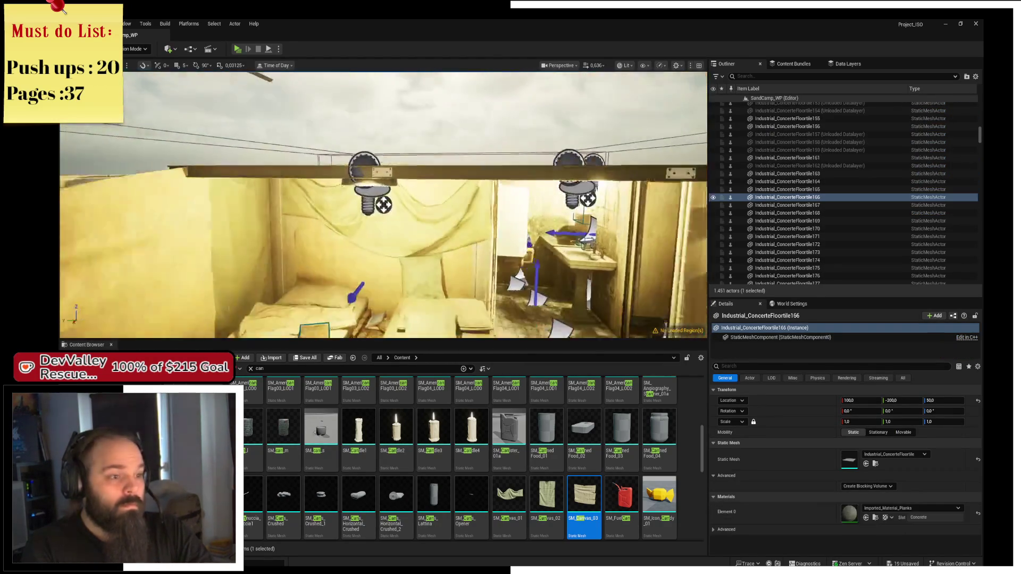
key("e")
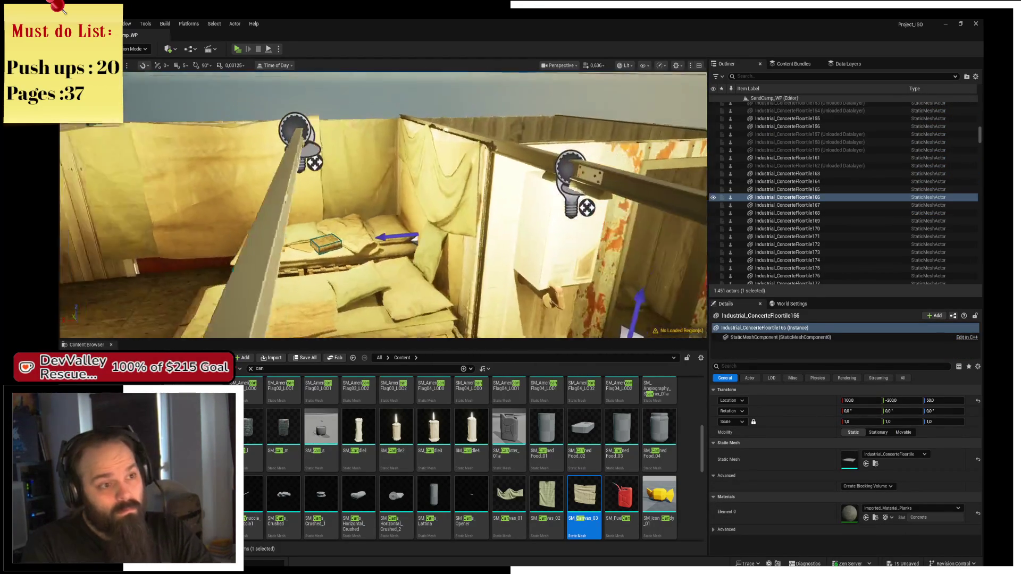
key("q")
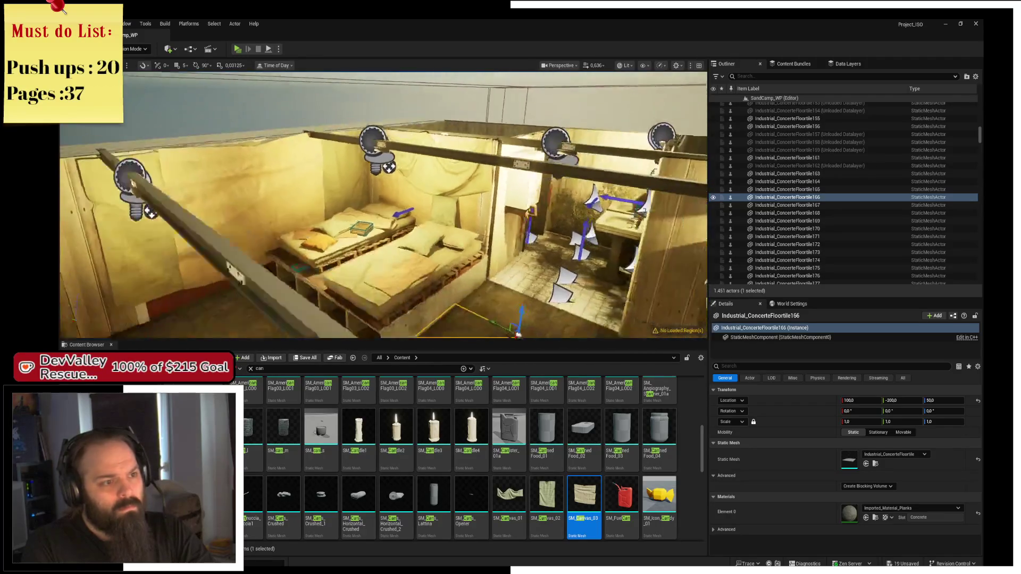
key("q")
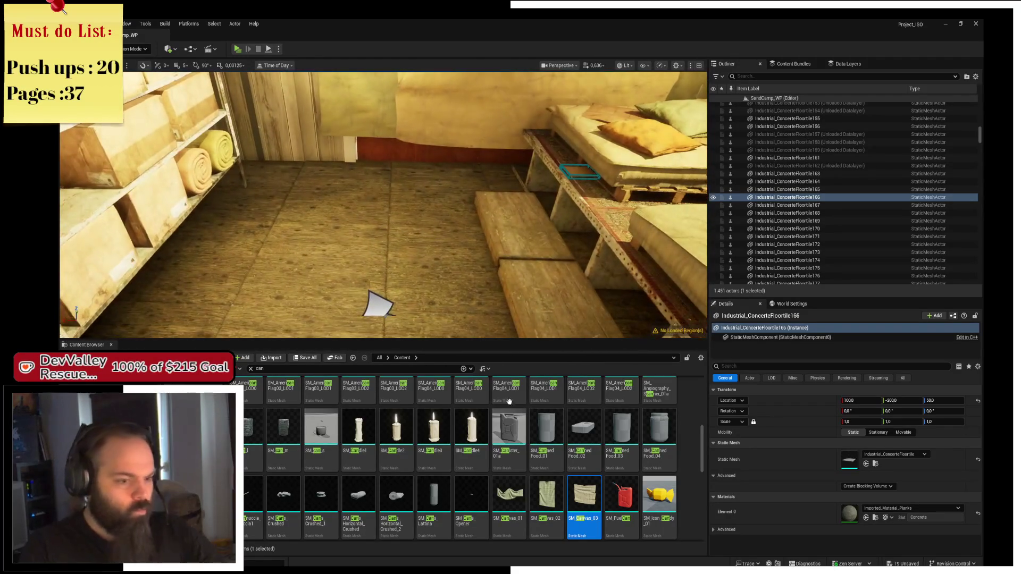
scroll(585, 490, "down", 4)
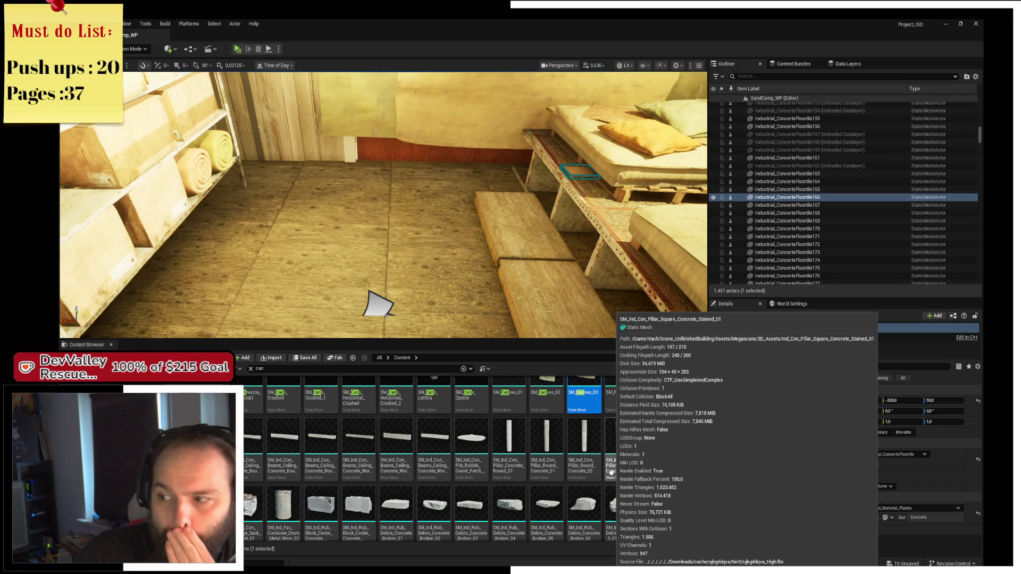
scroll(590, 476, "down", 2)
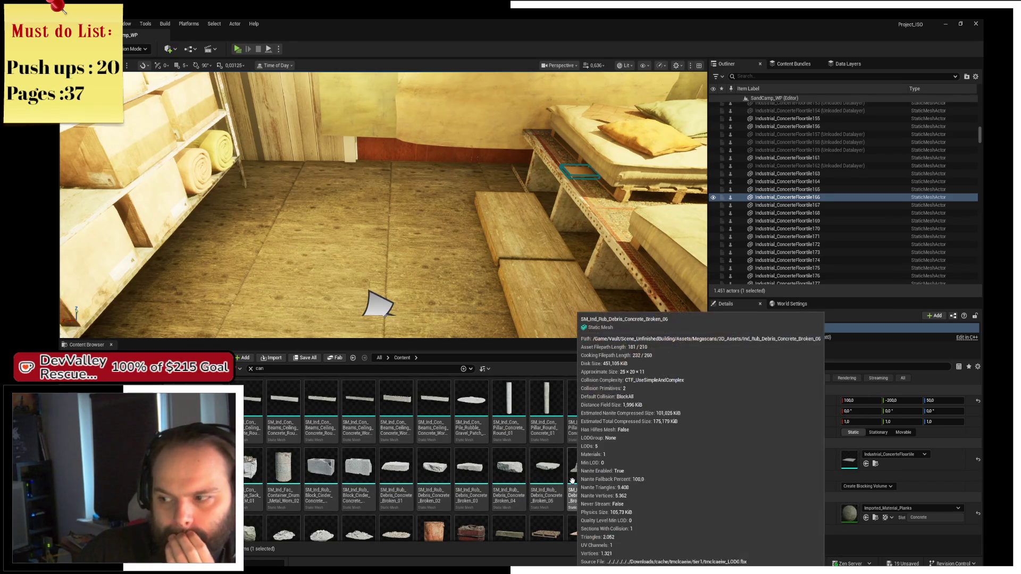
scroll(542, 473, "down", 4)
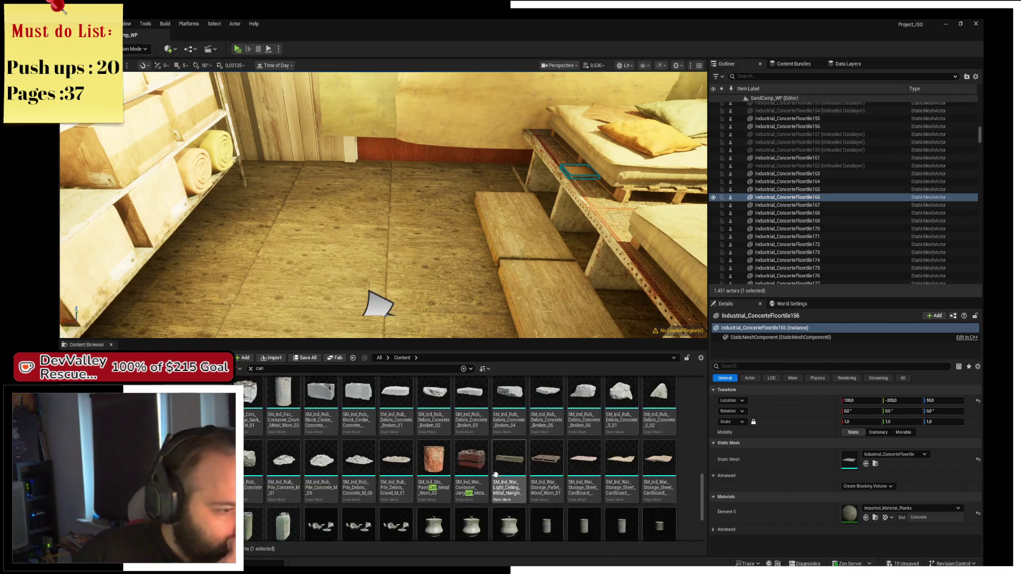
scroll(695, 503, "down", 1)
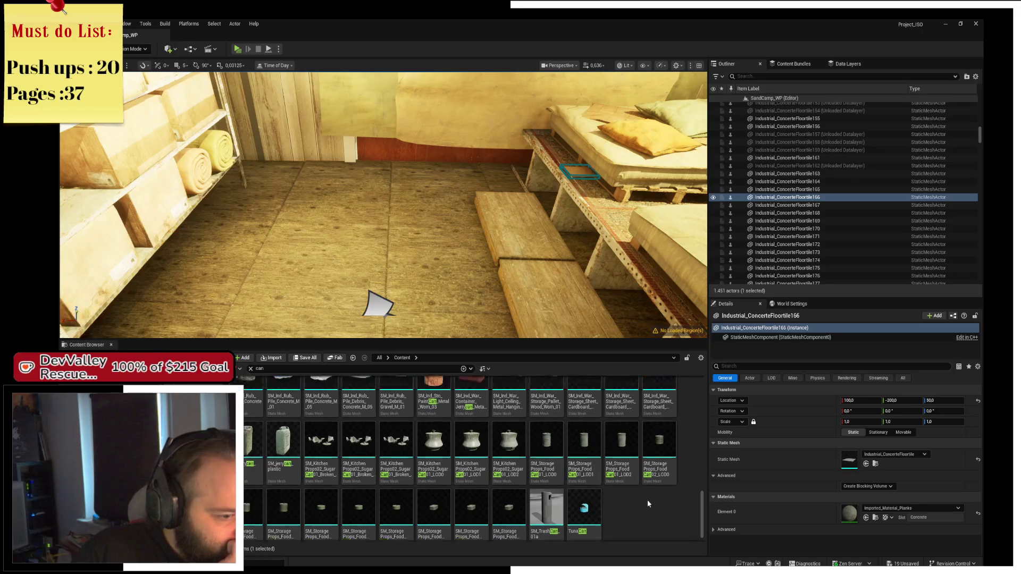
left_click_drag(701, 503, 700, 431)
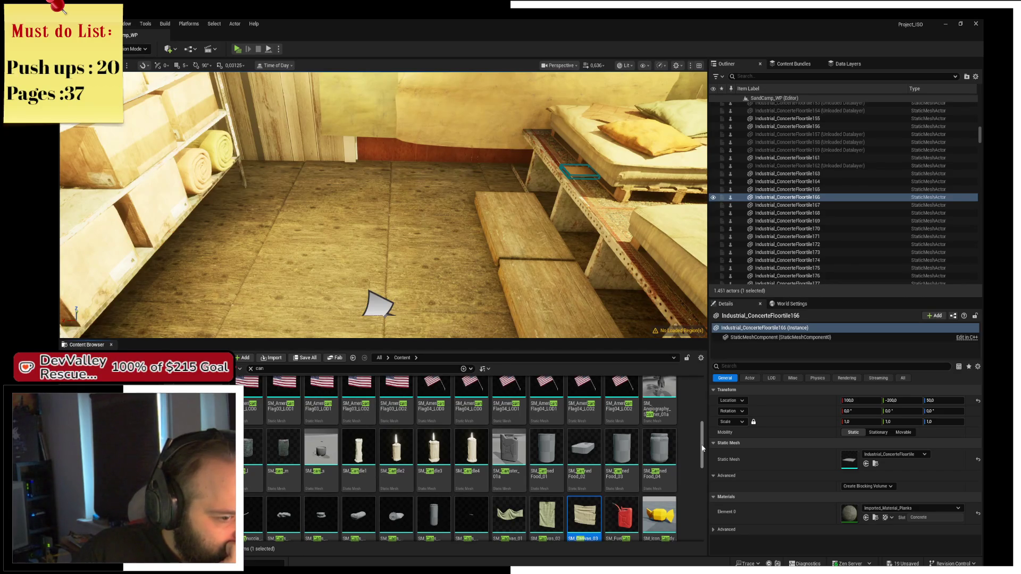
mouse_move(660, 451)
left_mouse_down()
mouse_move(569, 372)
mouse_move(393, 249)
left_mouse_up()
key("f")
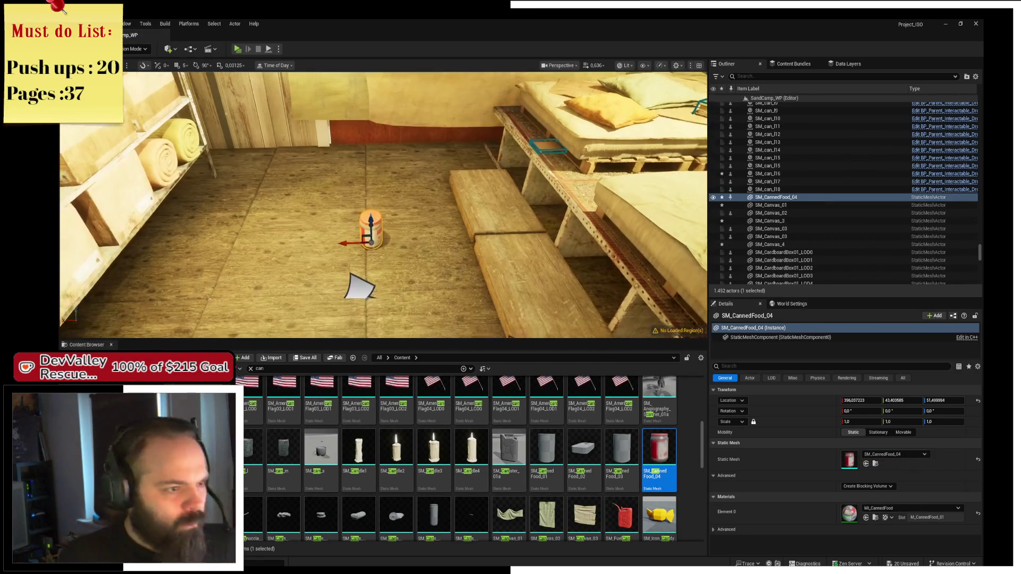
left_click_drag(245, 271, 534, 319)
left_click_drag(496, 280, 189, 234)
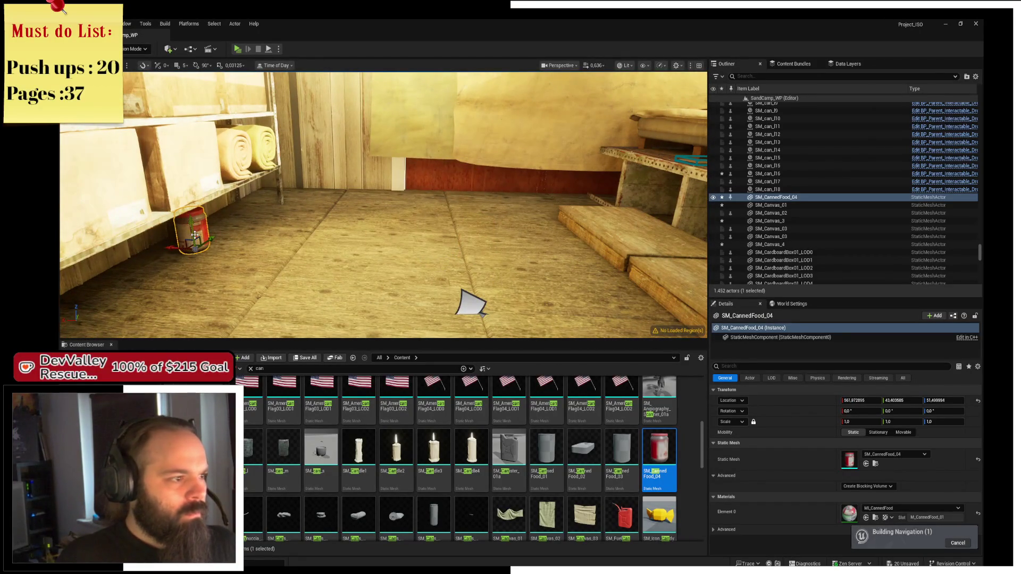
key("f")
left_click_drag(291, 178, 291, 178)
mouse_move(517, 183)
left_mouse_down()
mouse_move(416, 181)
mouse_move(437, 180)
mouse_move(427, 171)
left_mouse_up()
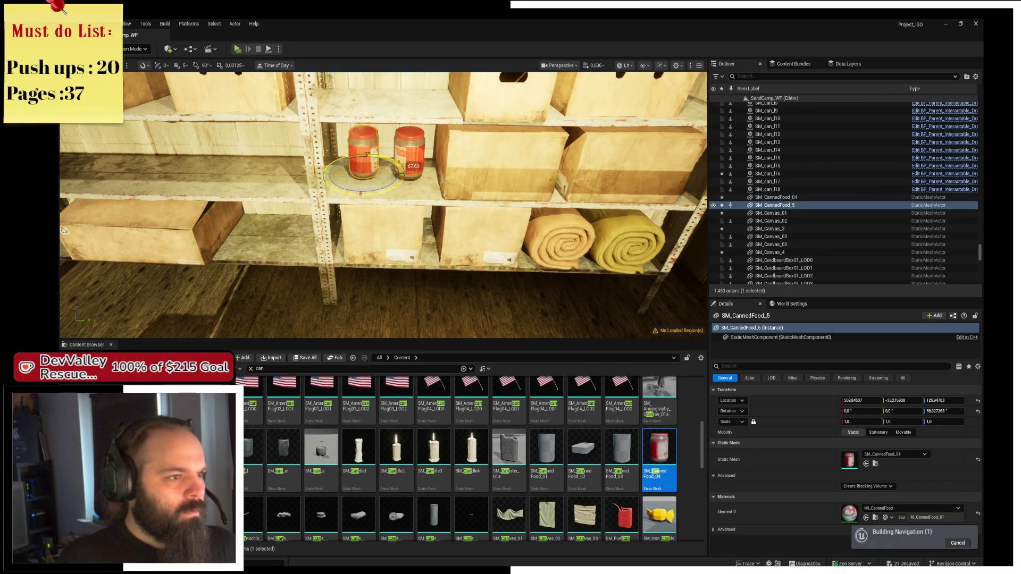
left_click(410, 155, "ctrl")
key("Delete")
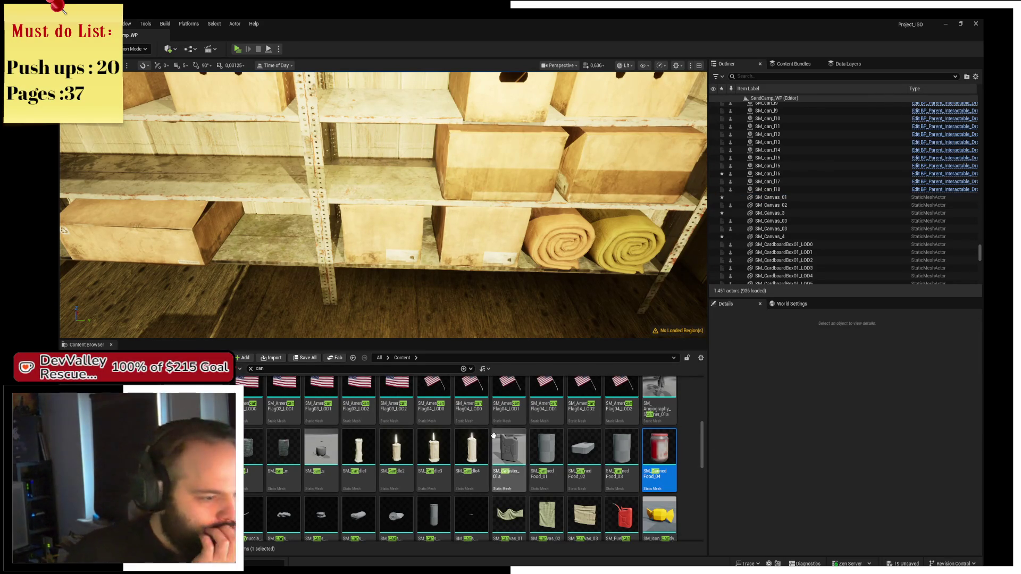
Place the crushed can meshes into the level, then delete them again
scroll(492, 436, "up", 1)
scroll(478, 438, "down", 2)
scroll(468, 439, "down", 1)
left_click(396, 433)
left_click(324, 439, "shift")
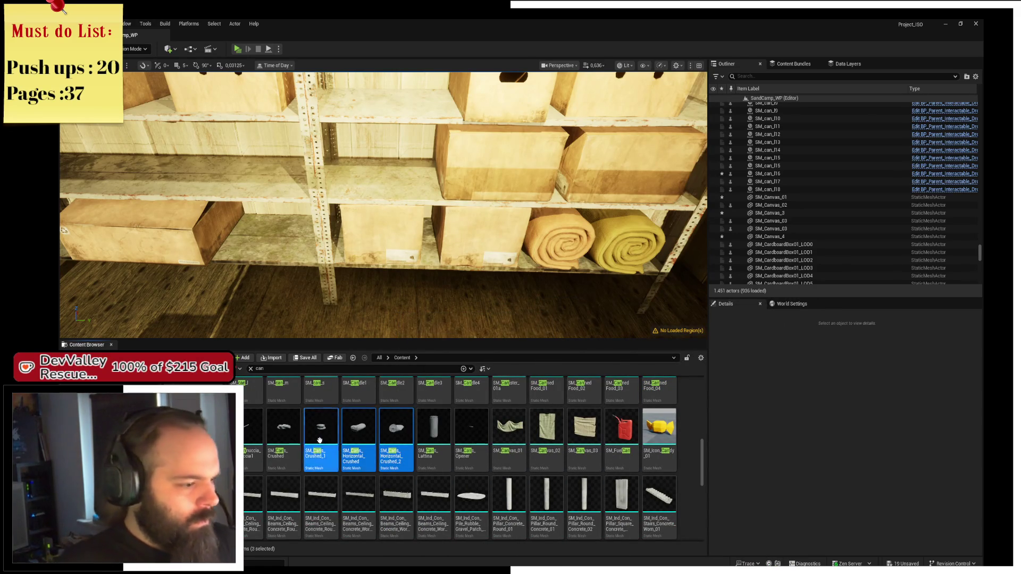
mouse_move(457, 299)
left_mouse_down()
mouse_move(477, 312)
mouse_move(449, 322)
left_mouse_up()
key("Delete")
Scroll the 'can' results, fly over to the pallet beds, and select the floor carpet
scroll(483, 446, "up", 1)
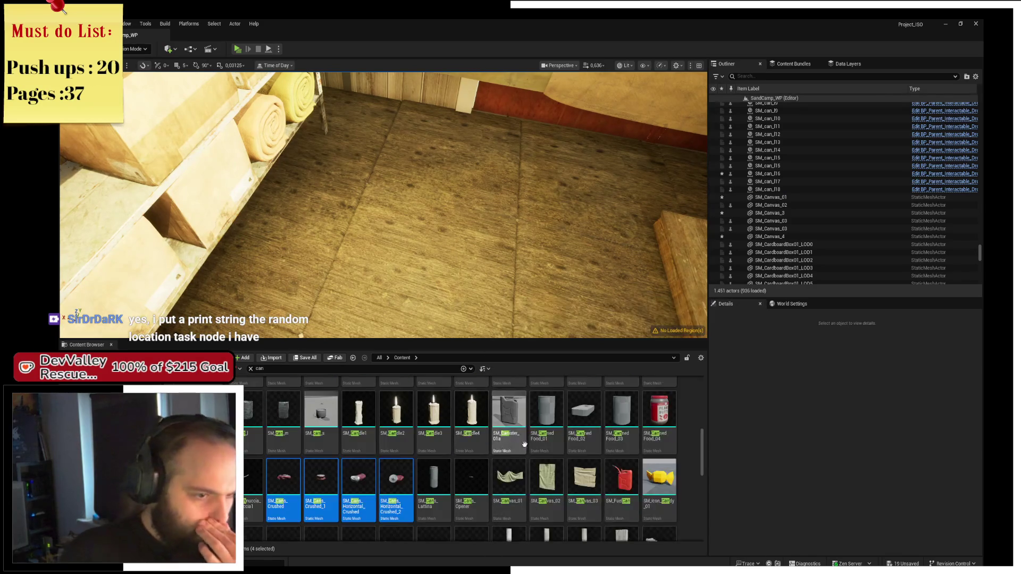
scroll(585, 447, "up", 1)
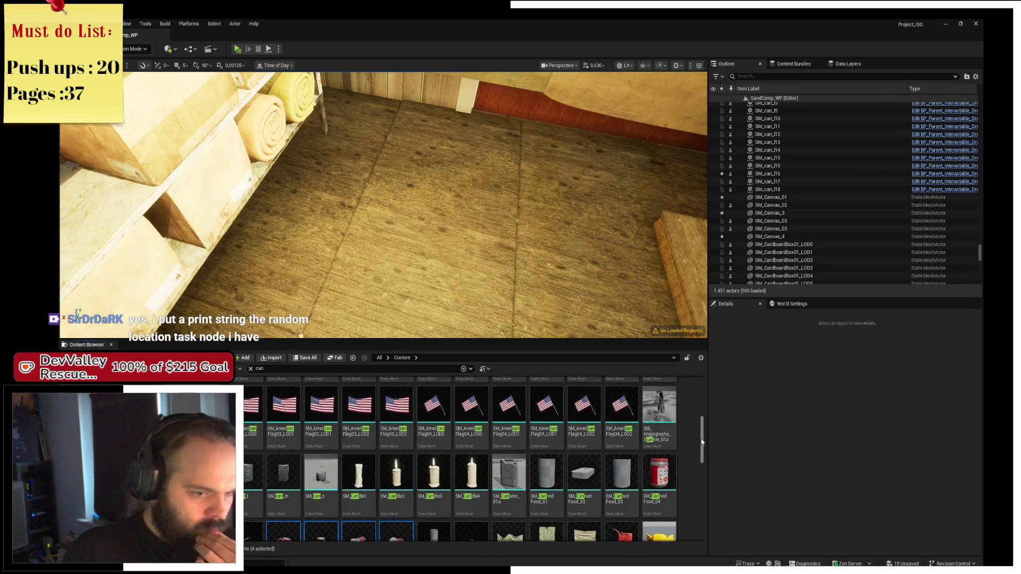
left_click_drag(702, 443, 704, 402)
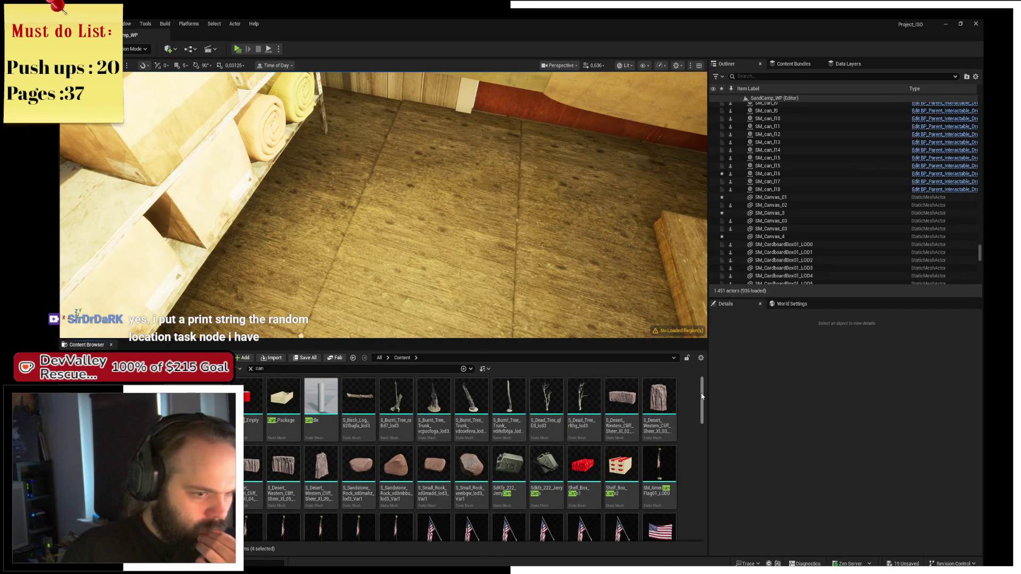
left_click_drag(702, 397, 688, 501)
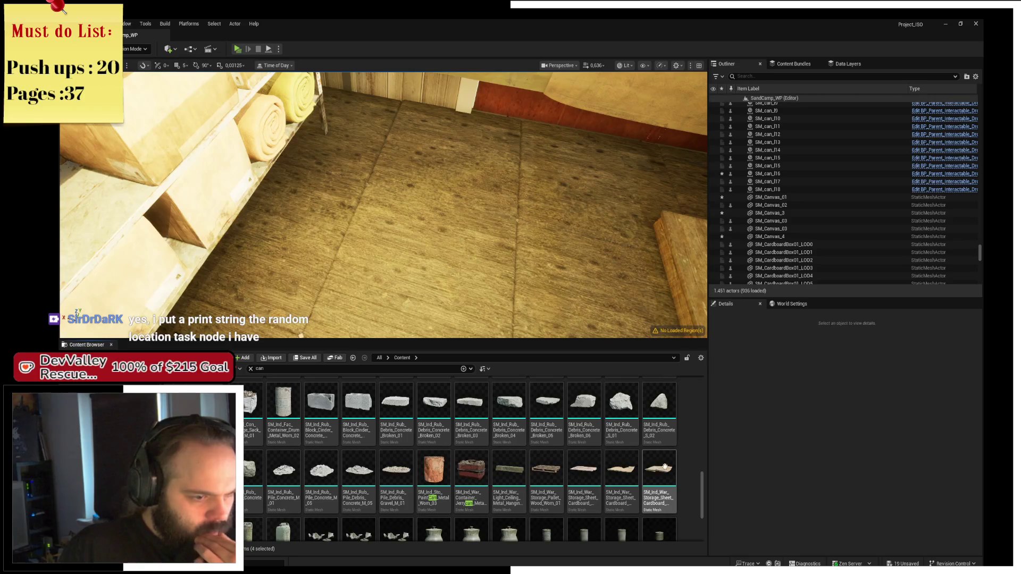
scroll(683, 470, "down", 3)
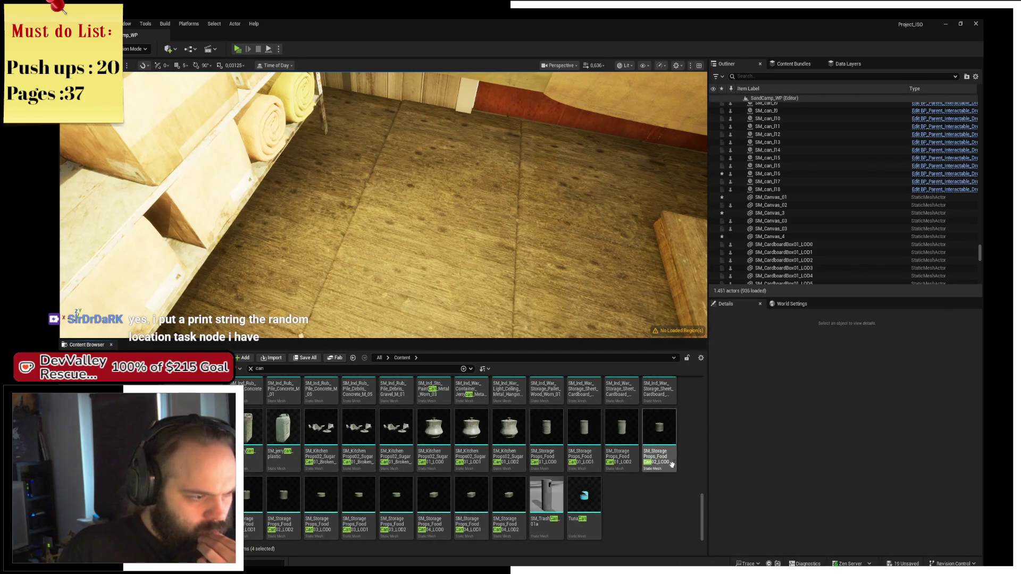
mouse_move(444, 311)
left_mouse_down()
mouse_move(451, 248)
mouse_move(545, 221)
mouse_move(289, 219)
mouse_move(386, 240)
left_mouse_up()
left_click(452, 247)
Duplicate and rotate the carpet, move the copy beside the beds, then start a play-test
key("e")
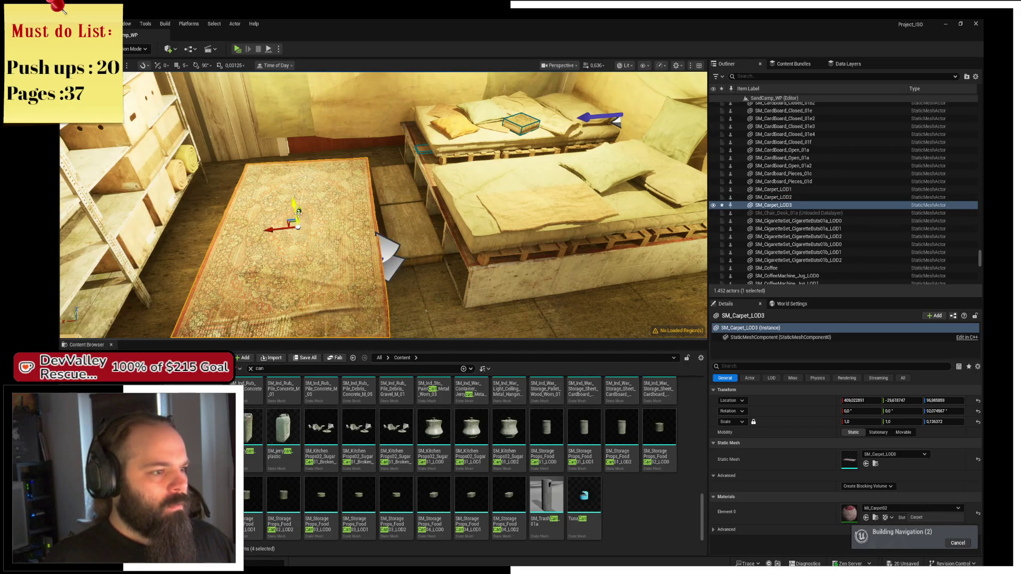
left_click_drag(298, 212, 301, 178)
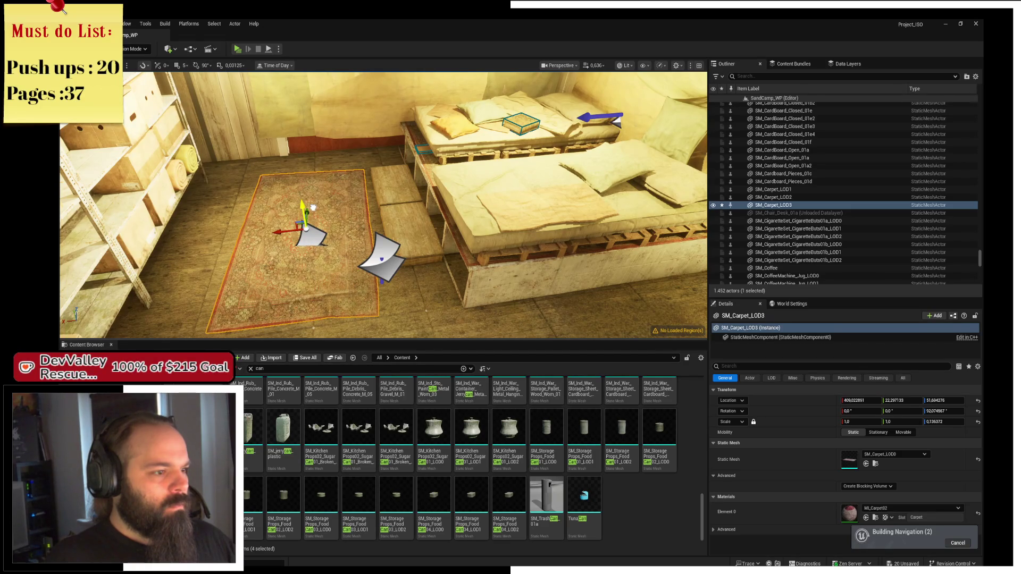
mouse_move(299, 226)
left_mouse_down()
mouse_move(282, 214)
mouse_move(289, 250)
mouse_move(224, 244)
mouse_move(186, 203)
mouse_move(159, 208)
mouse_move(178, 202)
left_mouse_up()
left_click_drag(378, 238, 393, 238)
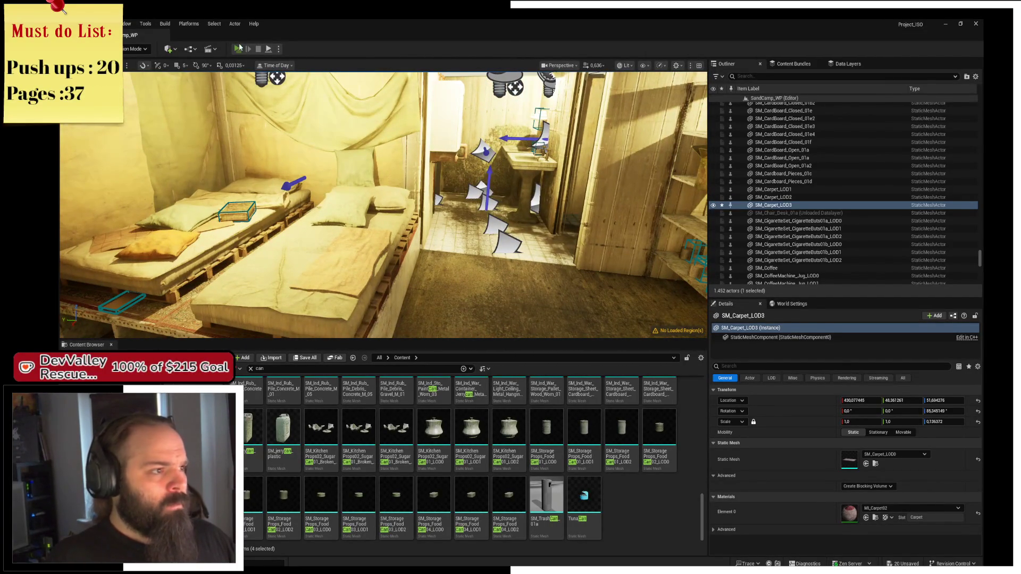
left_click(240, 51)
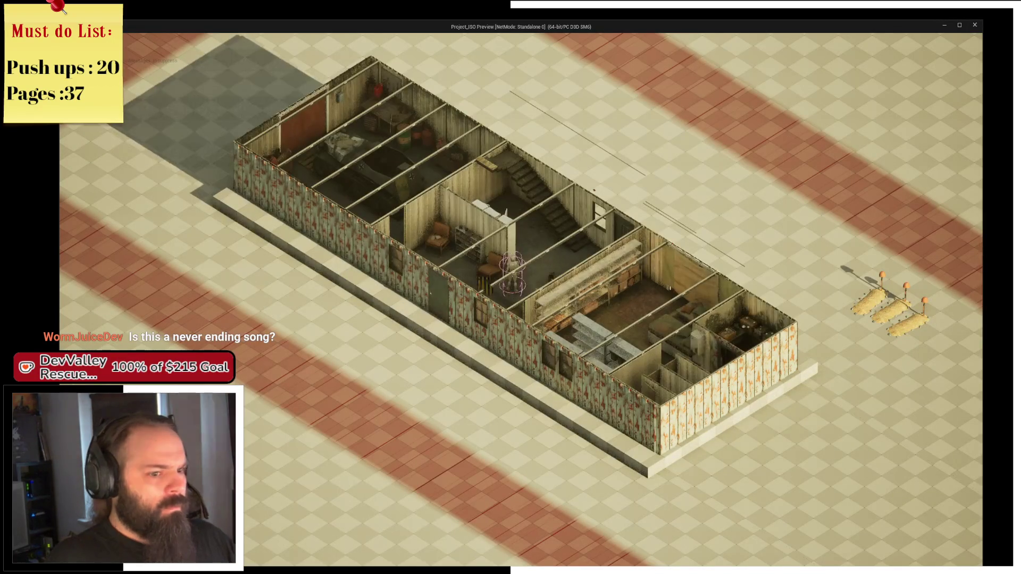
key("e")
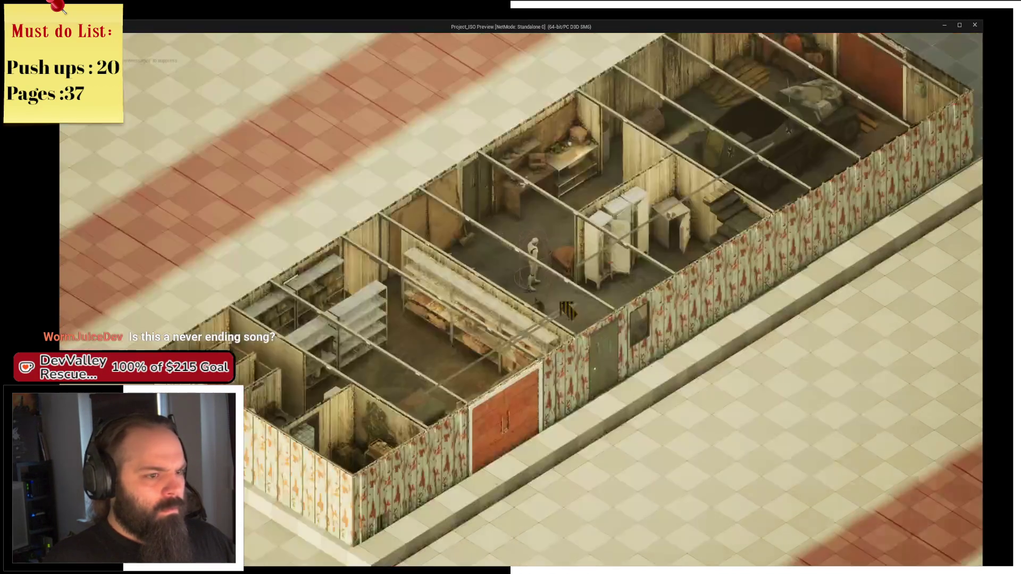
key("e")
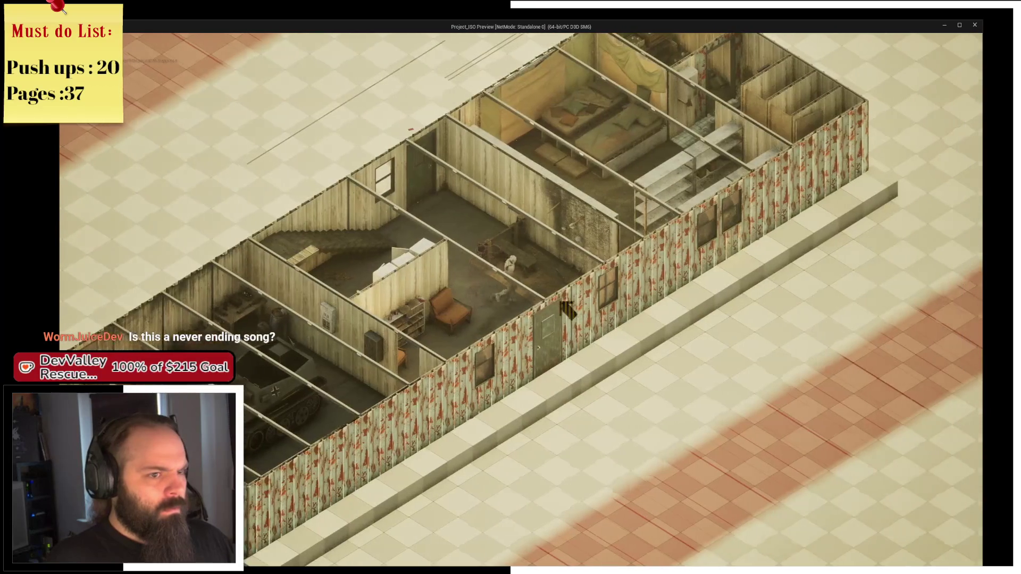
scroll(568, 309, "up", 3)
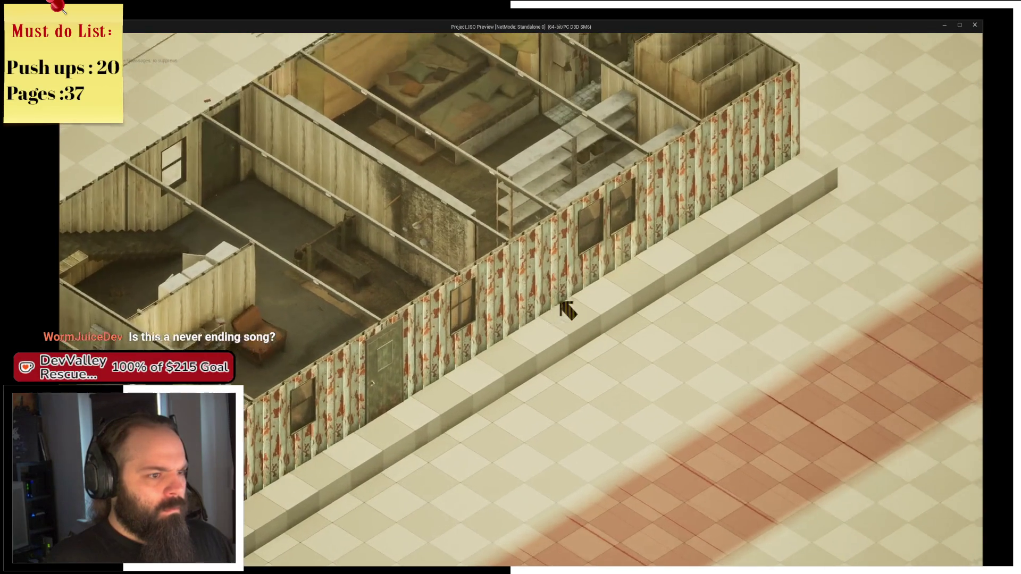
key("e")
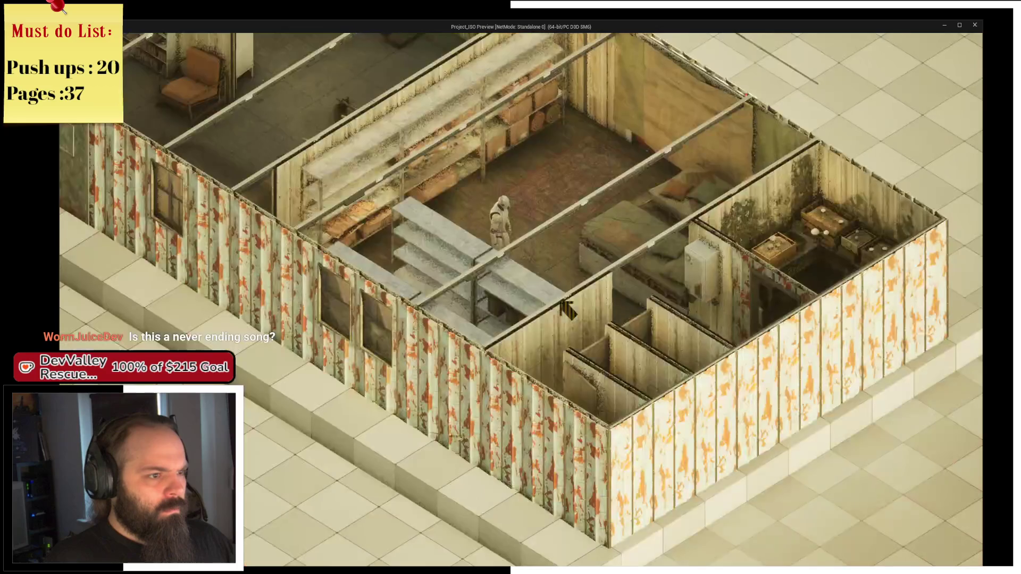
key("e")
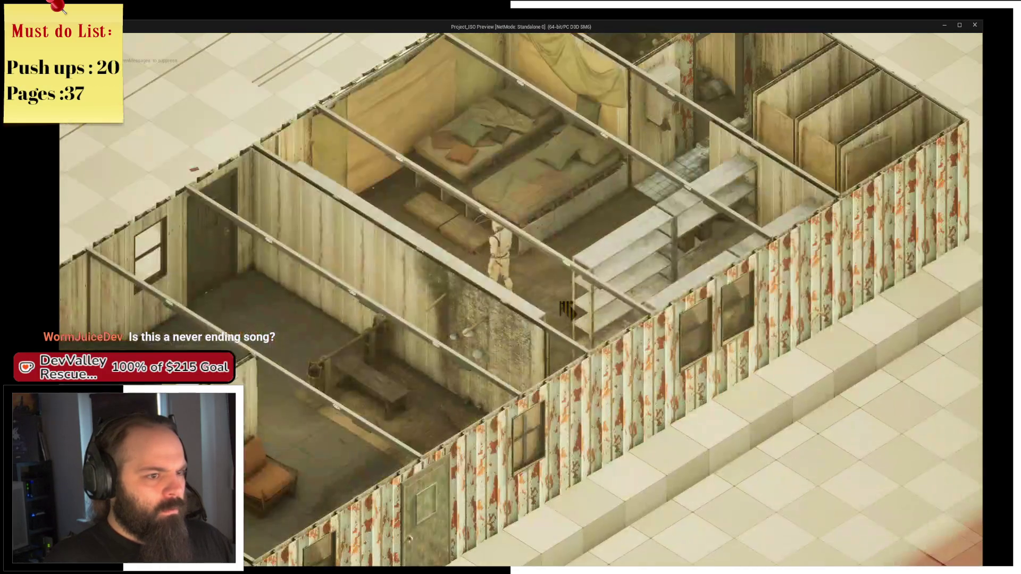
key("e")
key("e")
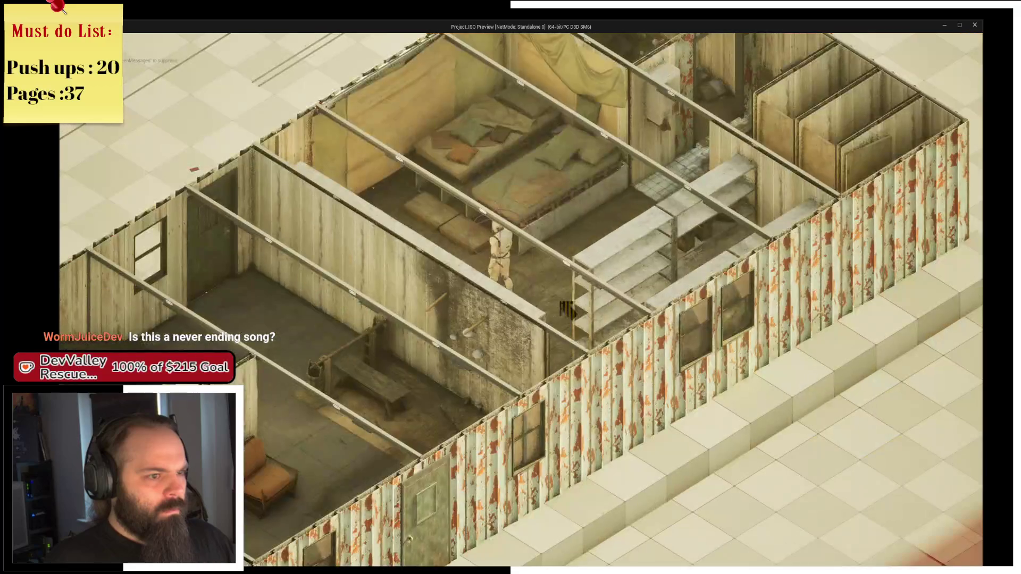
key("q")
key("e")
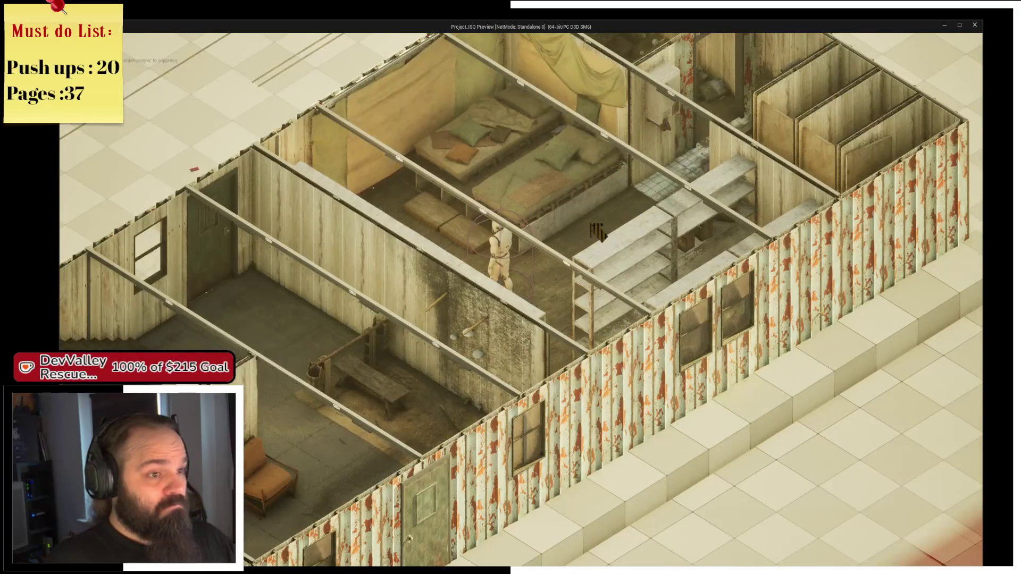
key("e")
key("e")
key("e")
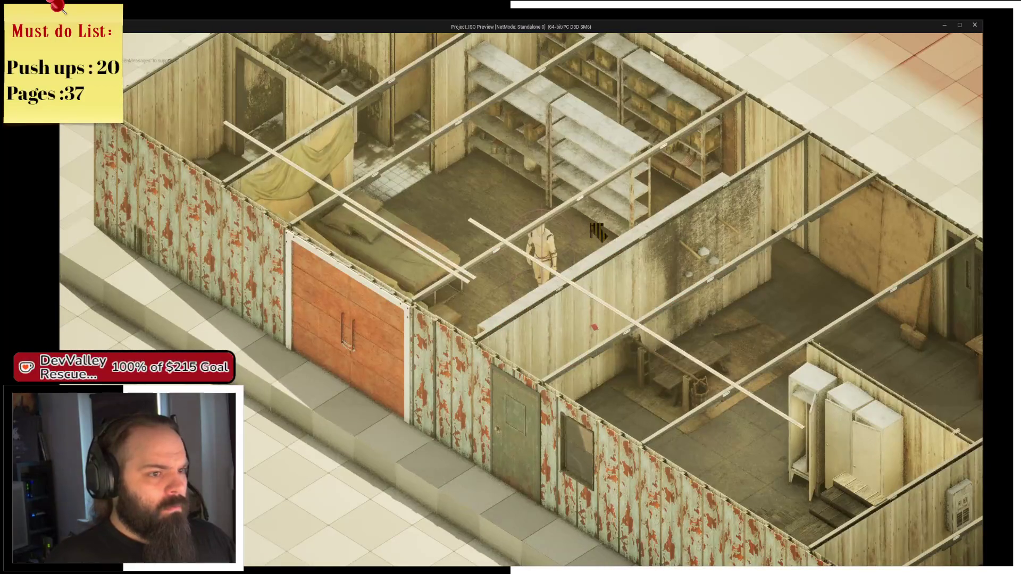
left_click(975, 25)
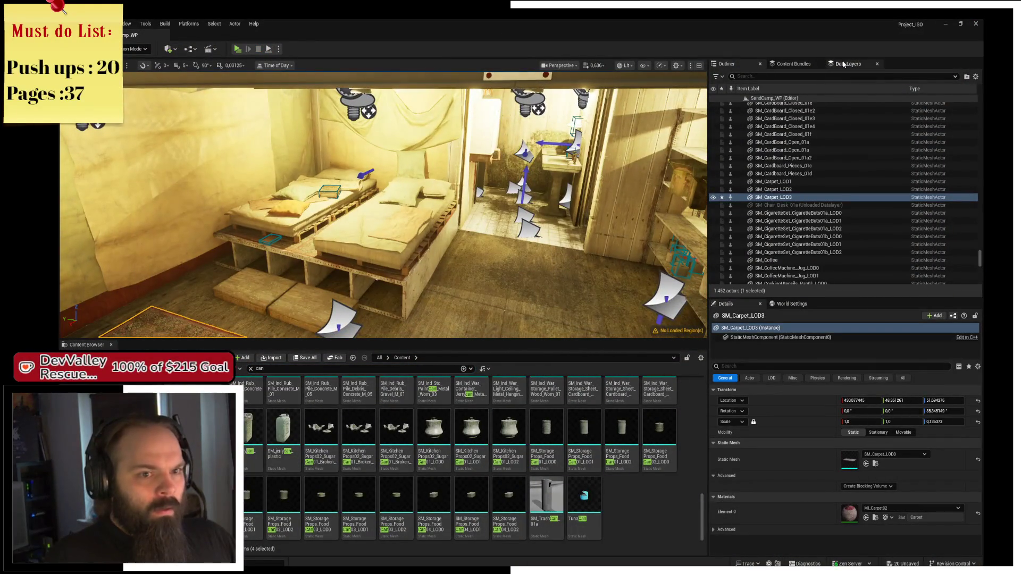
Show the Data Layers and unload the MushroomFarm layer
left_click(844, 64)
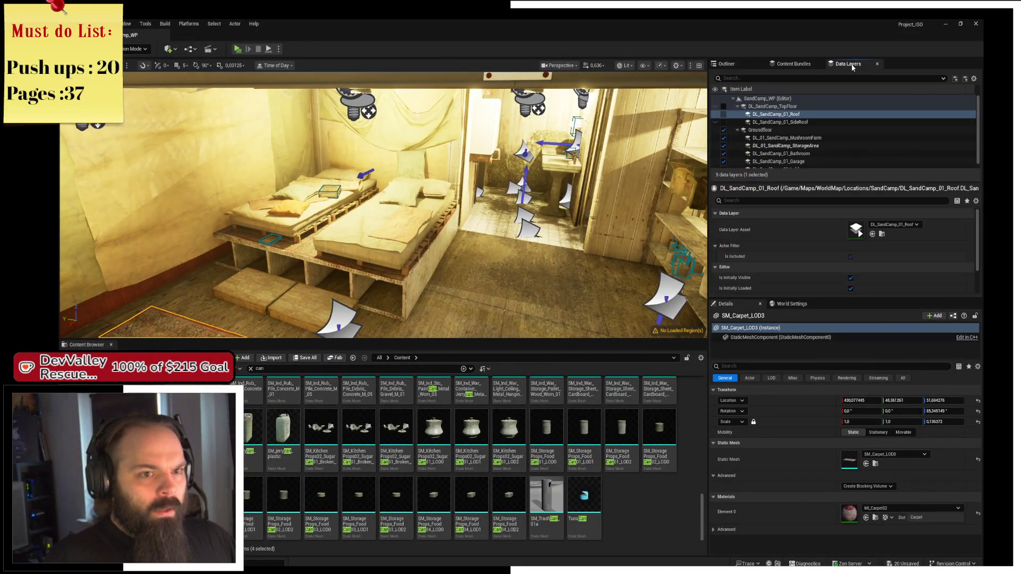
left_click(723, 138)
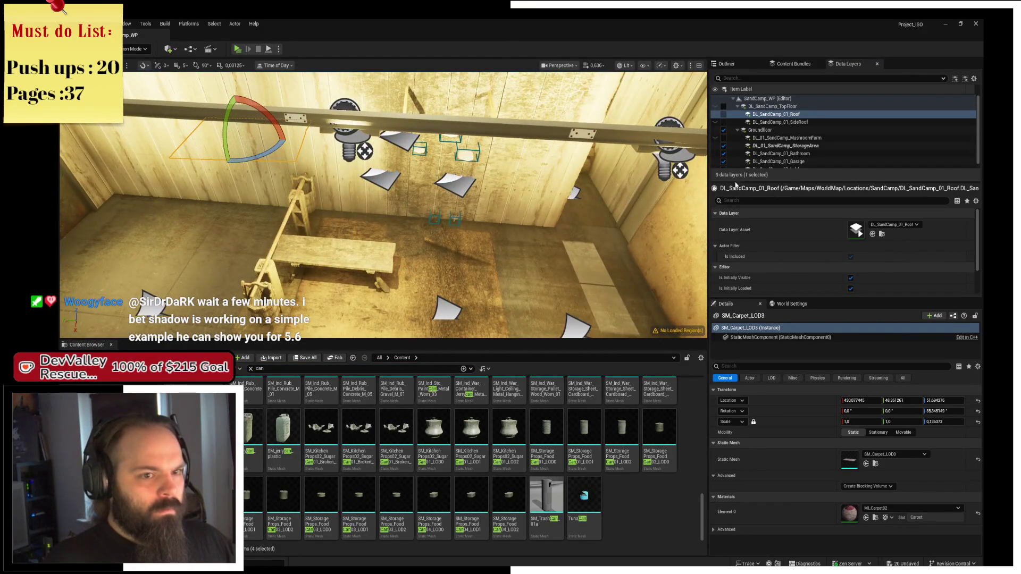
left_click(723, 115)
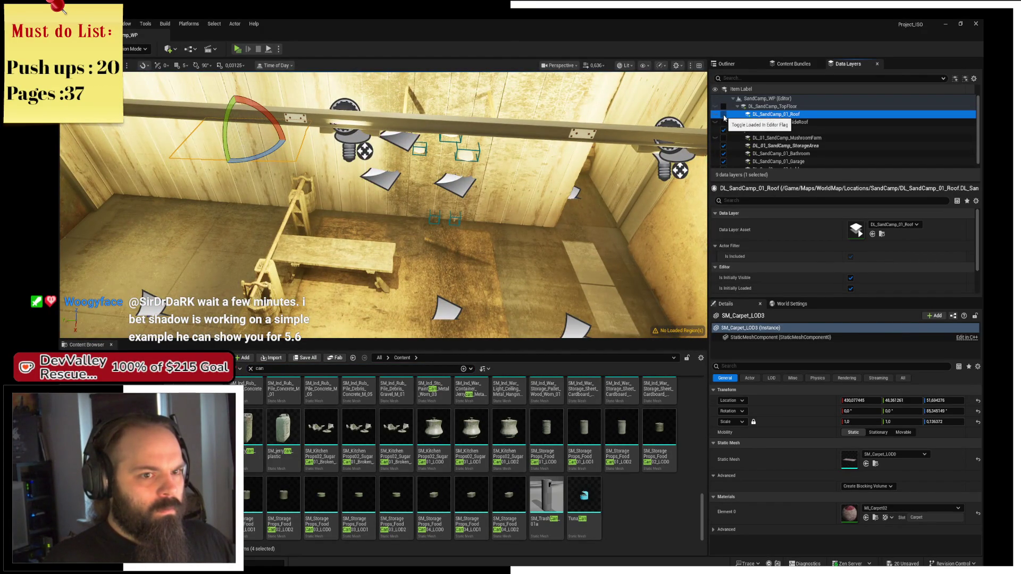
left_click(724, 139)
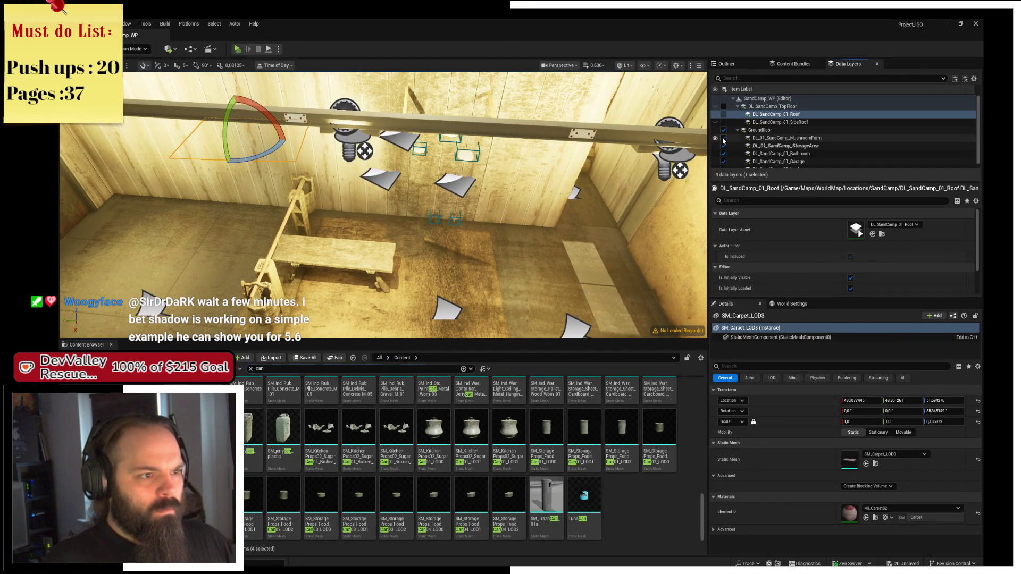
Toggle the StorageArea layer's loading and select a dropped item on the room floor
key("1")
key("f")
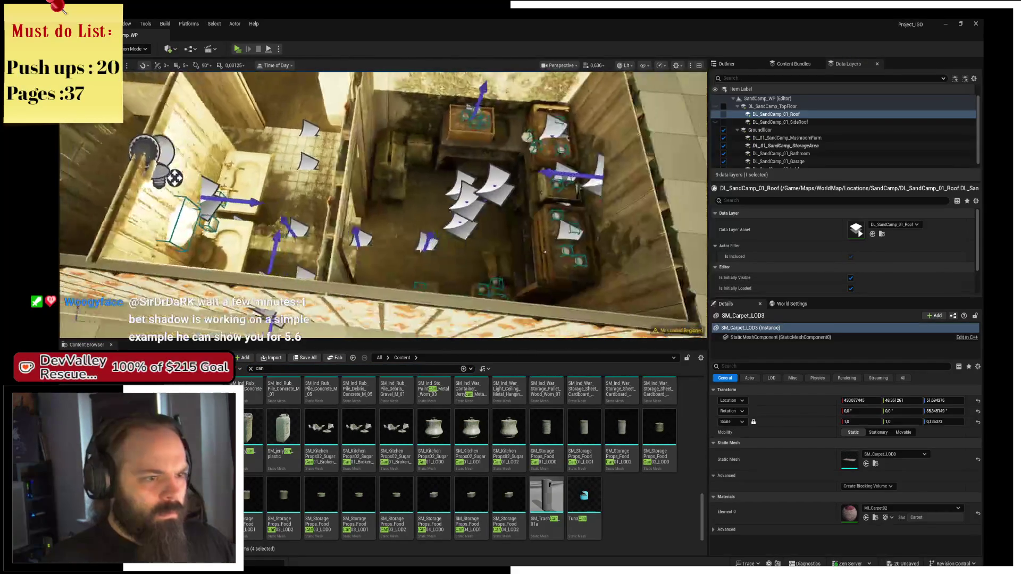
left_click(723, 147)
left_click(723, 148)
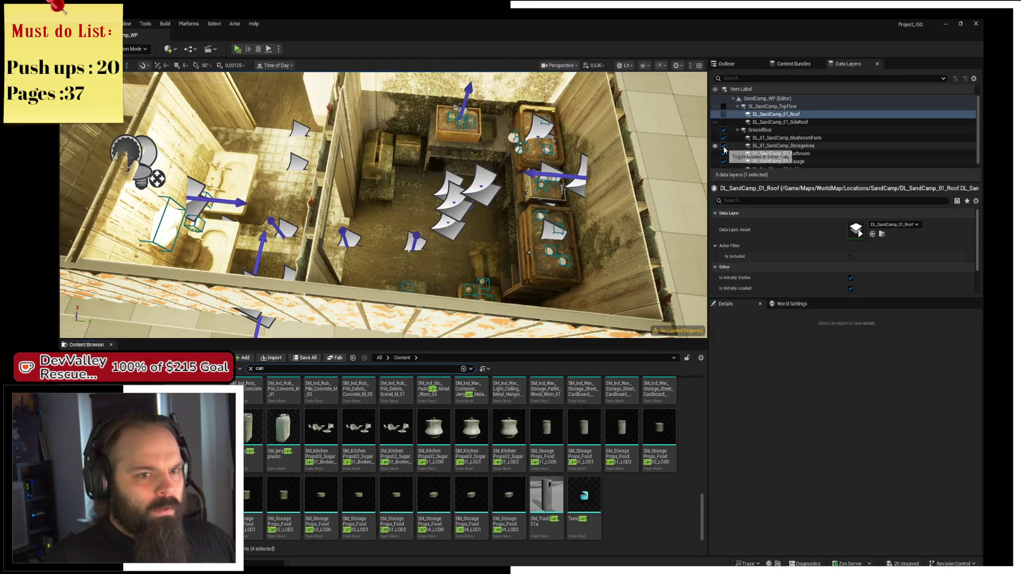
scroll(383, 204, "up", 5)
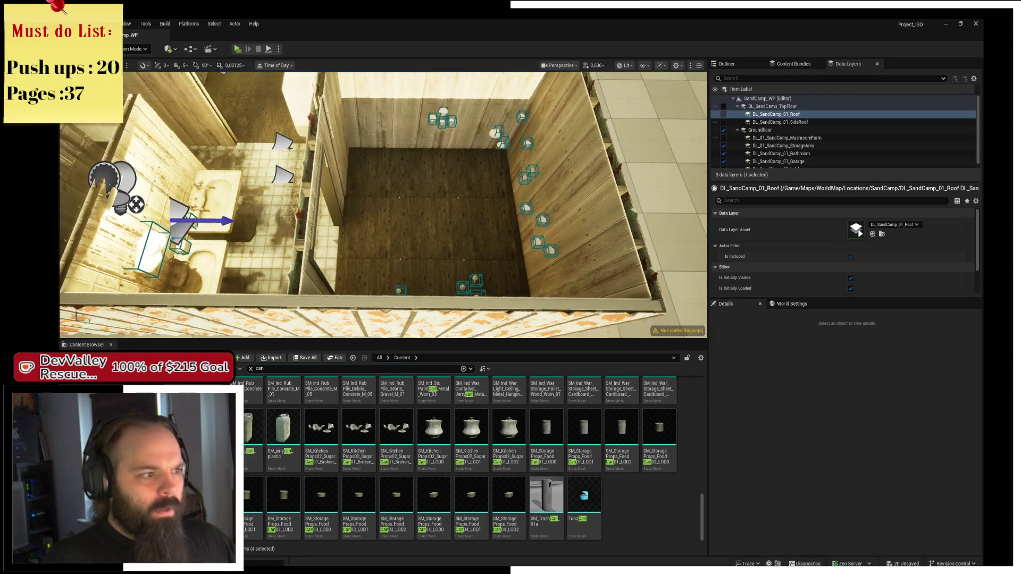
mouse_move(383, 204)
left_mouse_down()
mouse_move(437, 163)
mouse_move(407, 226)
left_mouse_up()
left_click(436, 184)
Select all the scattered mushroom items on the floor and wall
left_click(403, 188, "ctrl")
left_click(410, 225, "ctrl")
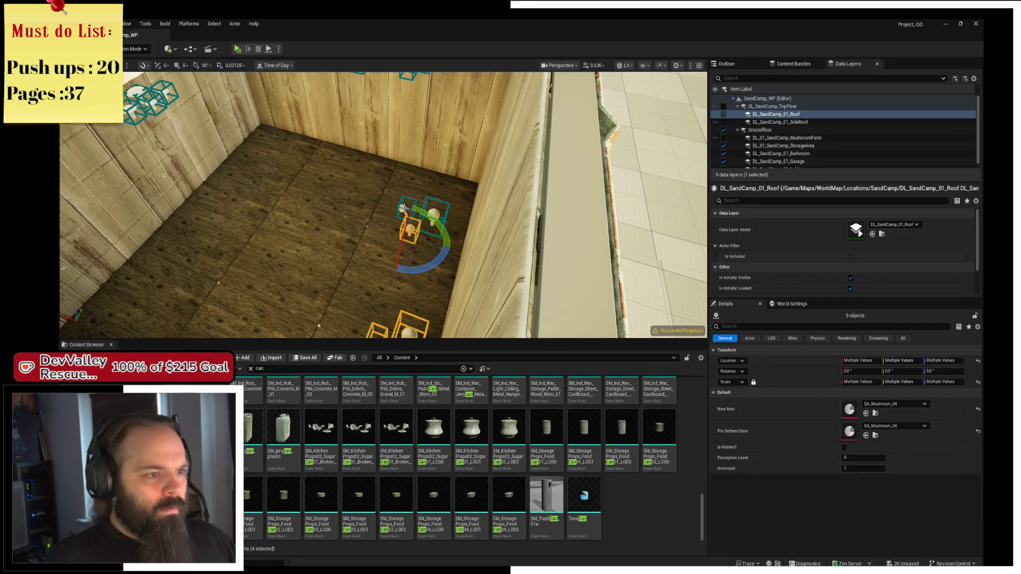
left_click(405, 206, "ctrl")
left_click(434, 215, "ctrl")
left_click_drag(433, 215, 414, 285)
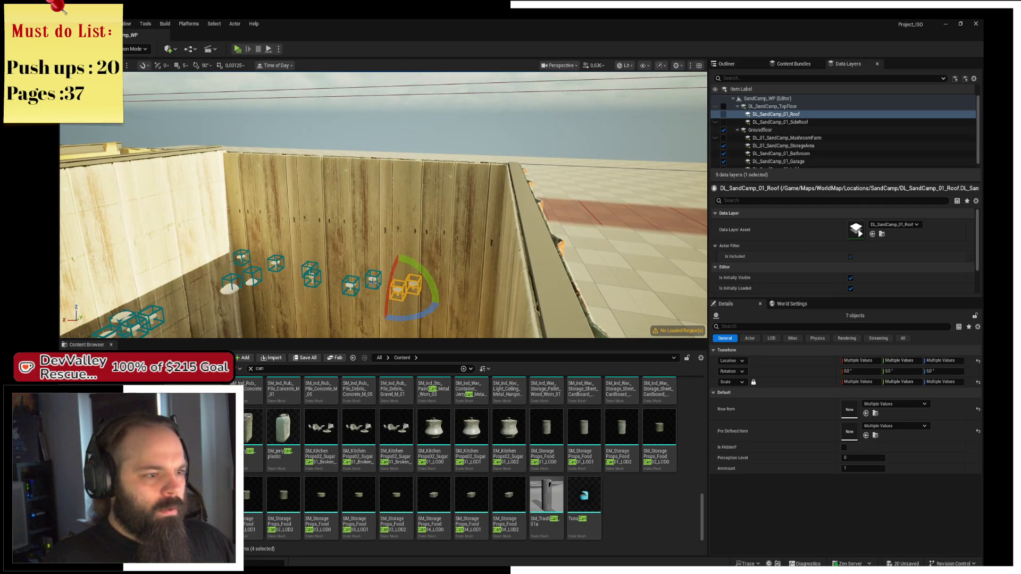
left_click(373, 279, "ctrl")
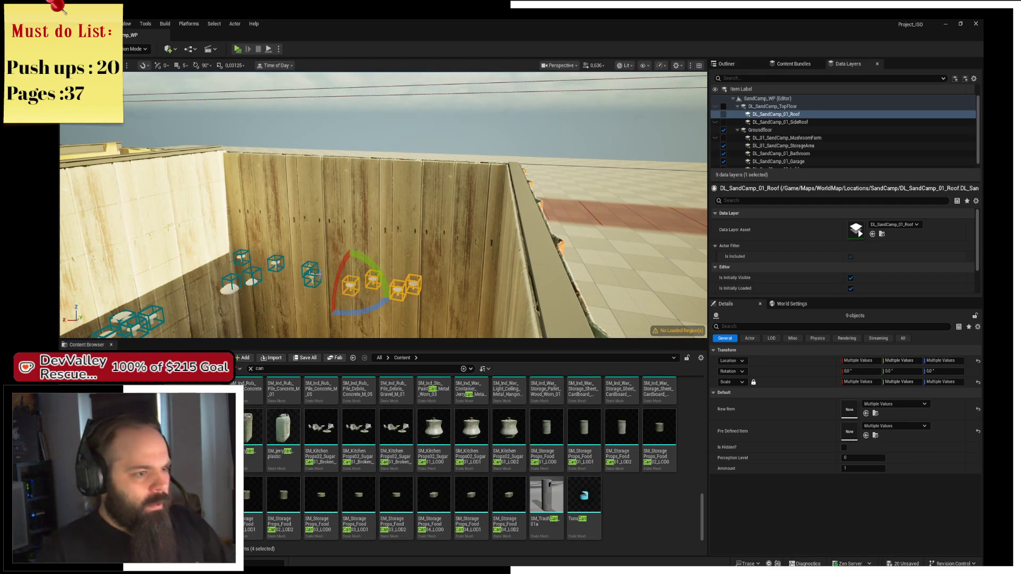
left_click(310, 274, "ctrl")
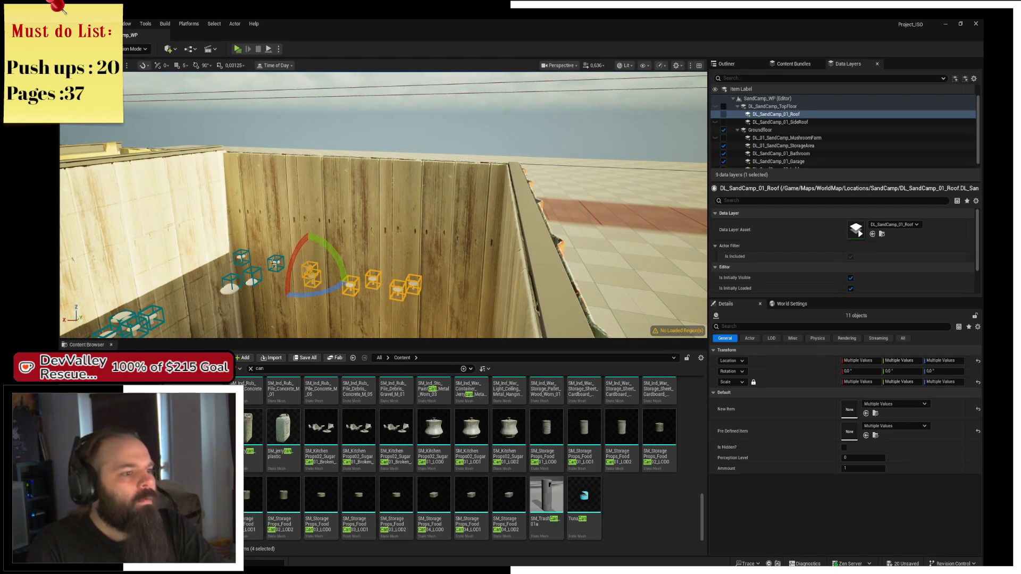
left_click(242, 259, "ctrl")
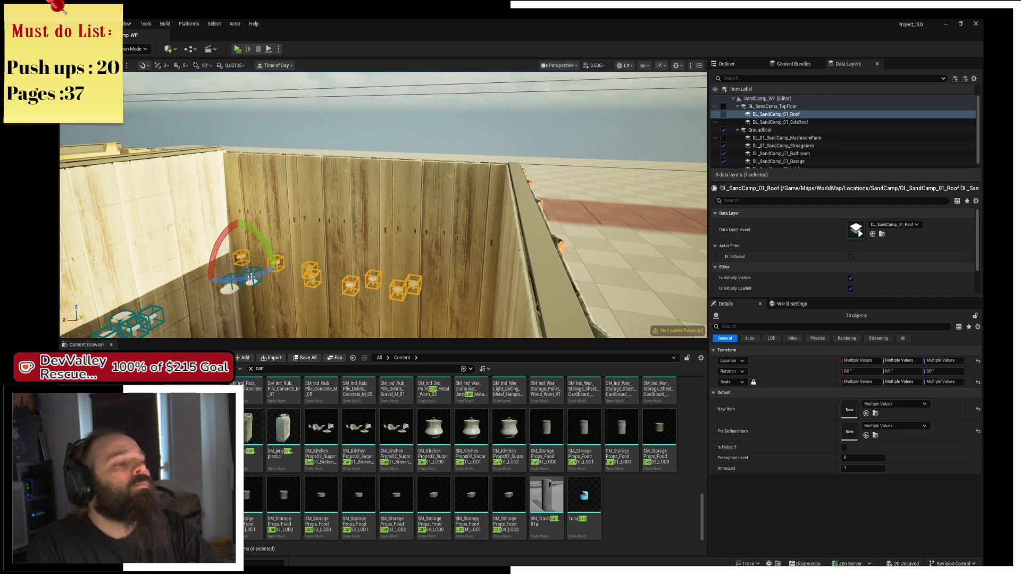
left_click(232, 287, "ctrl")
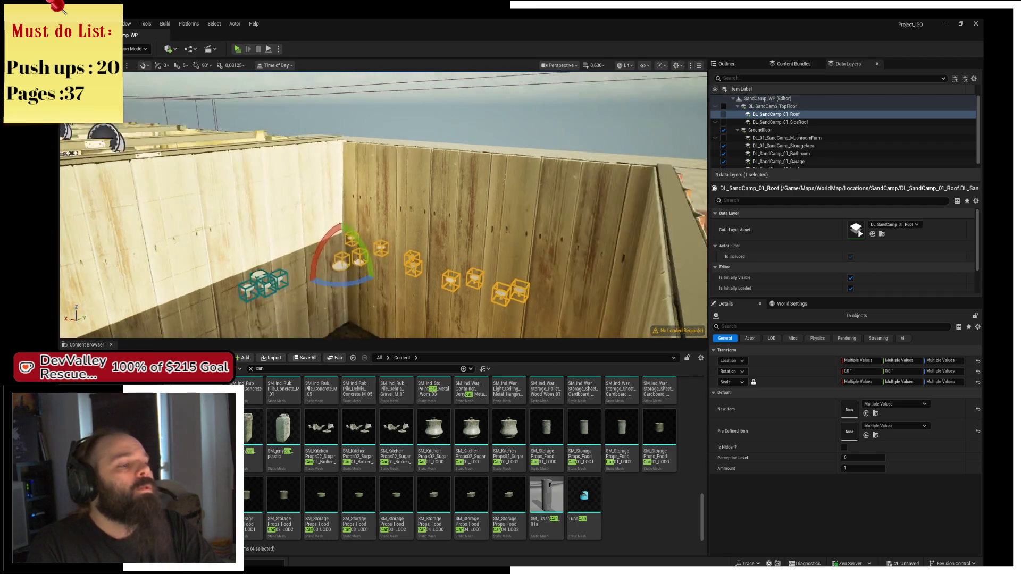
left_click(400, 262, "ctrl")
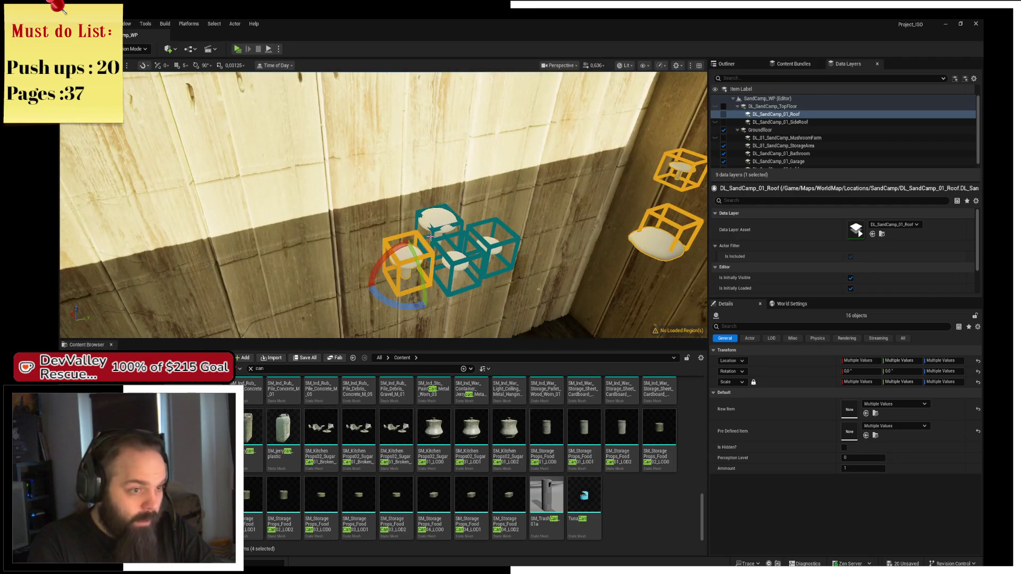
left_click(434, 233, "ctrl")
left_click(453, 258, "ctrl")
left_click(491, 242, "ctrl")
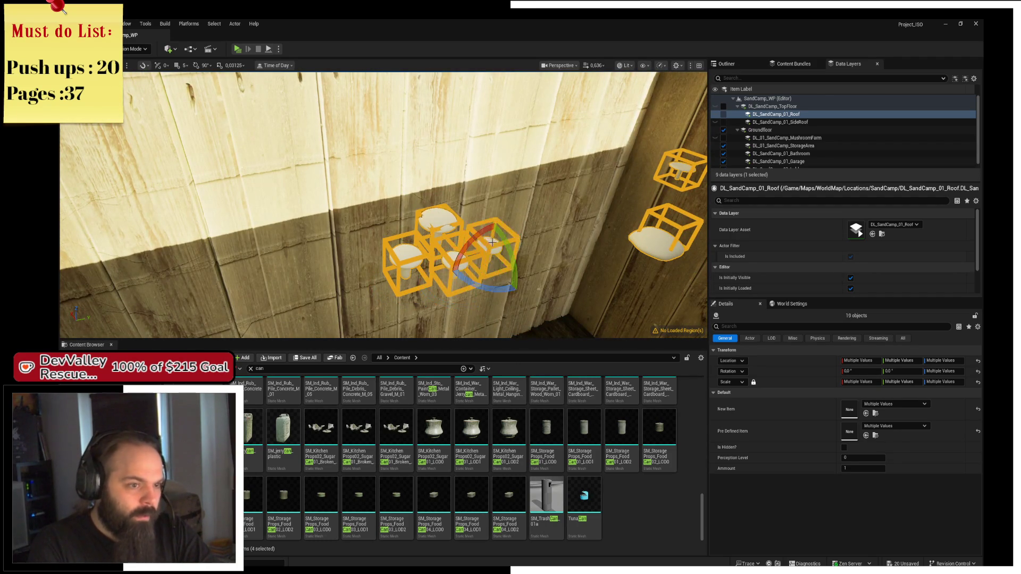
Add the selected actors to the Bathroom data layer
right_click(811, 138)
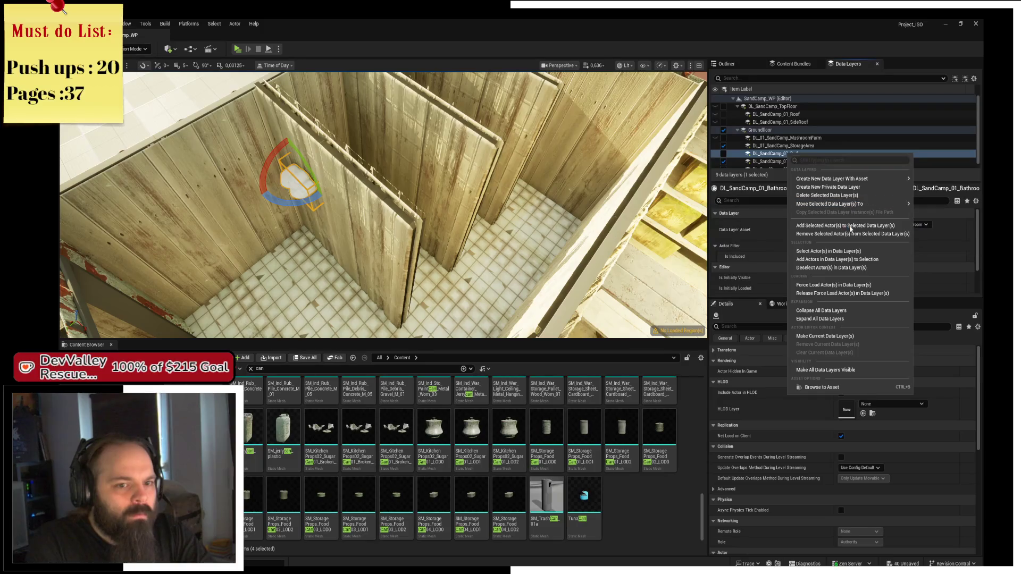
left_click(916, 211)
left_click(781, 153)
scroll(683, 206, "down", 10)
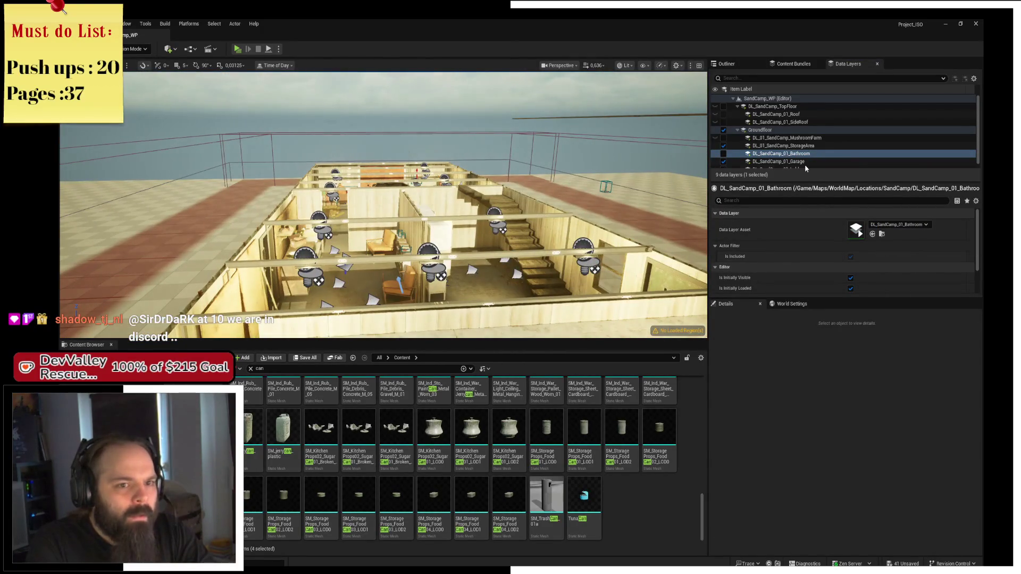
scroll(806, 169, "down", 1)
left_click(724, 158)
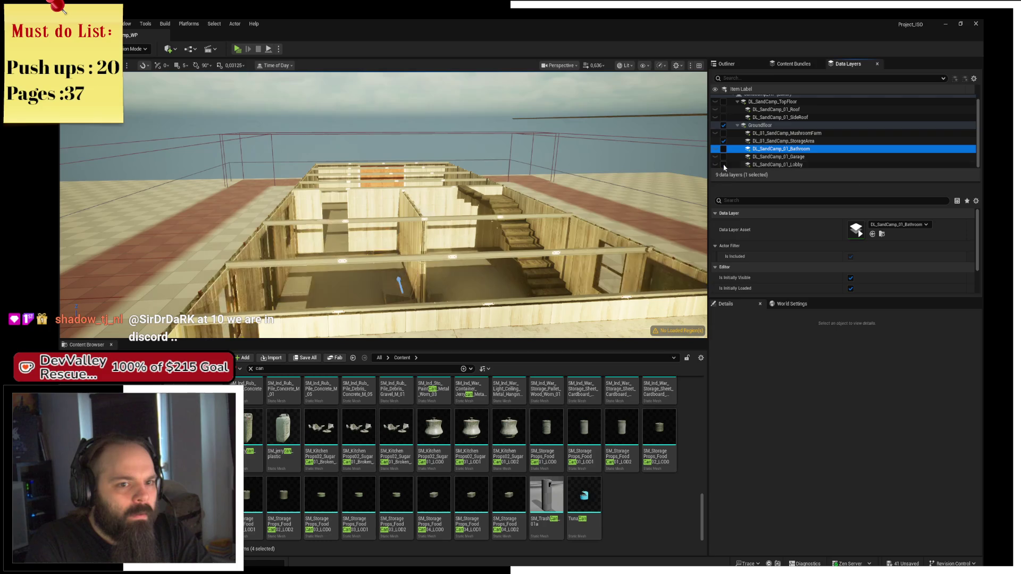
Select the three dropped note items on the bathroom wall
mouse_move(382, 207)
left_mouse_down()
mouse_move(404, 224)
mouse_move(468, 208)
left_mouse_up()
left_click(417, 171)
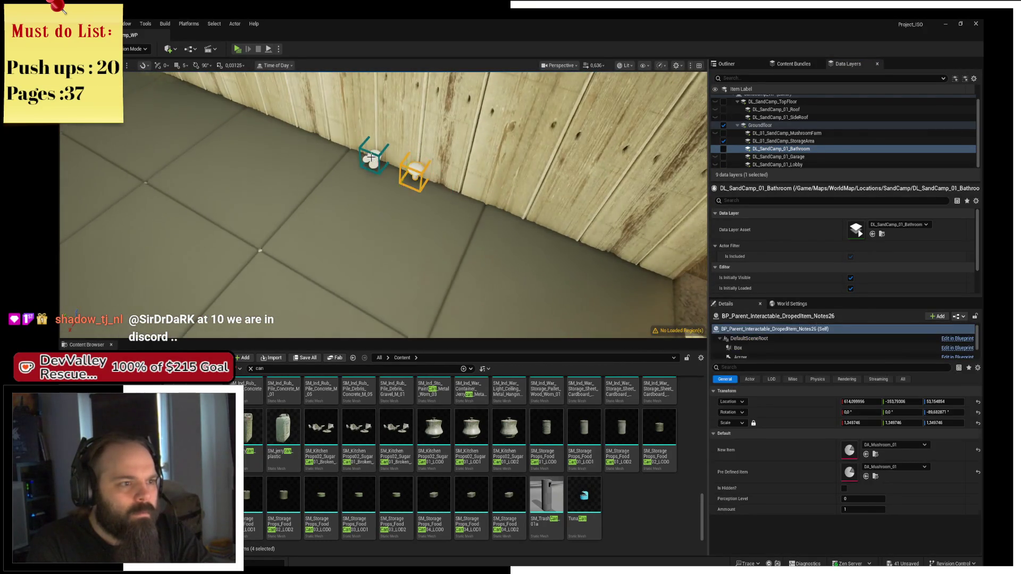
key("ctrl+shift+a")
key("f")
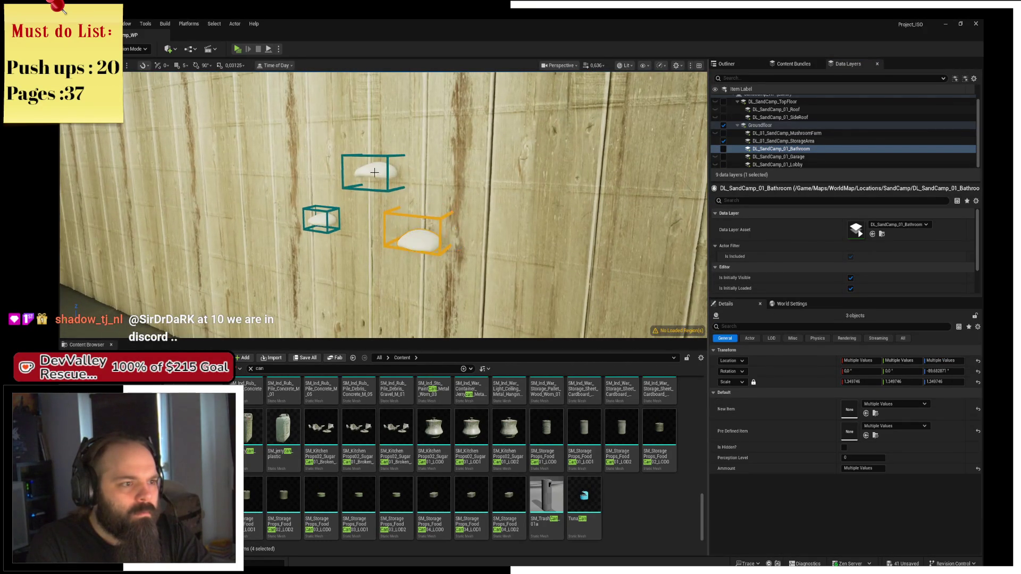
left_click(376, 175, "ctrl")
left_click(321, 219, "ctrl")
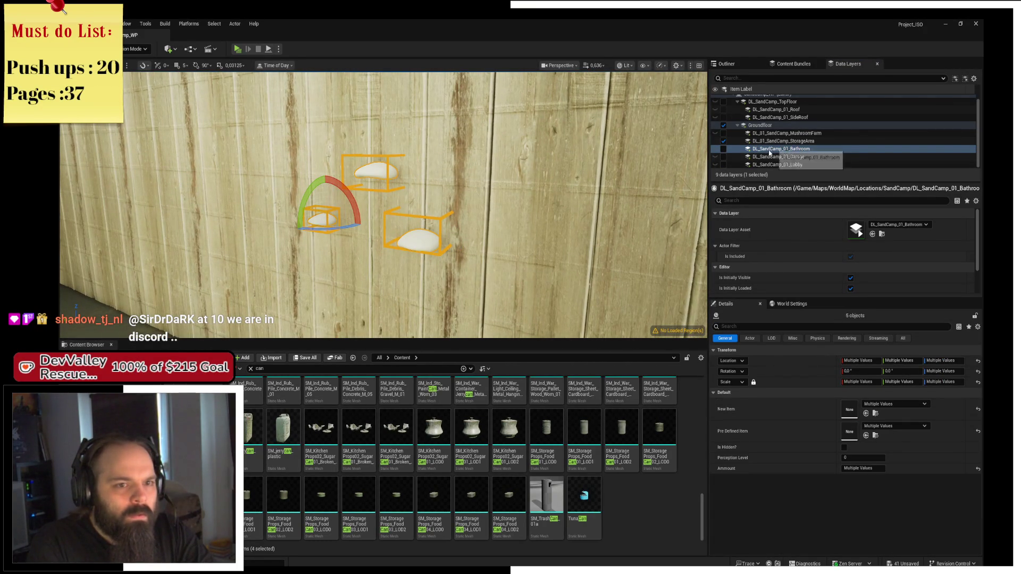
Move the selected notes into the Lobby data layer, then pick the StorageArea layer
right_click(792, 165)
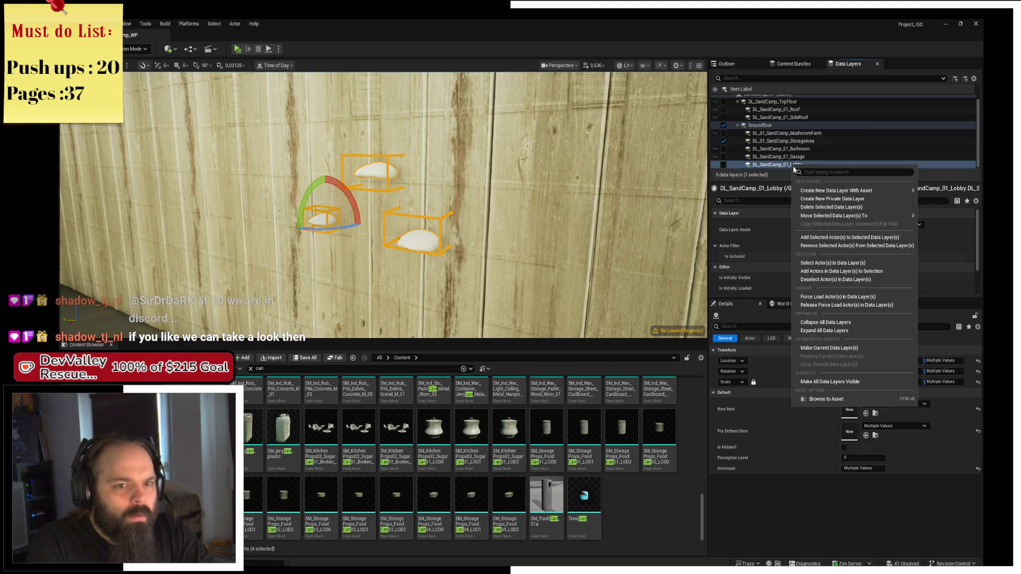
left_click(851, 238)
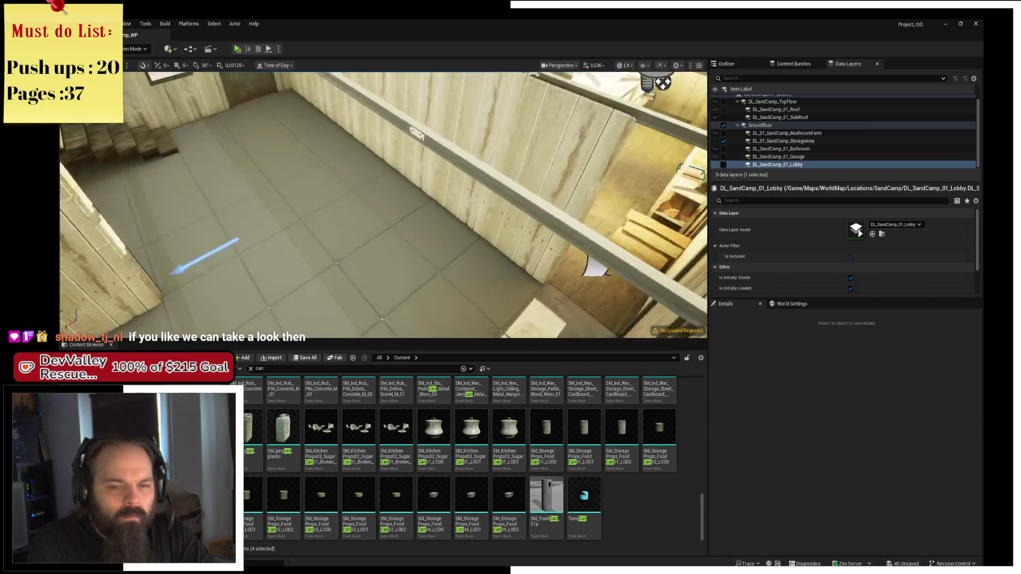
mouse_move(383, 205)
left_mouse_down()
mouse_move(340, 197)
mouse_move(319, 175)
left_mouse_up()
left_click(766, 141)
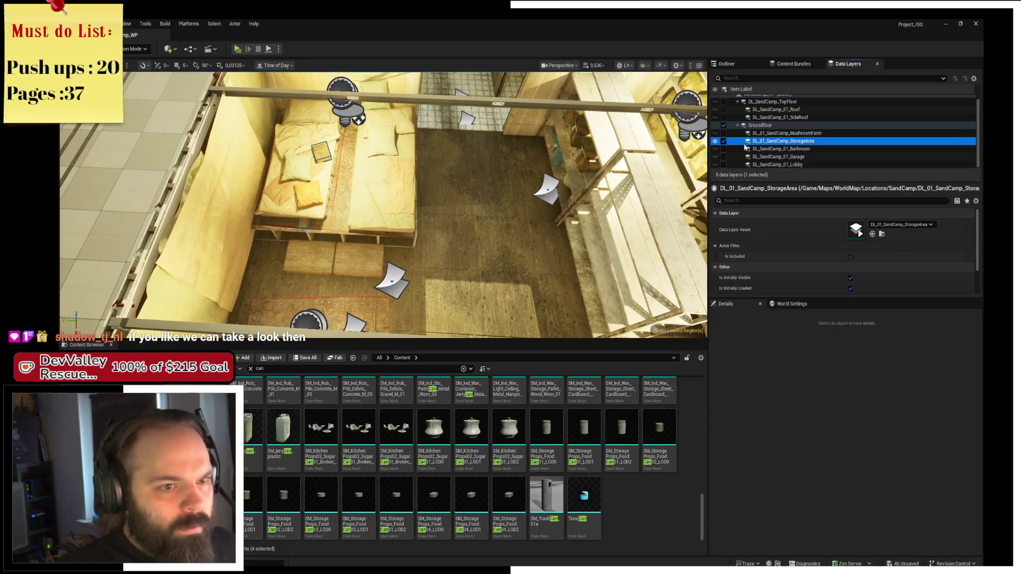
Toggle the StorageArea layer, then select the wall canvases, wooden plank and stacked boxes
left_click(723, 141)
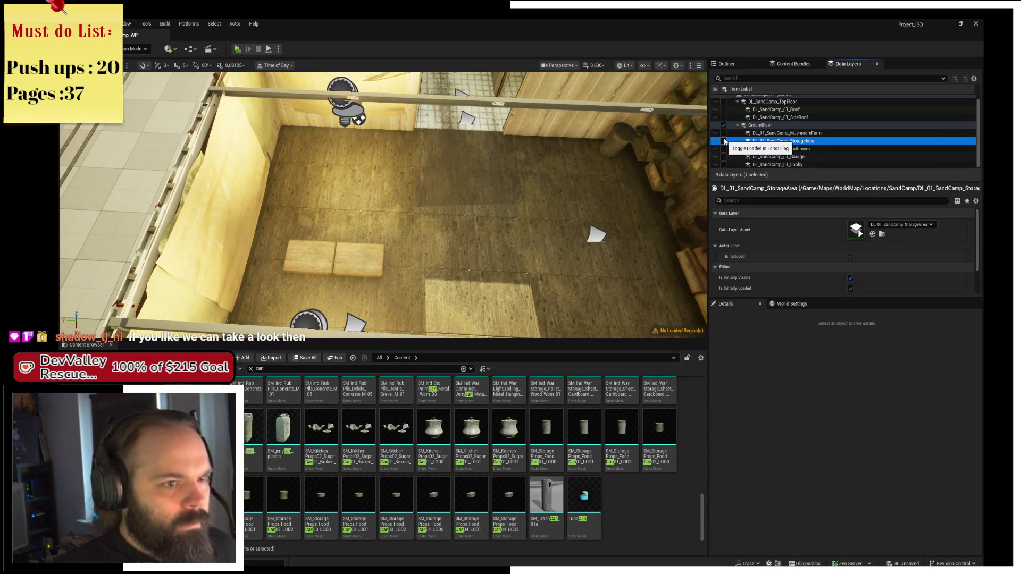
mouse_move(370, 182)
left_mouse_down()
mouse_move(441, 146)
mouse_move(425, 160)
left_mouse_up()
left_click(452, 140)
left_click(372, 160, "ctrl")
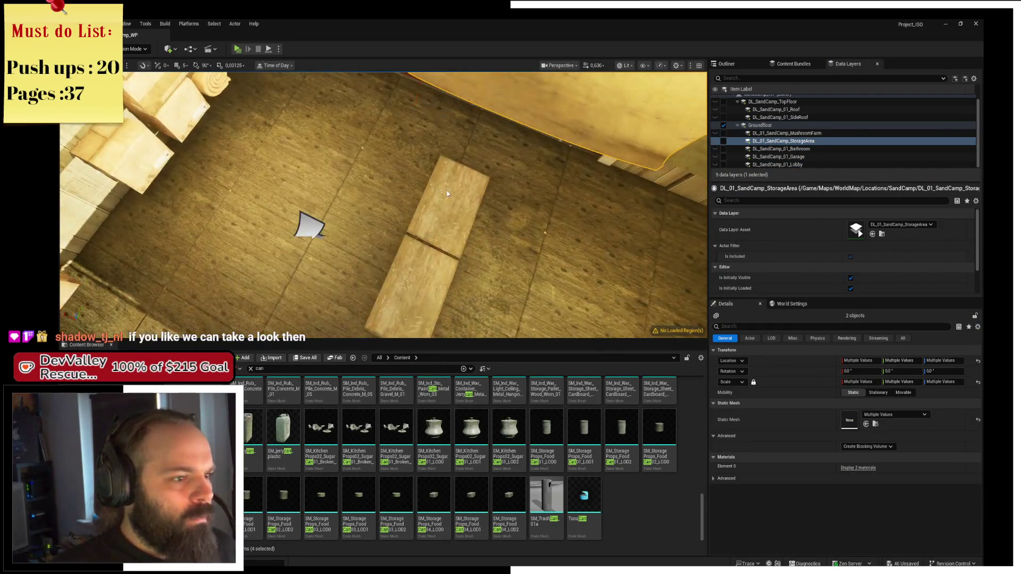
left_click(446, 190, "ctrl")
left_click_drag(446, 190, 442, 192)
left_click(425, 162, "ctrl")
left_click(420, 207, "ctrl")
left_click(436, 255, "ctrl")
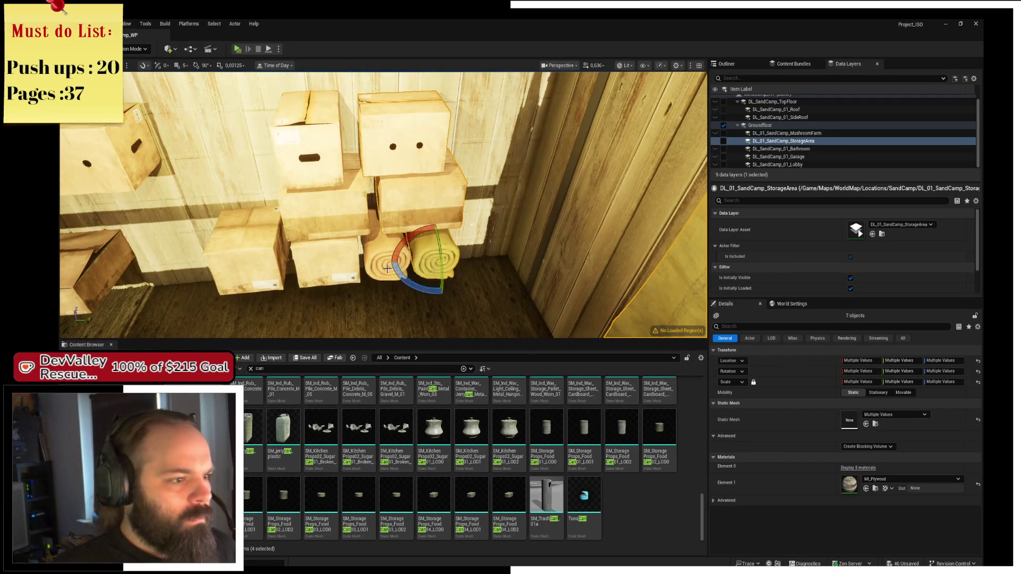
left_click(336, 254, "ctrl")
left_click(323, 209, "ctrl")
mouse_move(356, 237)
left_mouse_down()
mouse_move(341, 228)
mouse_move(404, 213)
left_mouse_up()
left_click(404, 266, "ctrl")
left_click(229, 250, "ctrl")
left_click(297, 144, "ctrl")
left_click(444, 133, "ctrl")
left_click(367, 133, "ctrl")
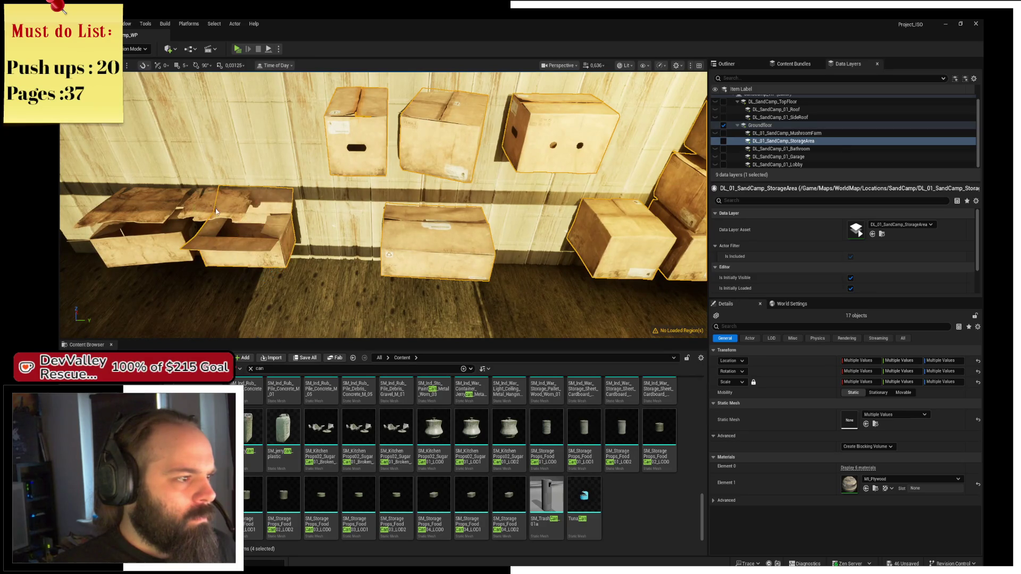
Add the firewood, shelf logs, food boxes, tools, pans, cardboard boxes and tarp to the selection
left_click(159, 247, "ctrl")
left_click_drag(159, 248, 360, 235)
left_click(415, 222, "ctrl")
left_click(327, 211, "ctrl")
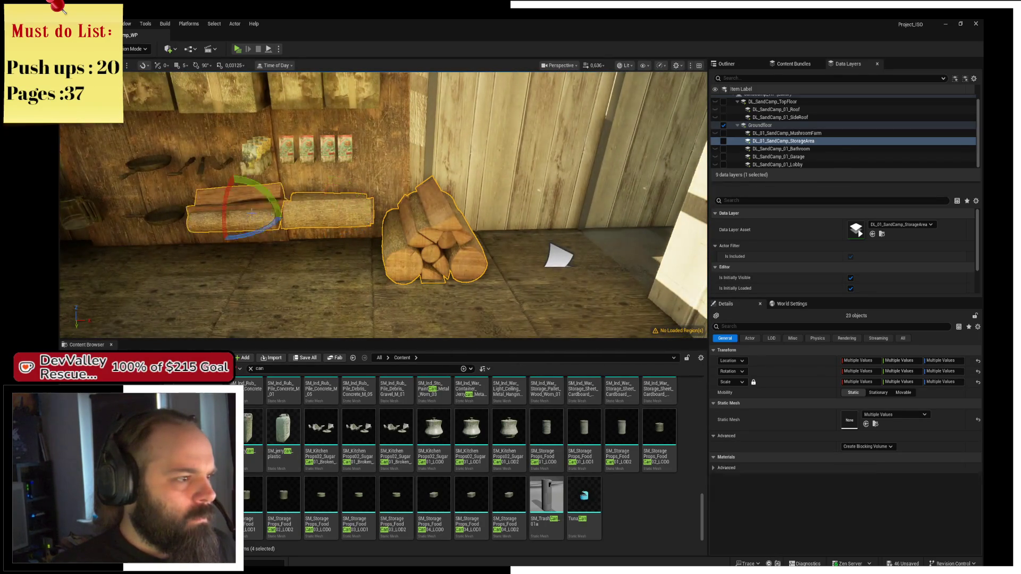
left_click(234, 208, "ctrl")
left_click(347, 146, "ctrl")
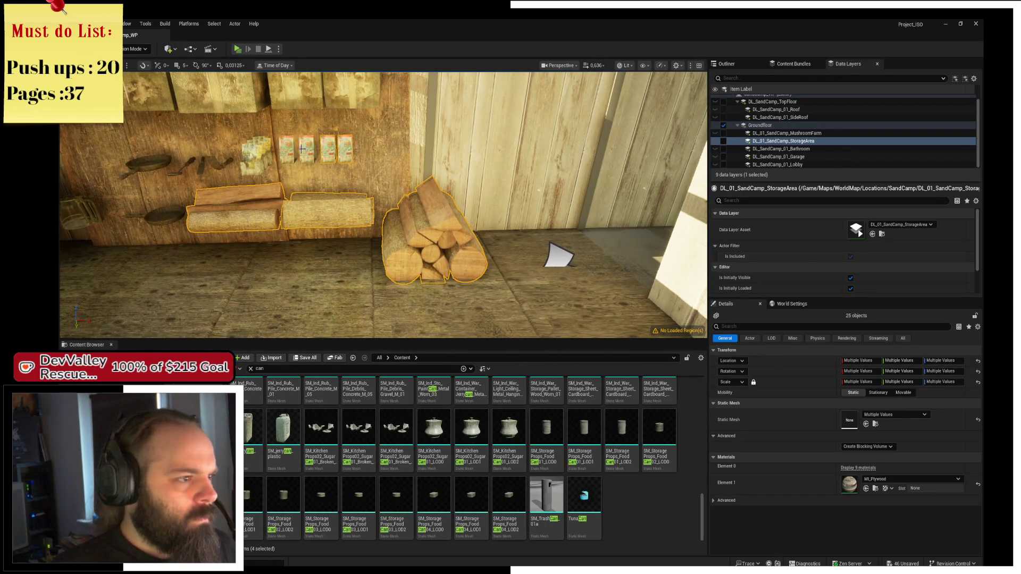
left_click(258, 153, "ctrl")
left_click_drag(259, 153, 414, 213)
left_click(396, 218, "ctrl")
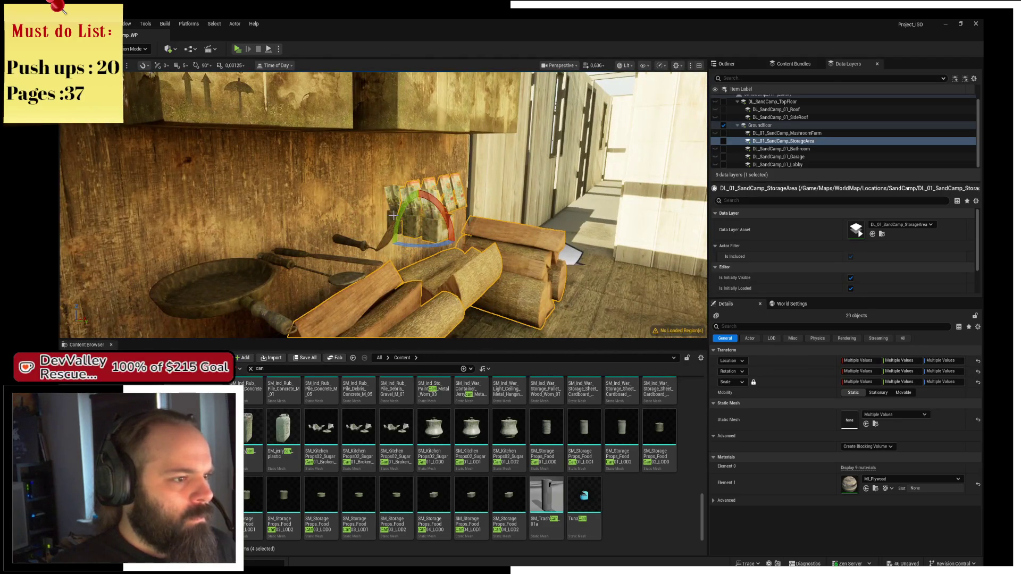
left_click(393, 214, "ctrl")
left_click(357, 248, "ctrl")
left_click(288, 259, "ctrl")
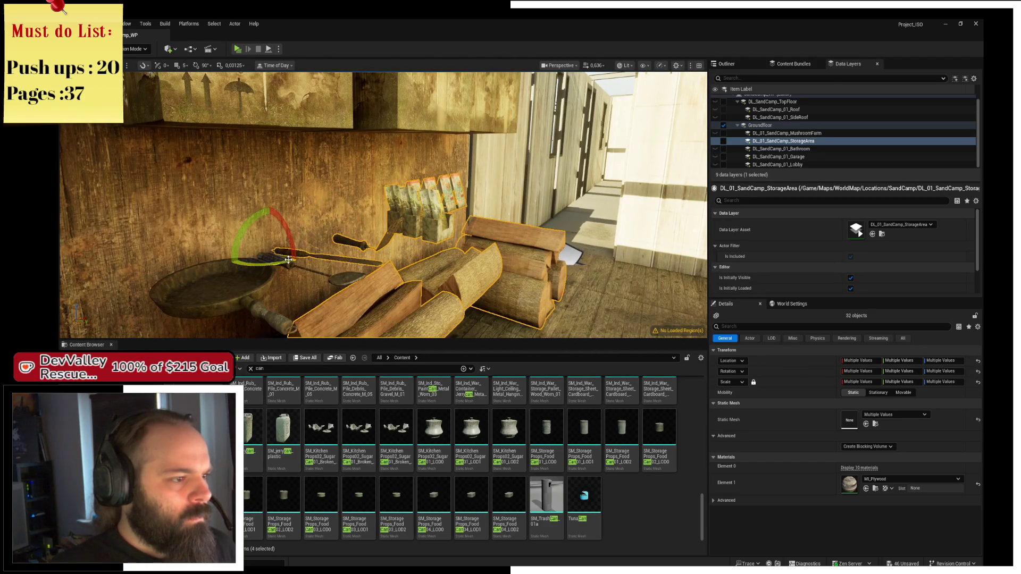
left_click(250, 258, "ctrl")
left_click(213, 290, "ctrl")
scroll(286, 262, "up", 5)
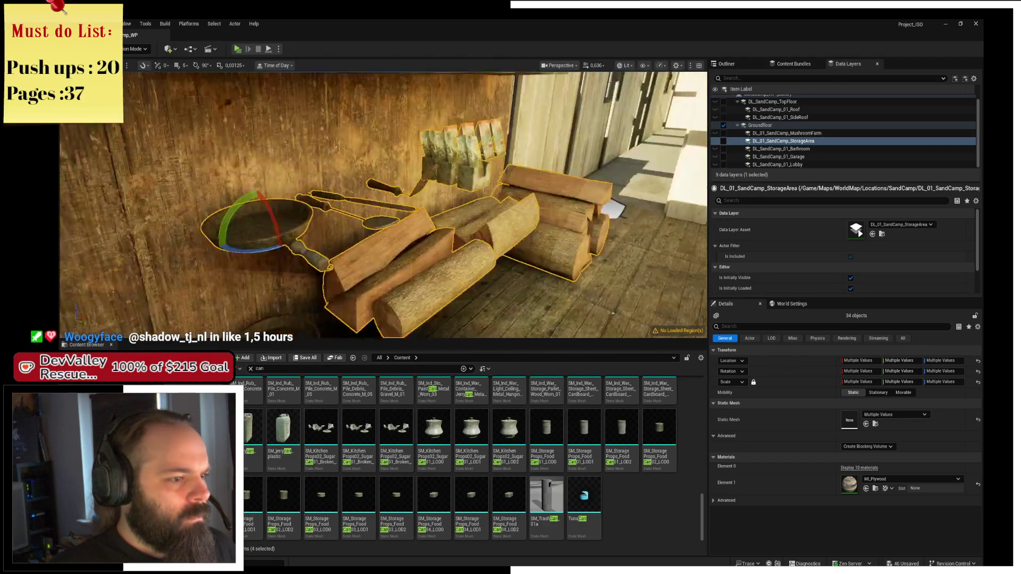
scroll(372, 212, "down", 3)
left_click(502, 239, "ctrl")
left_click(400, 240, "ctrl")
left_click(205, 227, "ctrl")
left_click(108, 282, "ctrl")
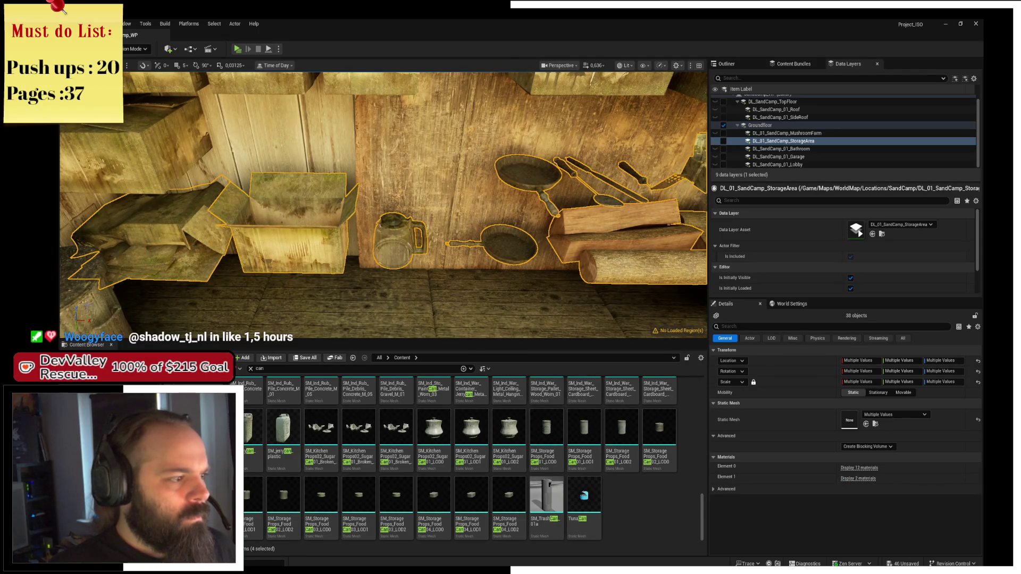
left_click(596, 319, "ctrl")
left_click(289, 223, "ctrl")
scroll(359, 242, "up", 3)
left_click(341, 239, "ctrl")
left_click(319, 170, "ctrl")
left_click(382, 162, "ctrl")
left_click(468, 164, "ctrl")
left_click(585, 181, "ctrl")
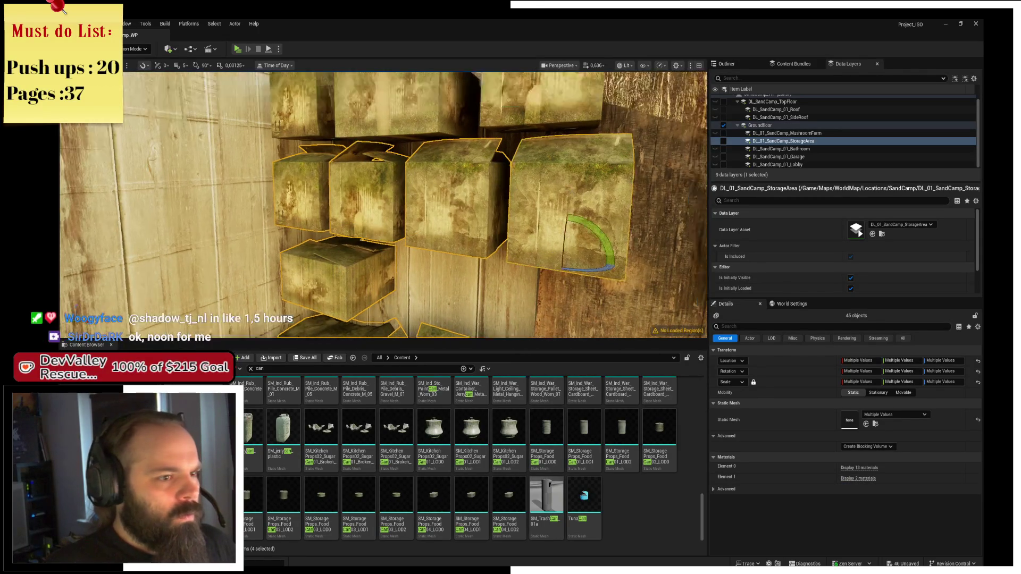
left_click(500, 175, "ctrl")
left_click(372, 186, "ctrl")
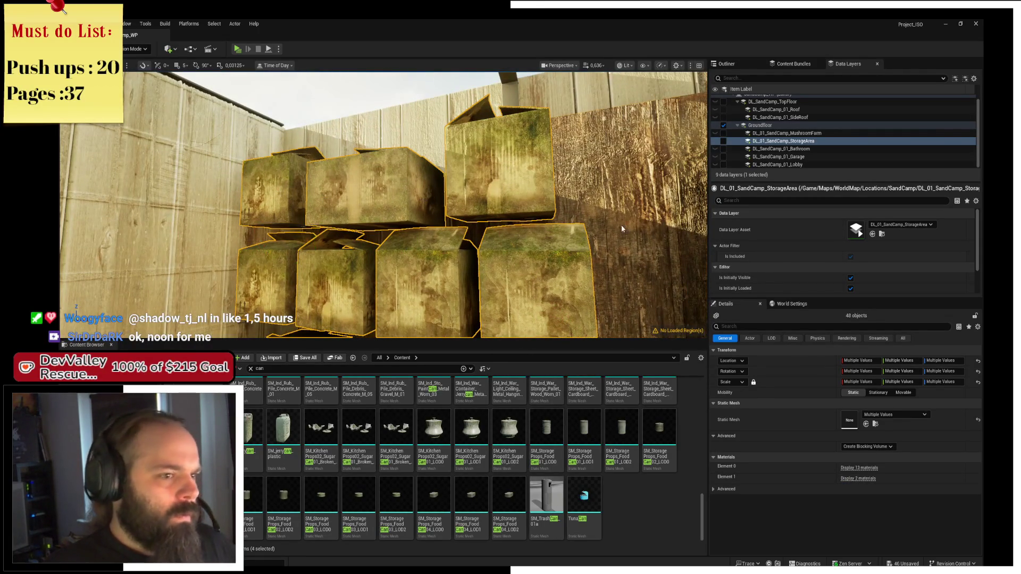
left_click(623, 229, "ctrl")
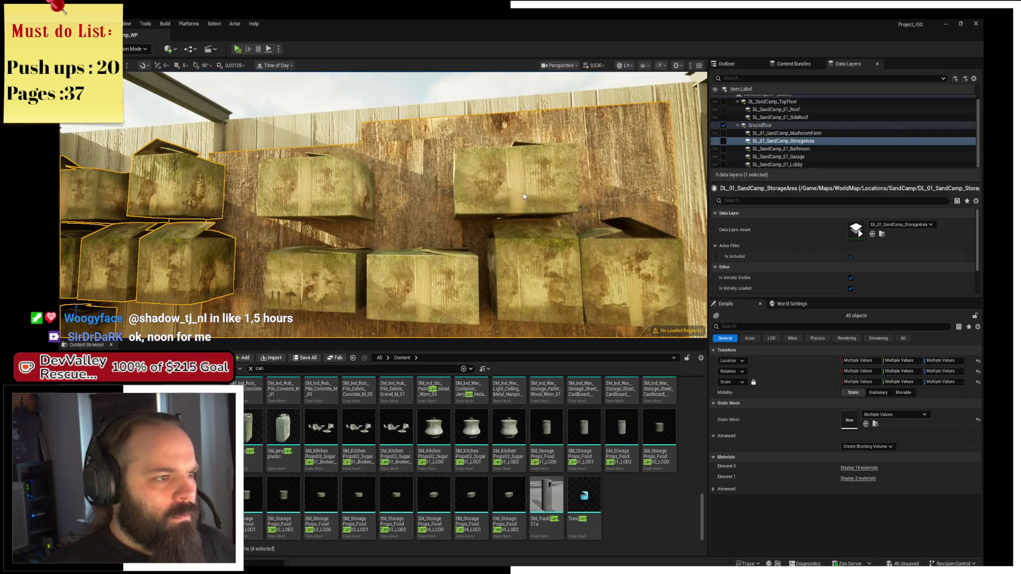
left_click(626, 277, "ctrl")
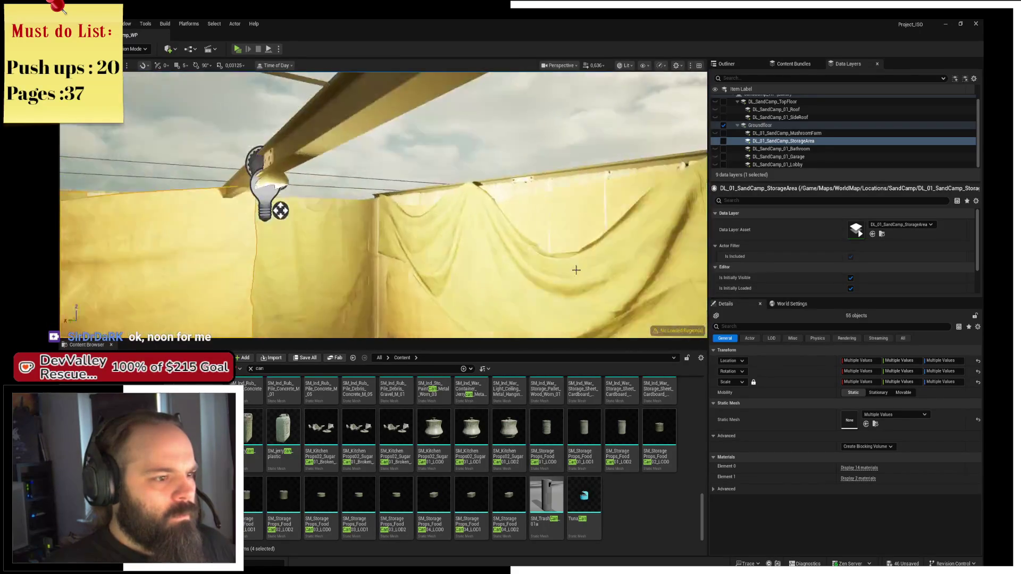
left_click(556, 226, "ctrl")
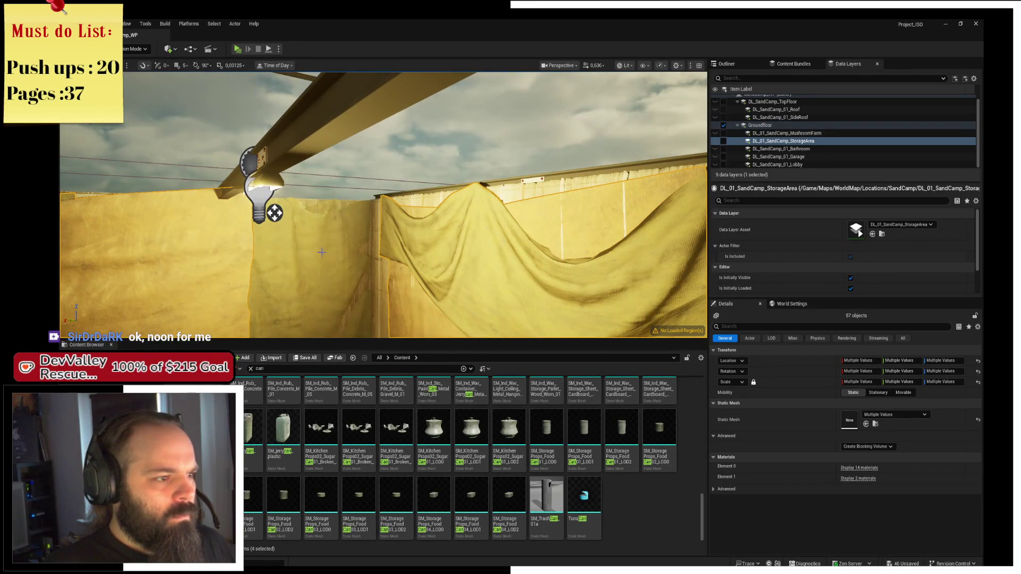
Add the selected storage props to the DL_SandCamp_01_StorageArea data layer
mouse_move(331, 253)
left_mouse_down()
mouse_move(240, 225)
mouse_move(266, 202)
mouse_move(246, 193)
mouse_move(372, 191)
mouse_move(365, 216)
mouse_move(362, 205)
left_mouse_up()
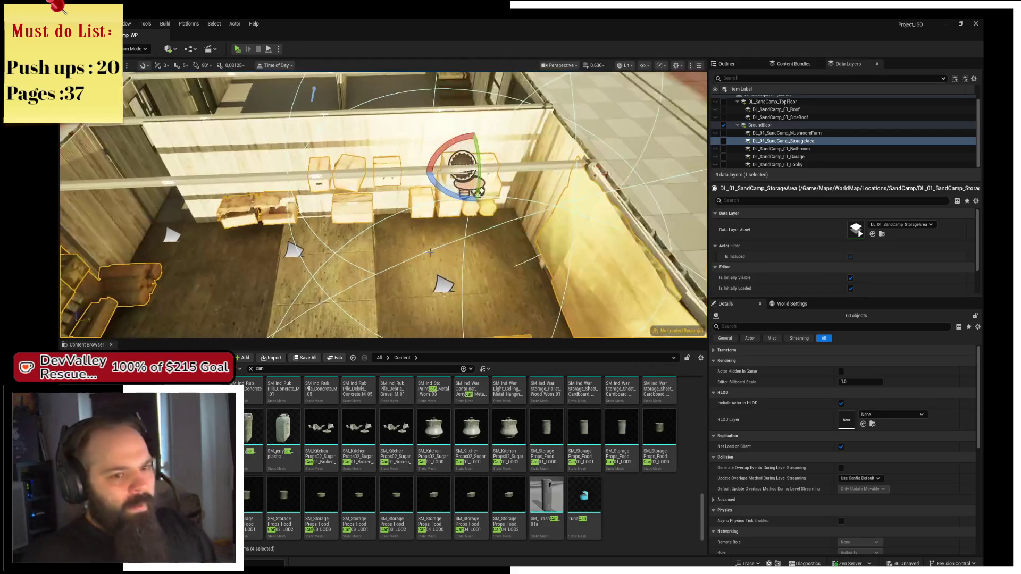
right_click(793, 144)
mouse_move(851, 194)
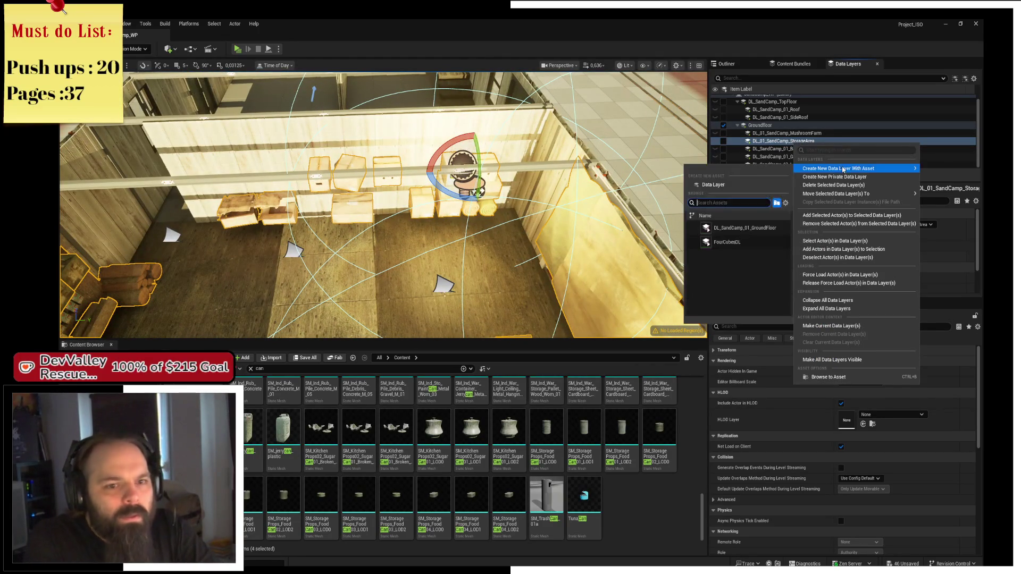
left_click(857, 215)
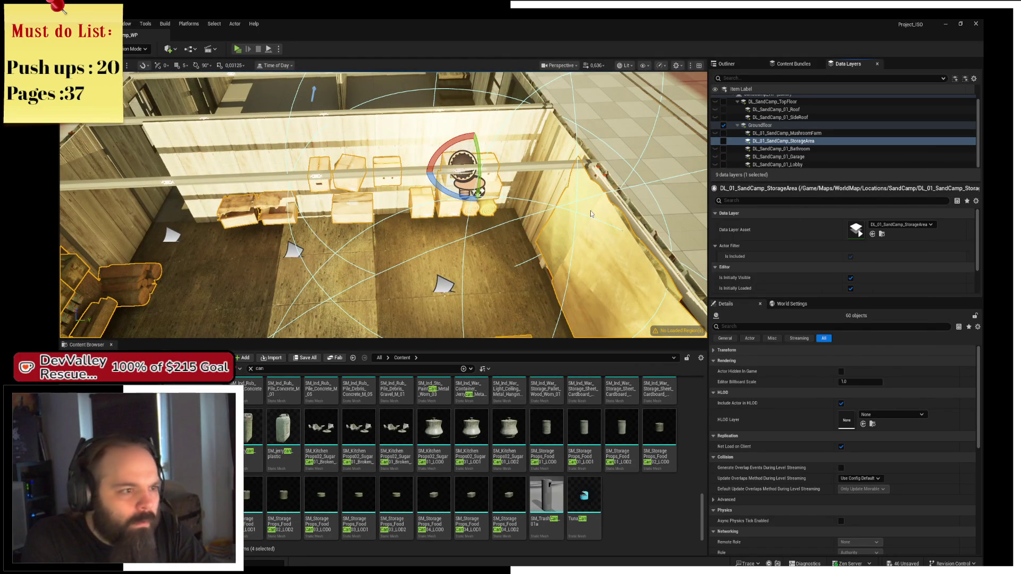
Select six dirt decals on the tiled floor and add them to DL_SandCamp_01_StorageArea
mouse_move(437, 224)
left_mouse_down()
mouse_move(443, 218)
mouse_move(359, 200)
left_mouse_up()
left_click(443, 218)
left_click(359, 201, "ctrl")
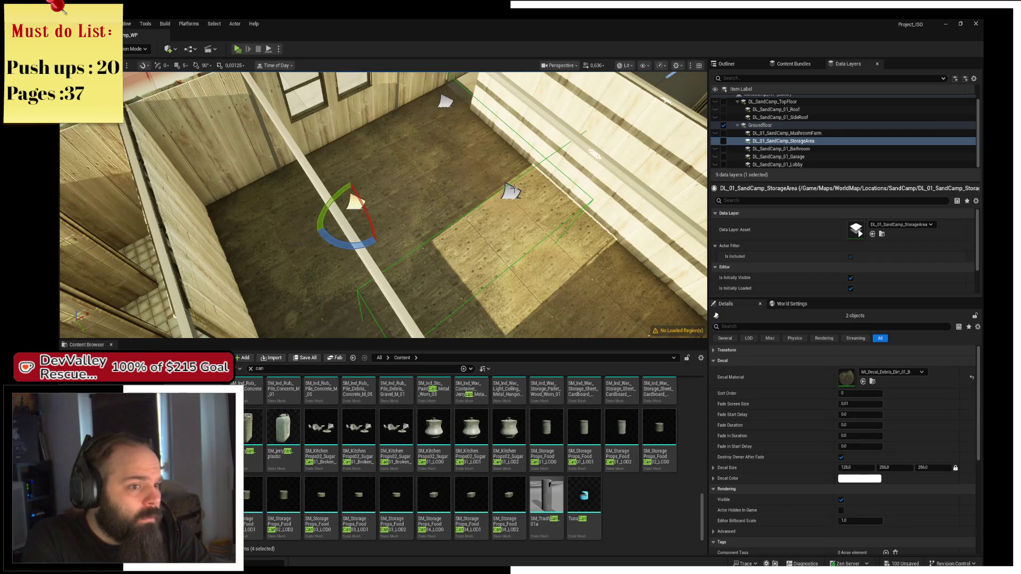
left_click(512, 191, "ctrl")
left_click(447, 104, "ctrl")
key("f")
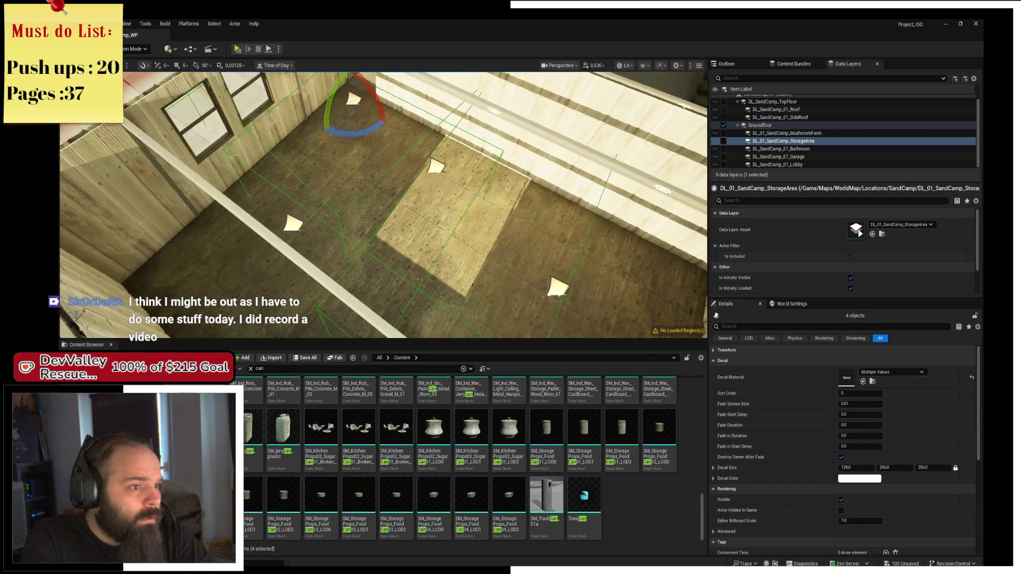
mouse_move(343, 214)
left_mouse_down()
mouse_move(329, 202)
mouse_move(342, 214)
left_mouse_up()
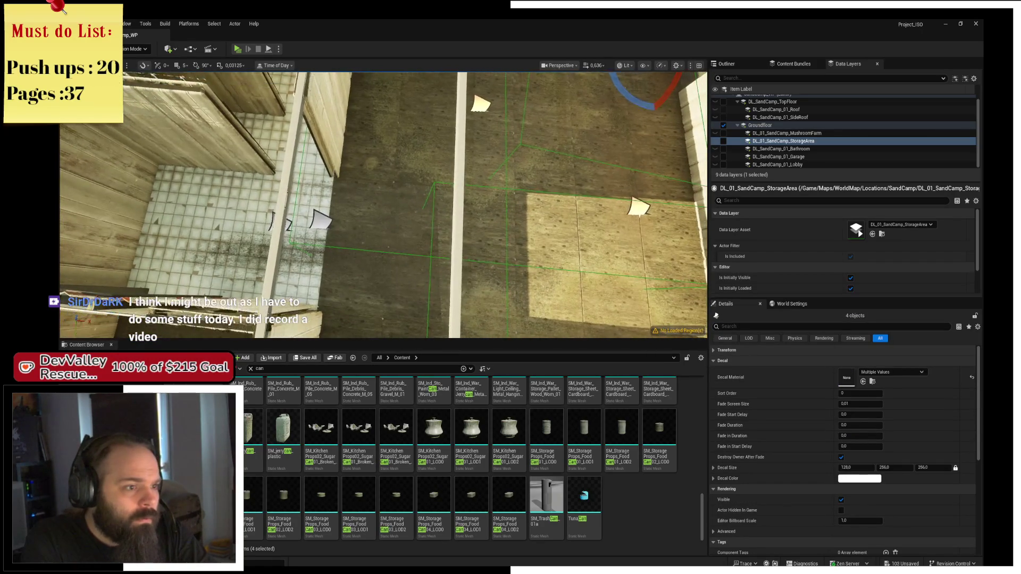
left_click(315, 221, "ctrl")
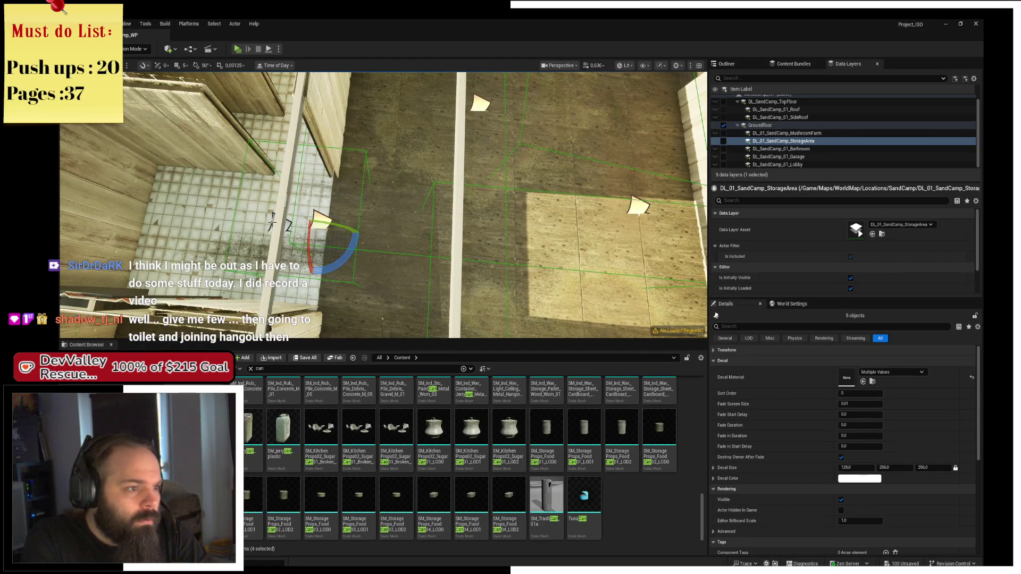
left_click(271, 222, "ctrl")
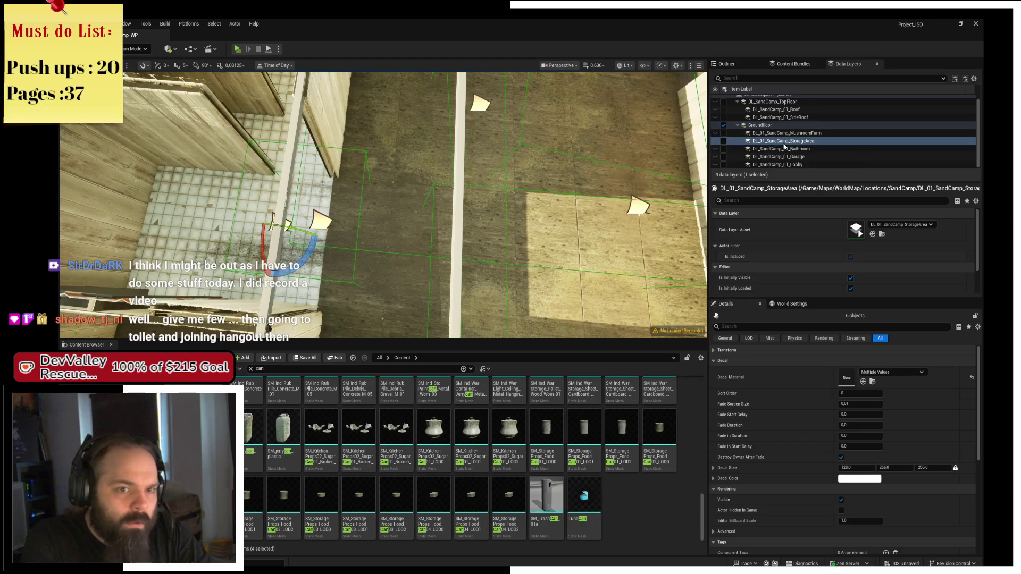
right_click(785, 141)
left_click(829, 211)
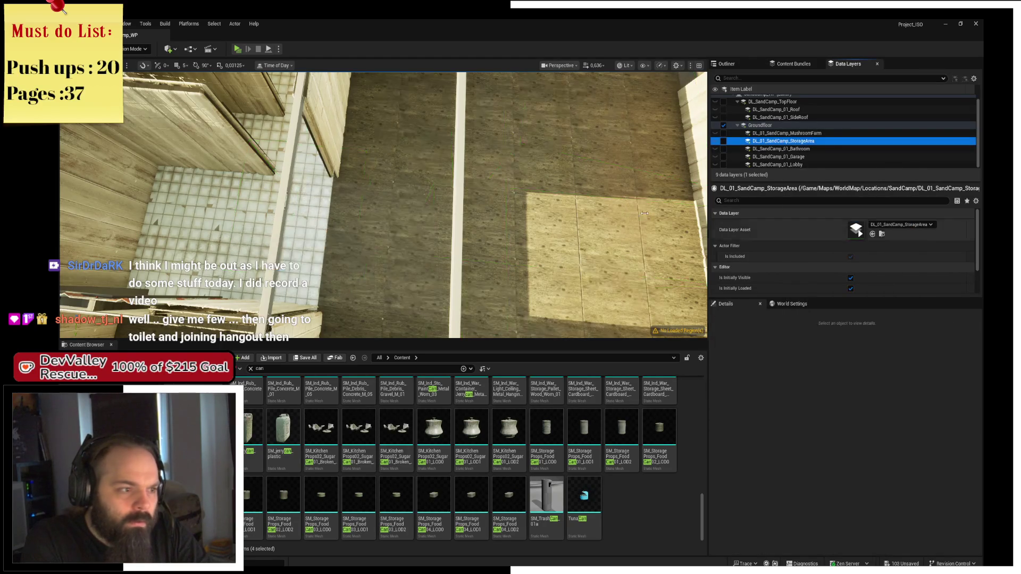
mouse_move(691, 217)
left_mouse_down()
mouse_move(612, 234)
mouse_move(559, 223)
left_mouse_up()
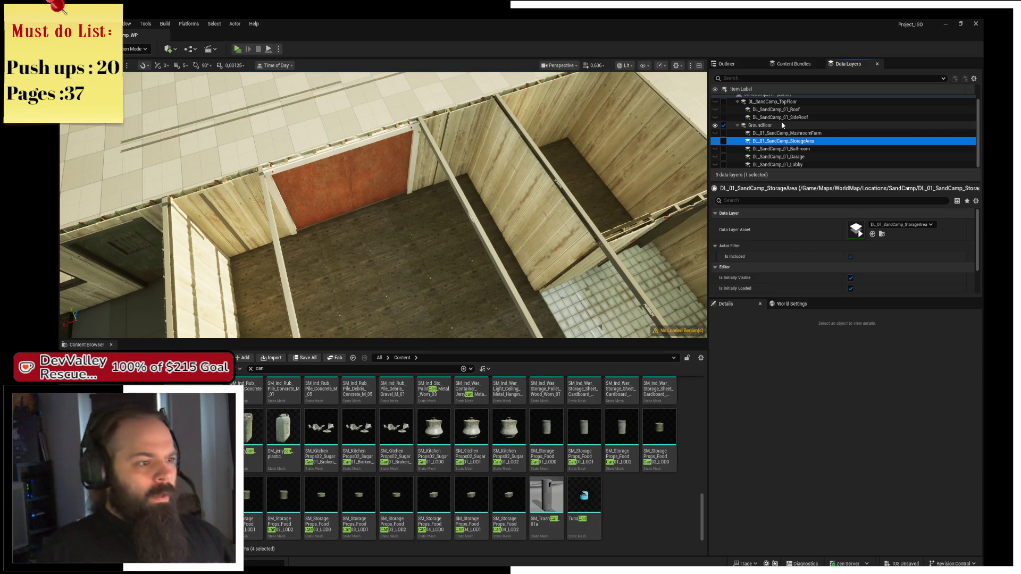
right_click(383, 213)
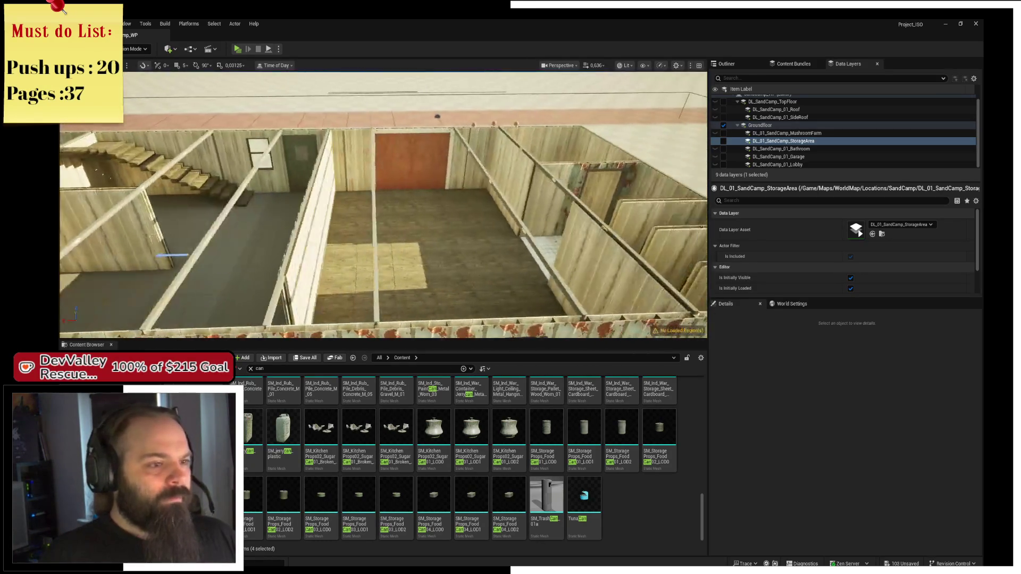
key("w")
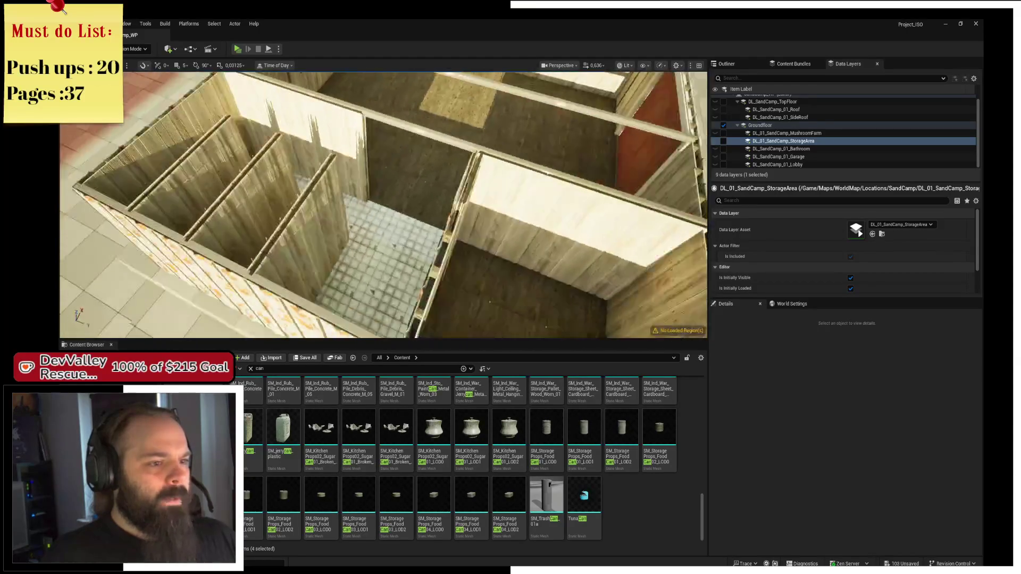
key("w")
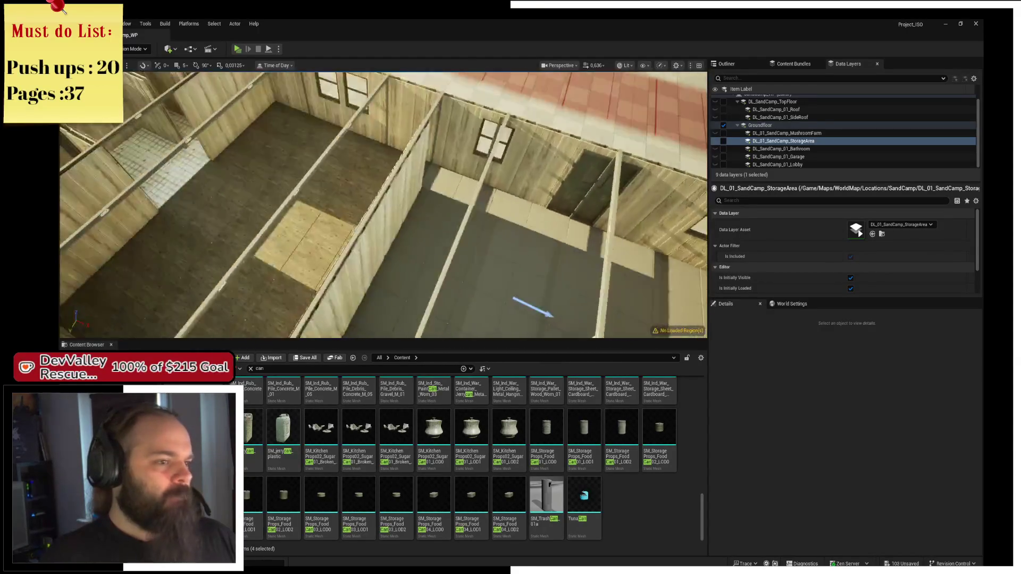
key("s")
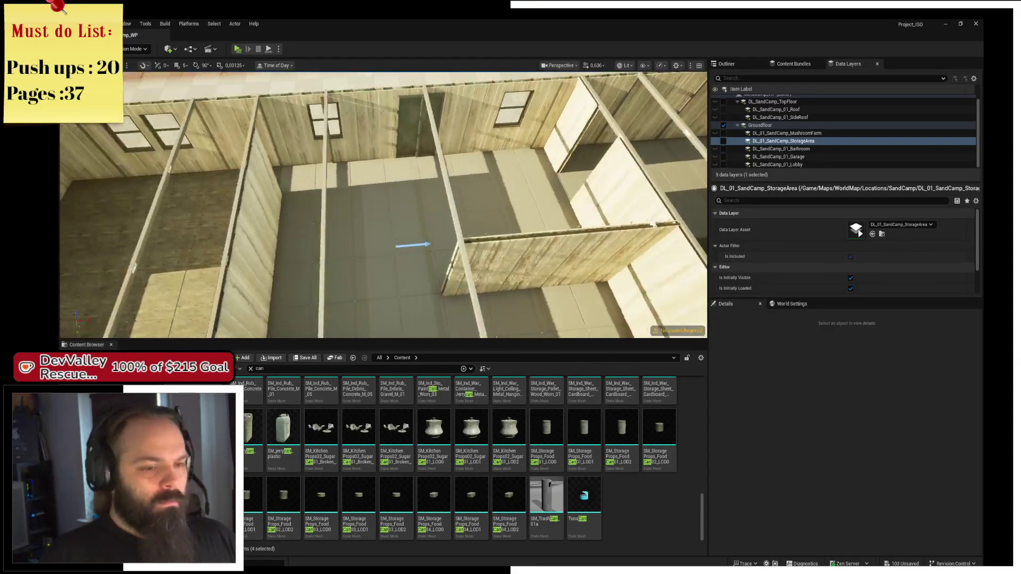
key("w")
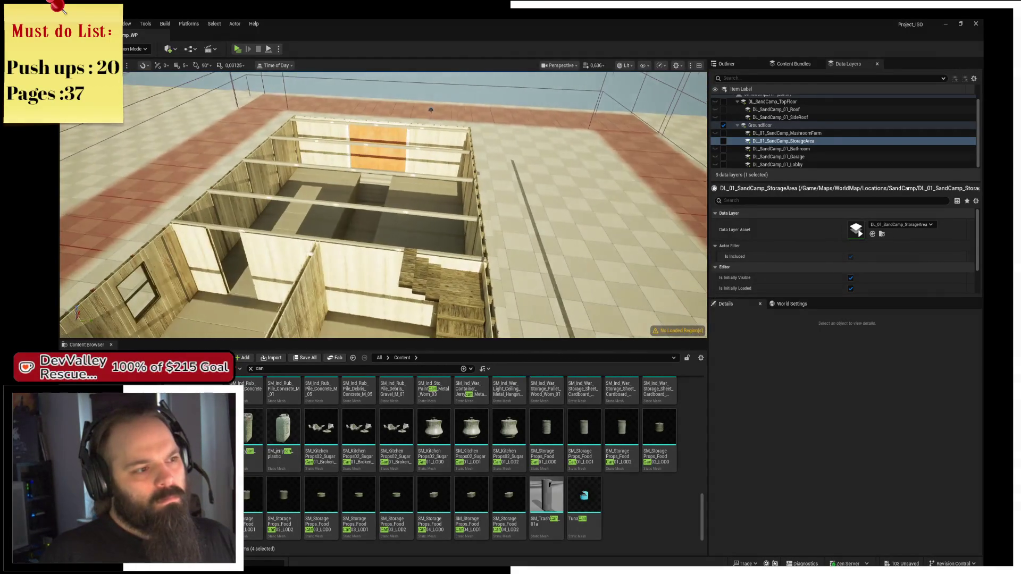
key("w")
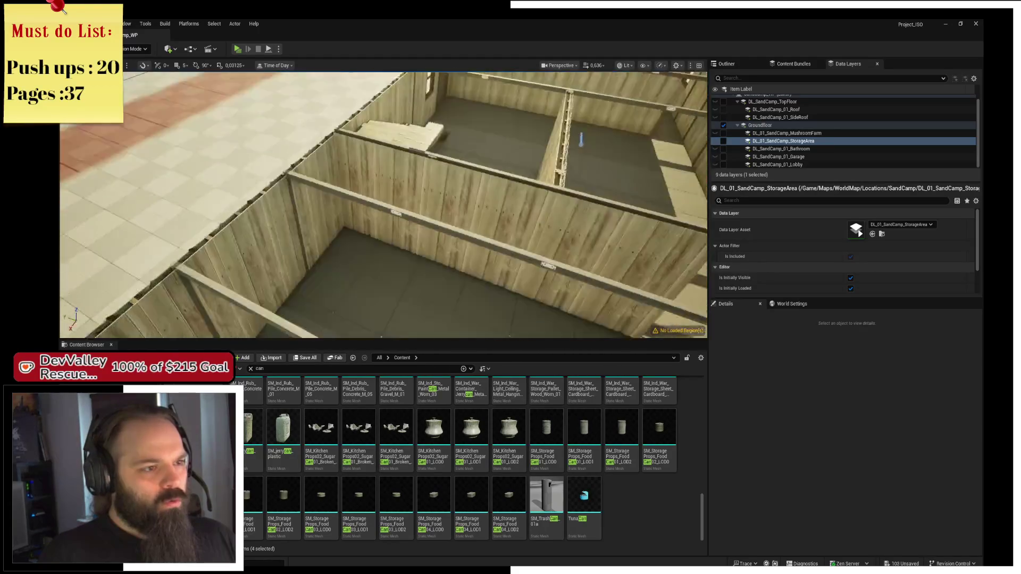
key("s")
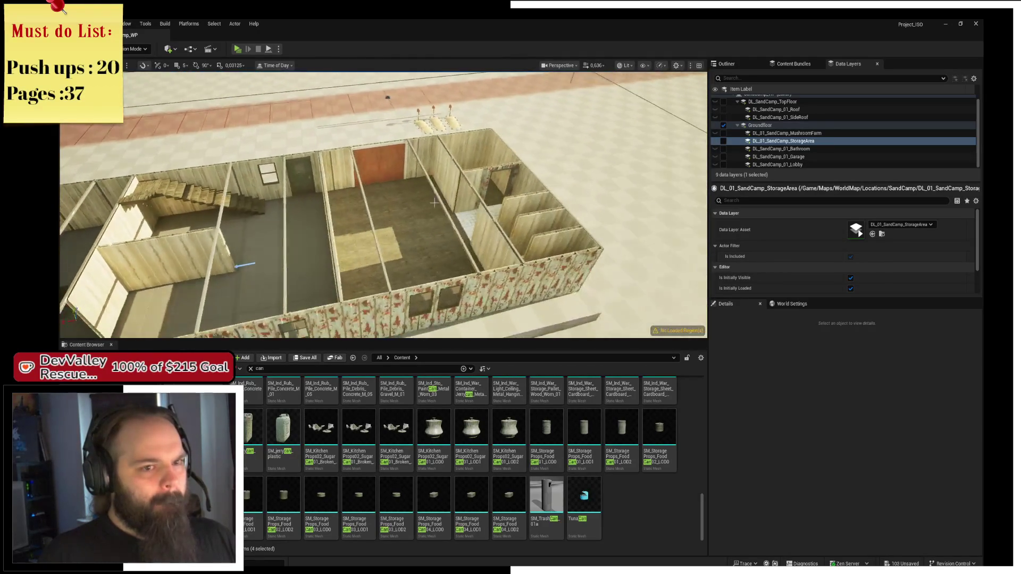
left_click(724, 117)
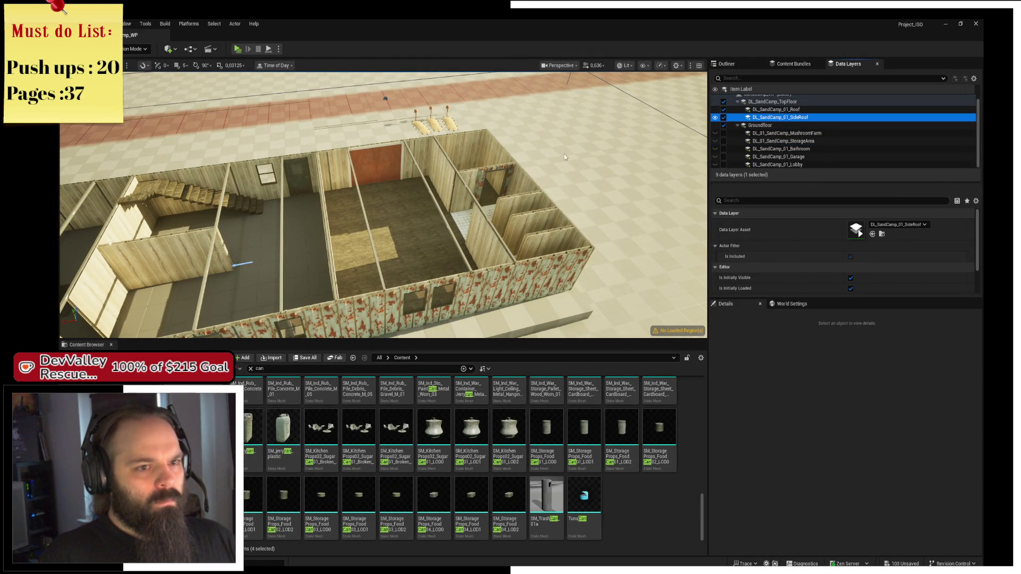
left_click(438, 159)
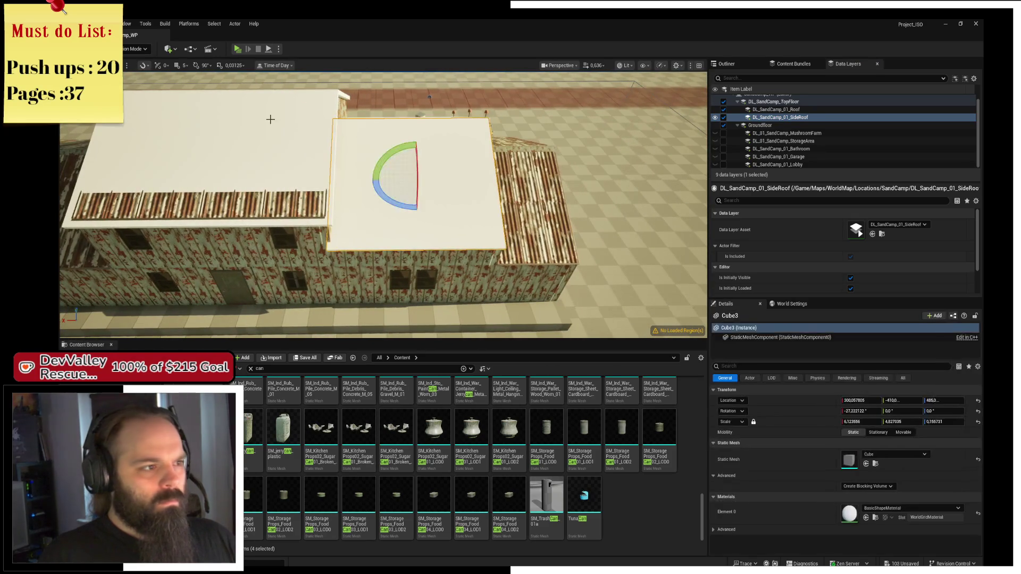
left_click(272, 119, "ctrl")
left_click_drag(380, 124, 364, 77)
left_click(431, 175)
mouse_move(430, 175)
left_mouse_down()
mouse_move(423, 160)
mouse_move(415, 176)
left_mouse_up()
left_click(726, 118)
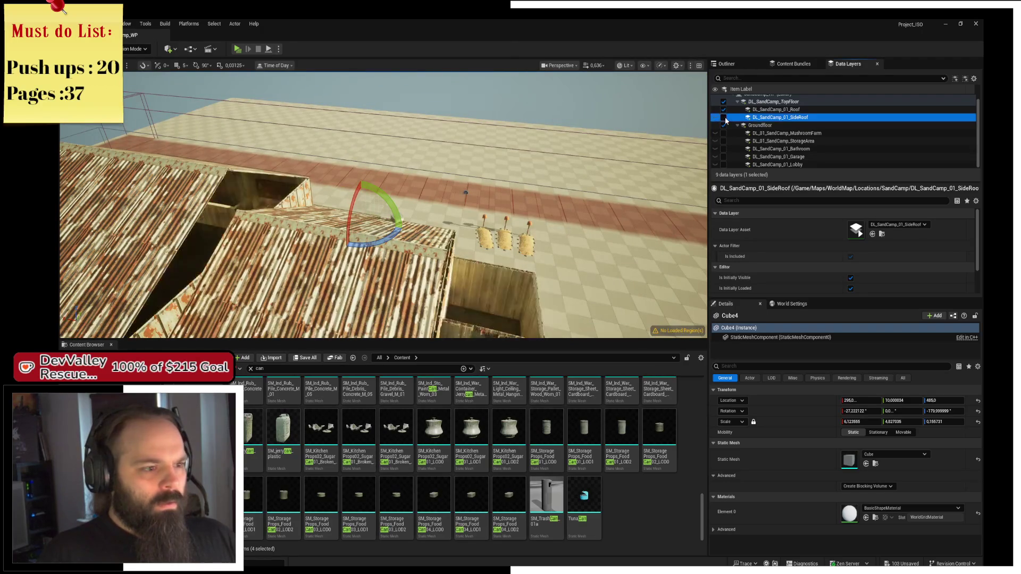
left_click(723, 110)
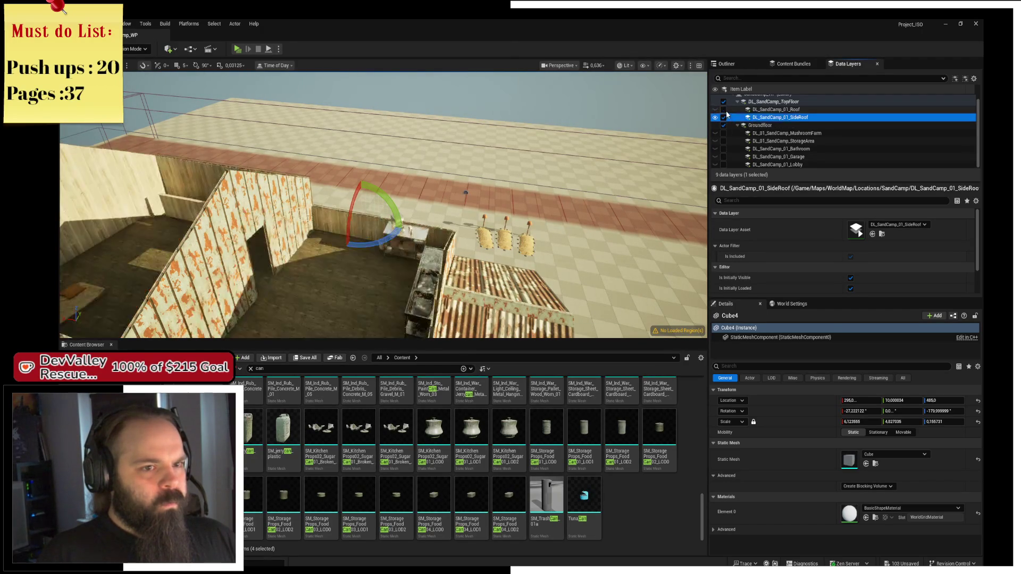
left_click_drag(383, 205, 366, 119)
Select the wheeled shelf cart with its counter items, bottle, bucket and shelf items
left_click(208, 212)
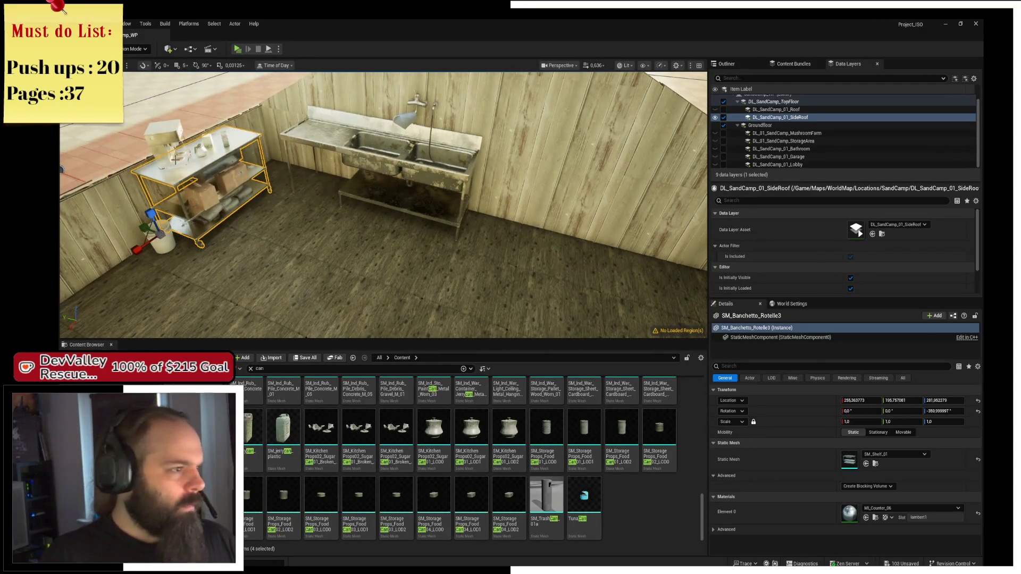
left_click(229, 143, "ctrl")
left_click(224, 141, "ctrl")
left_click(169, 240, "ctrl")
left_click(219, 197, "ctrl")
left_click(205, 197, "ctrl")
left_click(236, 181, "ctrl")
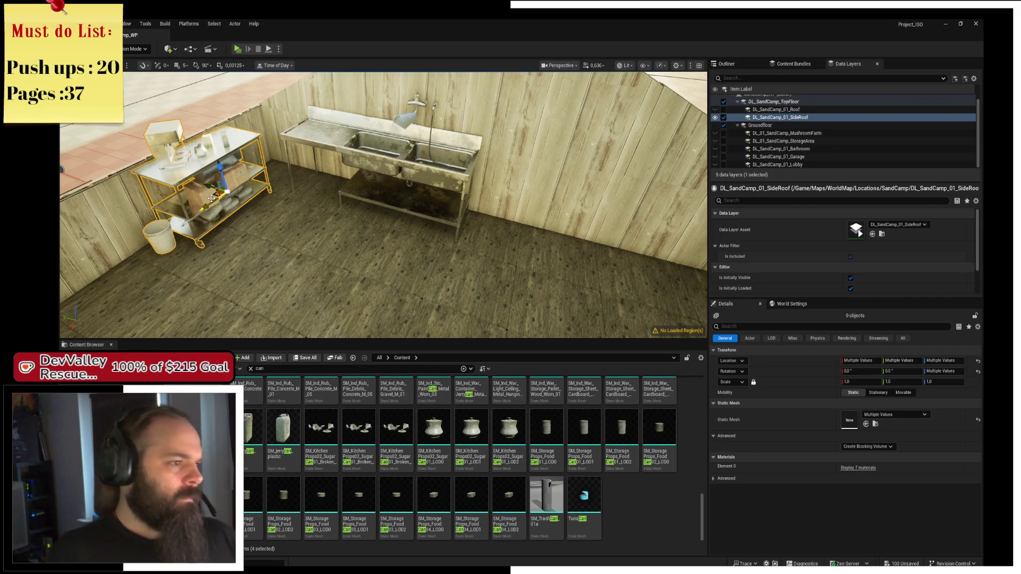
Slide the cart group right toward the sink and rotate it 90 degrees
mouse_move(213, 189)
left_mouse_down()
mouse_move(332, 250)
mouse_move(583, 277)
left_mouse_up()
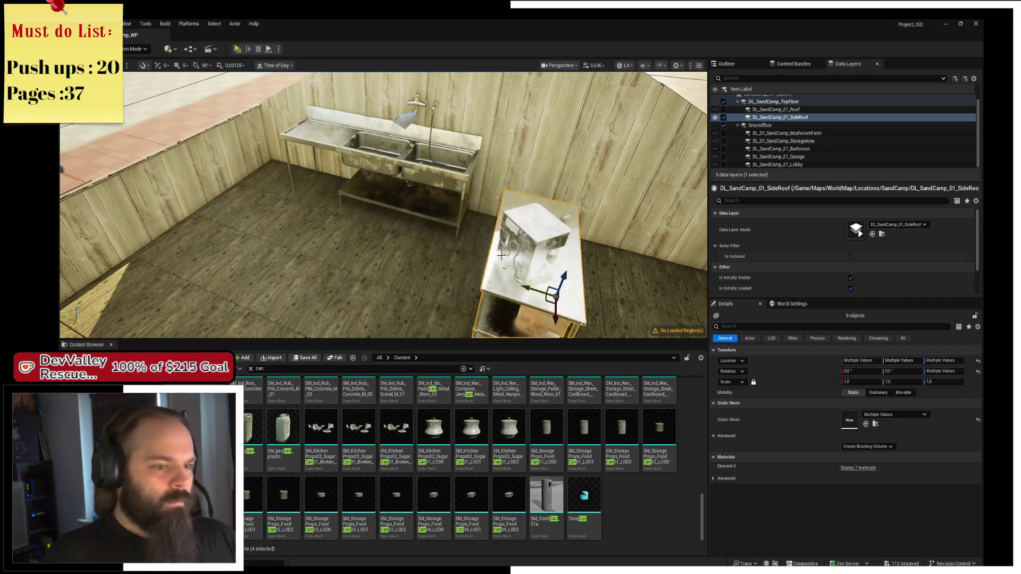
key("f")
key("e")
mouse_move(458, 176)
left_mouse_down()
mouse_move(468, 250)
mouse_move(457, 175)
left_mouse_up()
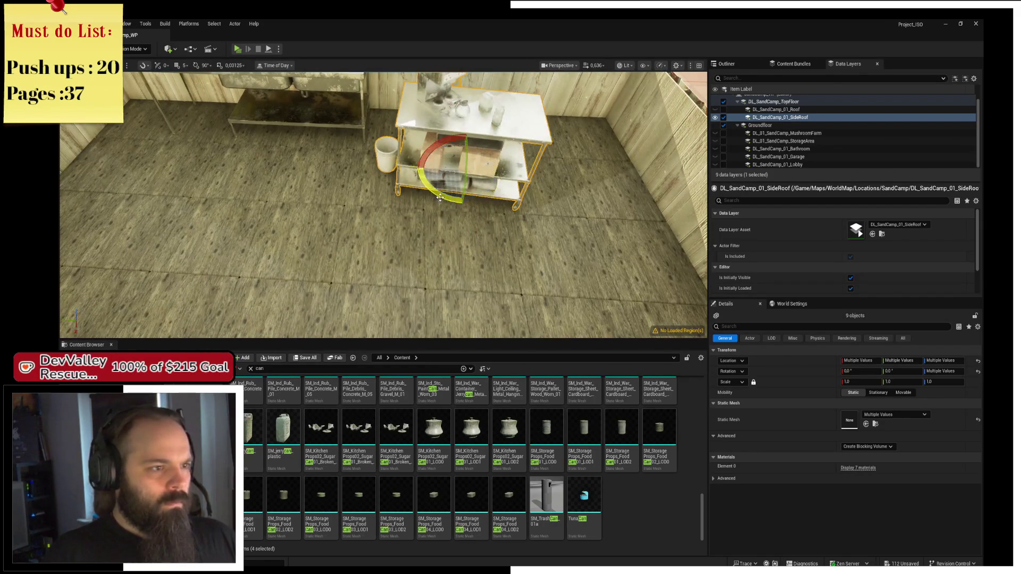
key("ctrl+z")
left_click_drag(428, 210, 458, 151)
key("w")
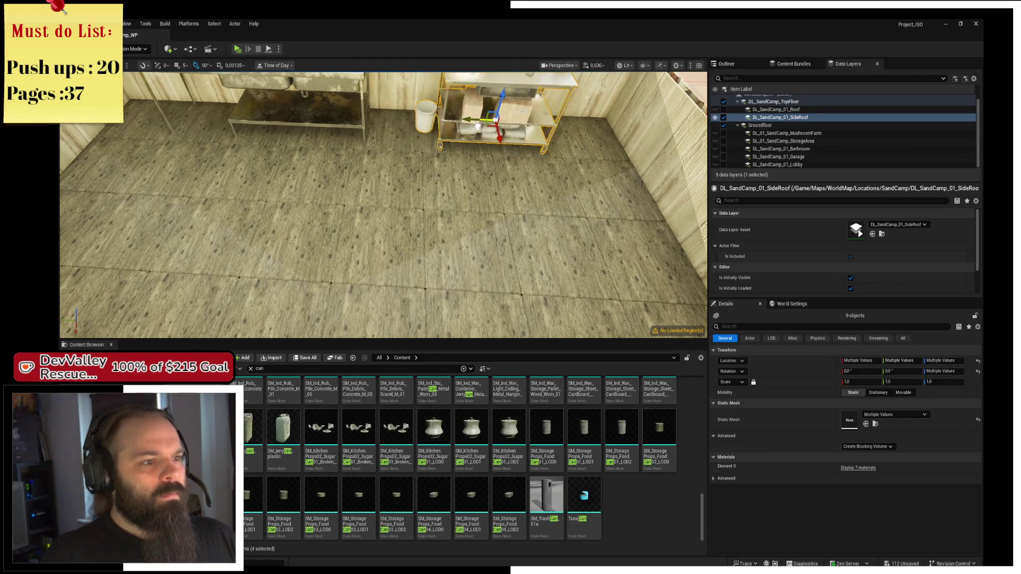
mouse_move(479, 120)
left_mouse_down()
mouse_move(469, 244)
mouse_move(410, 243)
mouse_move(399, 227)
mouse_move(389, 257)
mouse_move(292, 186)
left_mouse_up()
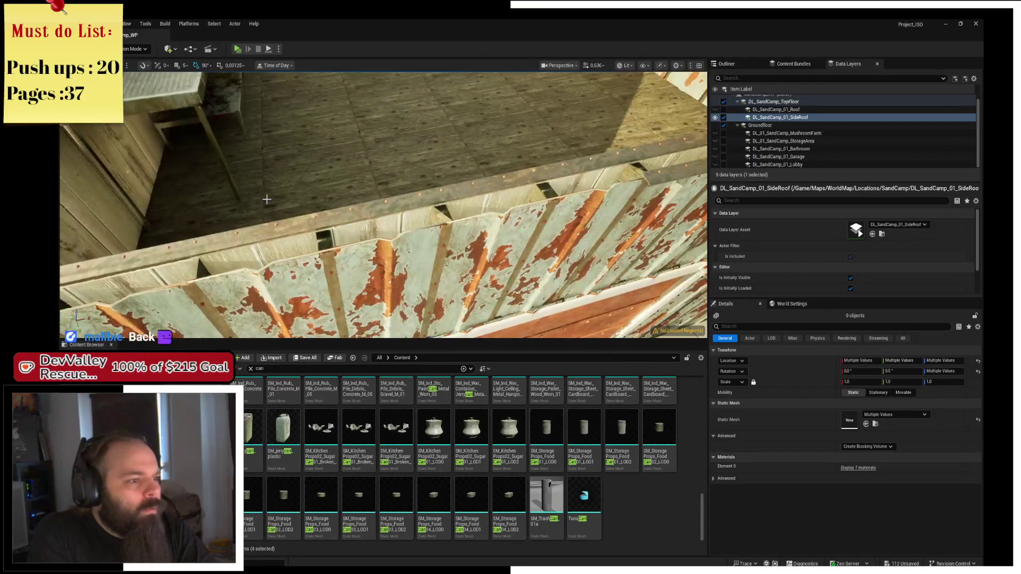
Select two roof endpieces and the wall-top rail, frame them, then clear the selection
left_click(177, 246)
left_click(433, 186, "ctrl")
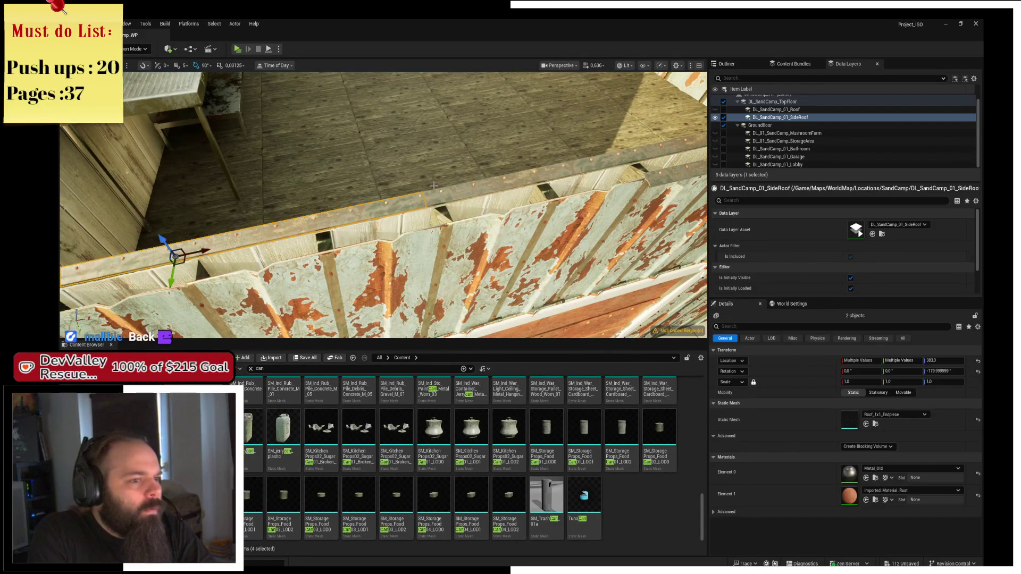
left_click(449, 197, "ctrl")
key("f")
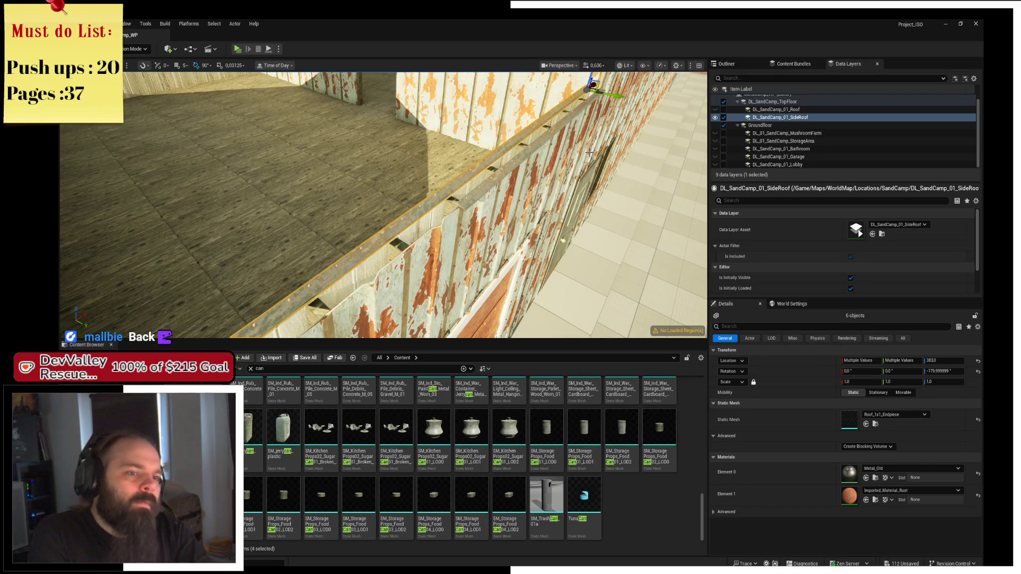
key("Escape")
Select Roof_1x1_Endpiece19 plus two more endpieces along the wall top
left_click_drag(515, 195, 477, 216)
left_click(457, 234)
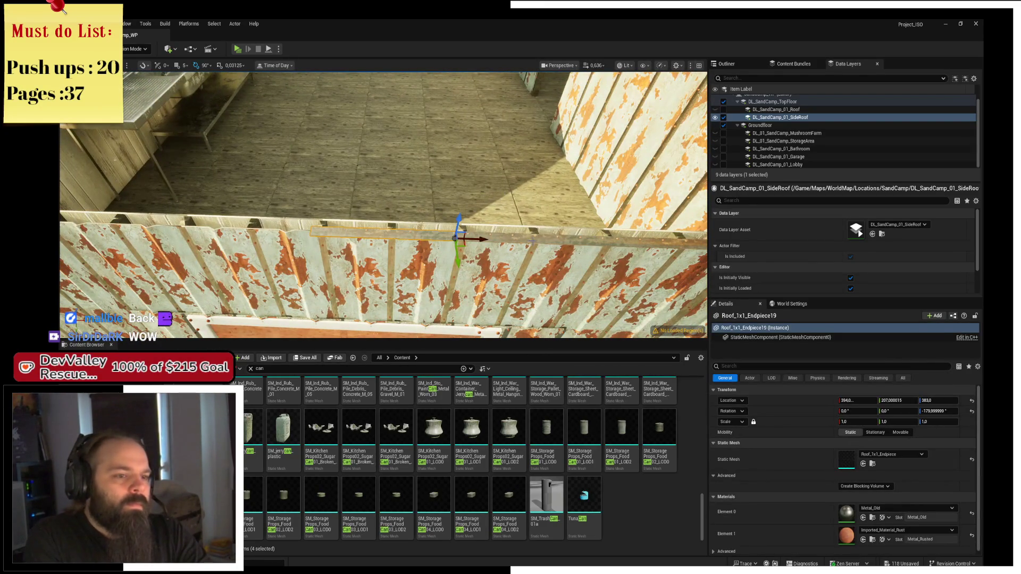
left_click(619, 241, "ctrl")
left_click_drag(436, 218, 437, 208)
left_click_drag(522, 210, 339, 219)
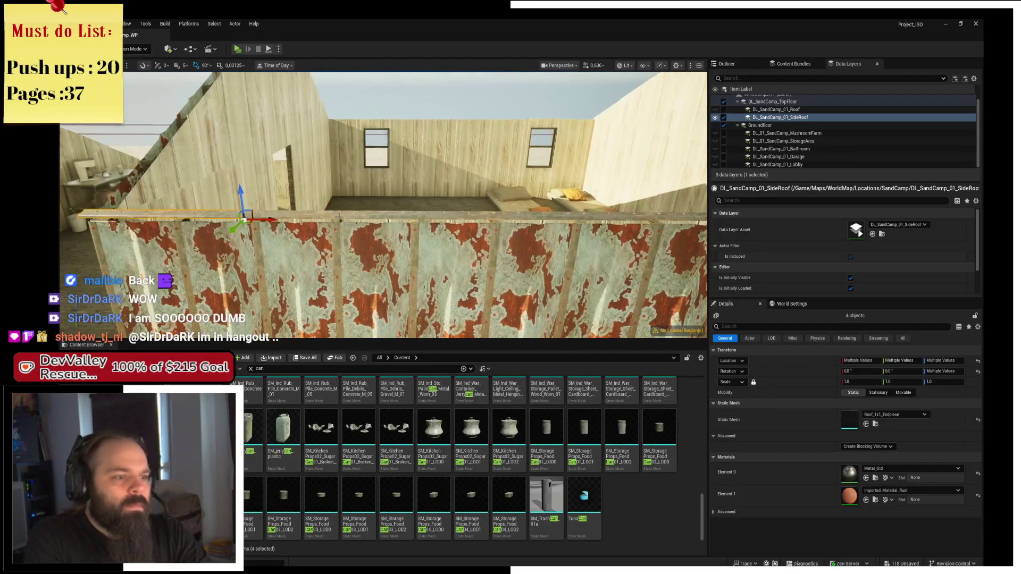
left_click(570, 219, "ctrl")
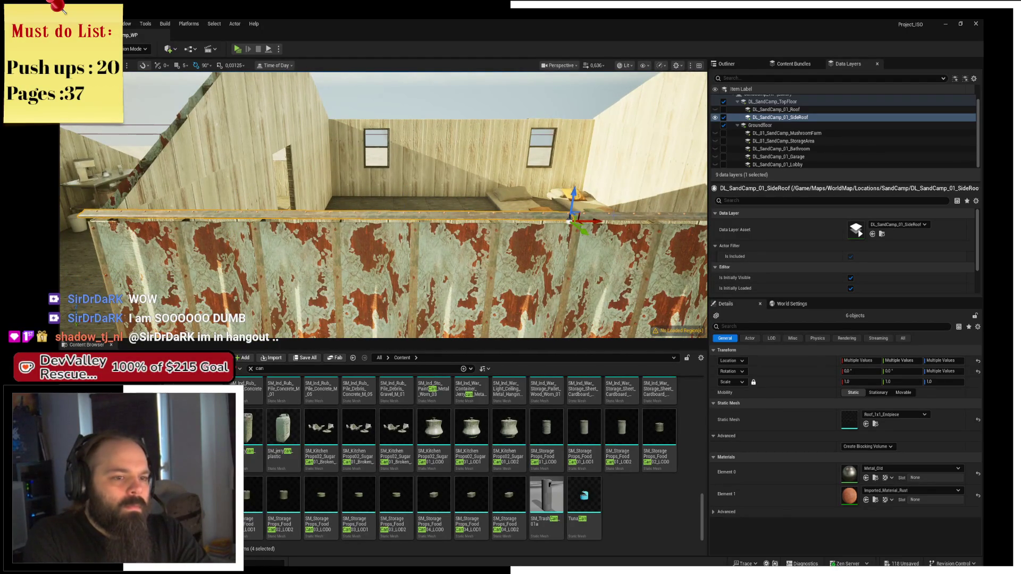
Add another roof endpiece and follow the walls round to a top-down view
left_click_drag(530, 229, 526, 253)
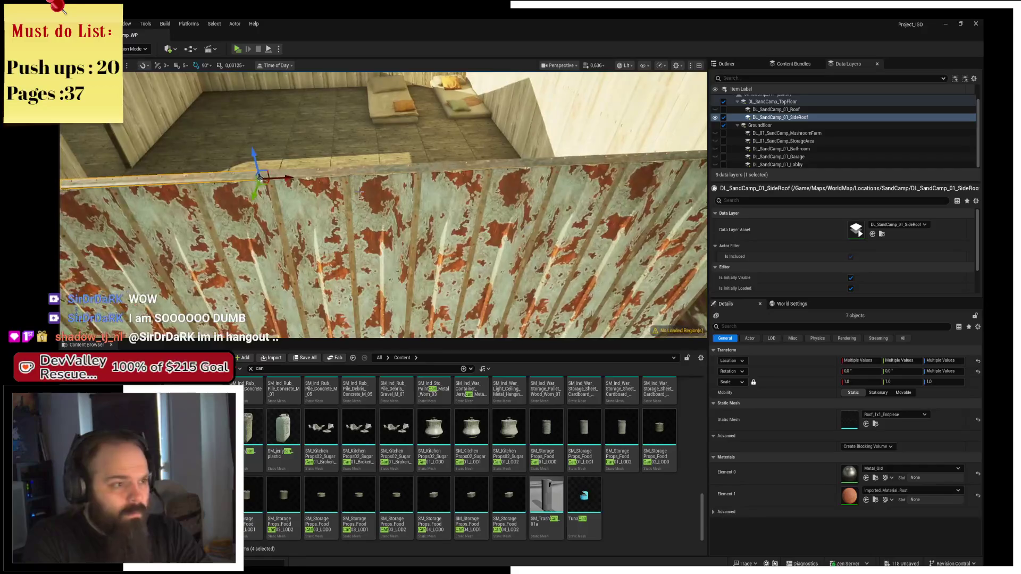
mouse_move(552, 165)
left_mouse_down()
mouse_move(479, 178)
mouse_move(472, 210)
left_mouse_up()
left_click(459, 183, "ctrl")
left_click_drag(458, 309, 375, 280)
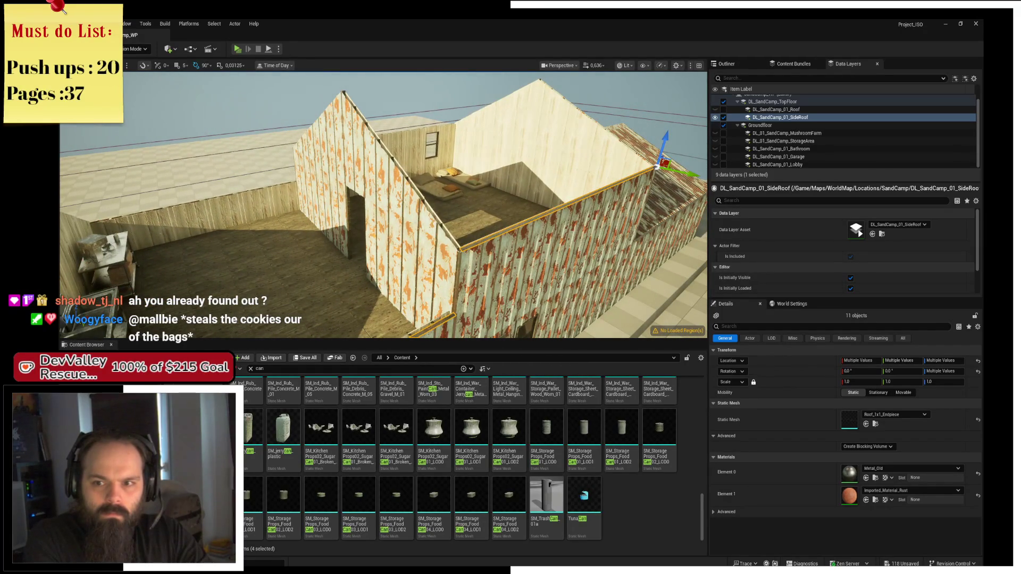
left_click_drag(375, 280, 347, 270)
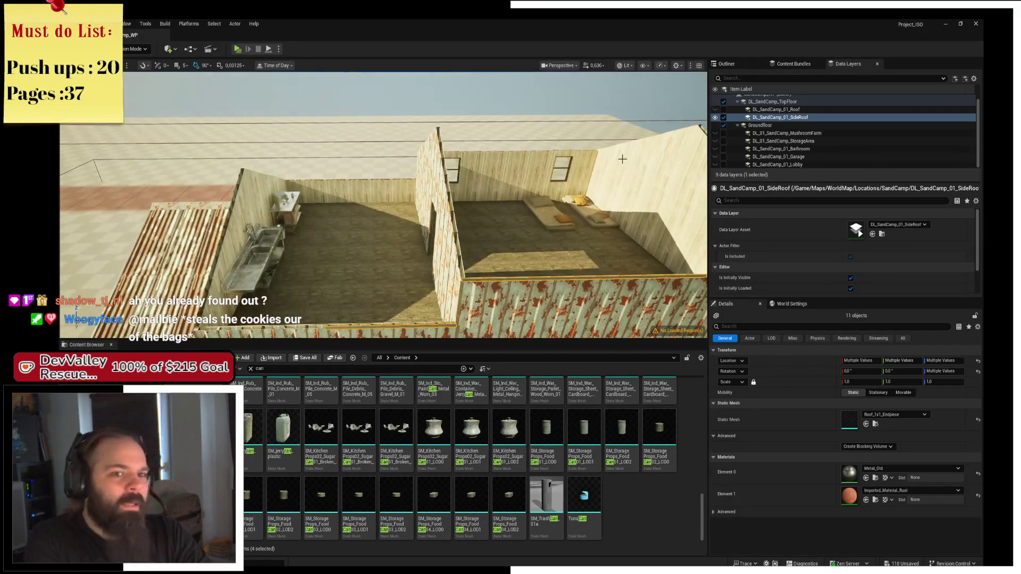
scroll(788, 125, "up", 1)
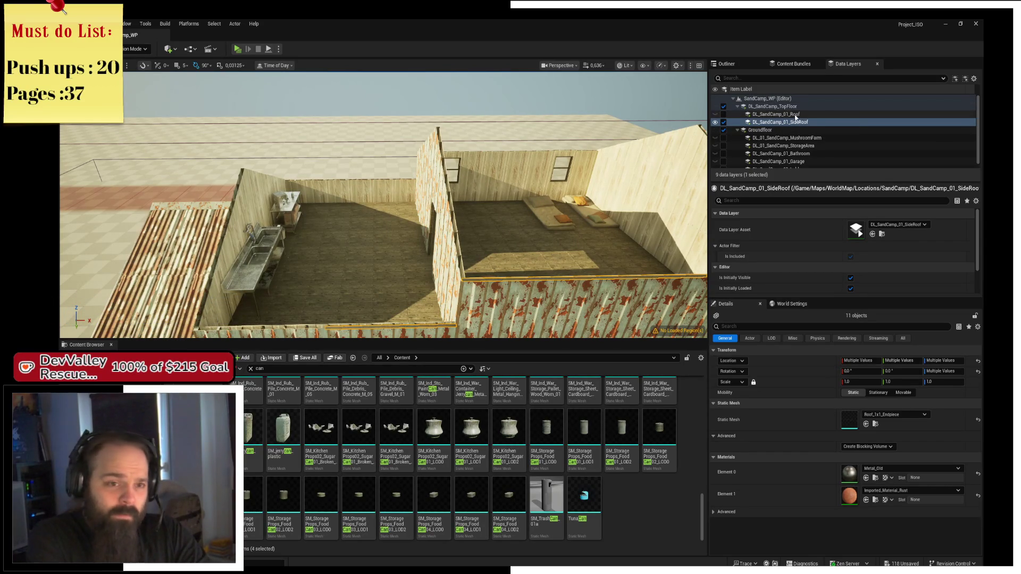
Add the selected endpieces to the DL_SandCamp_01_Roof data layer and hide the SideRoof layer
right_click(802, 115)
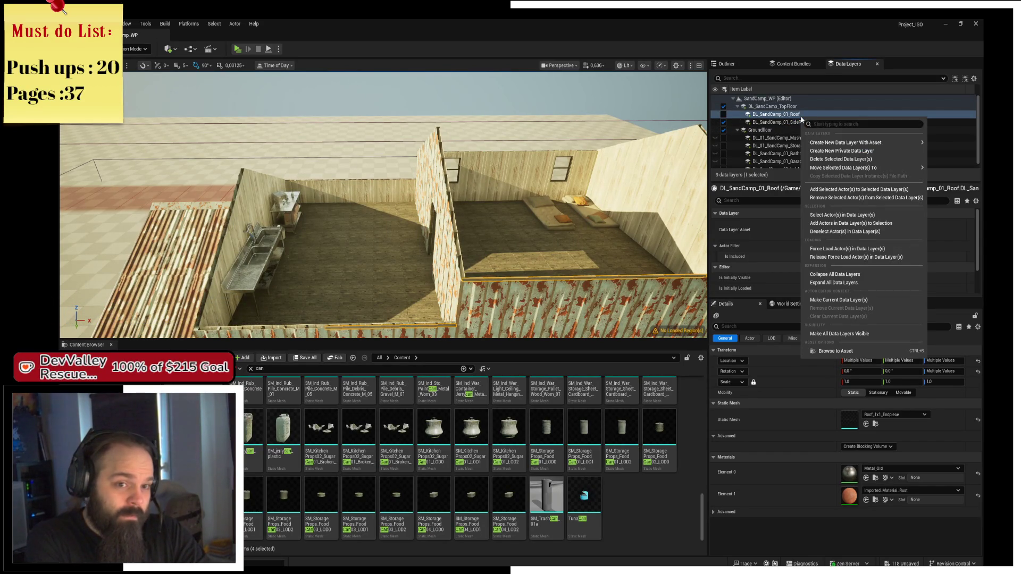
left_click(855, 191)
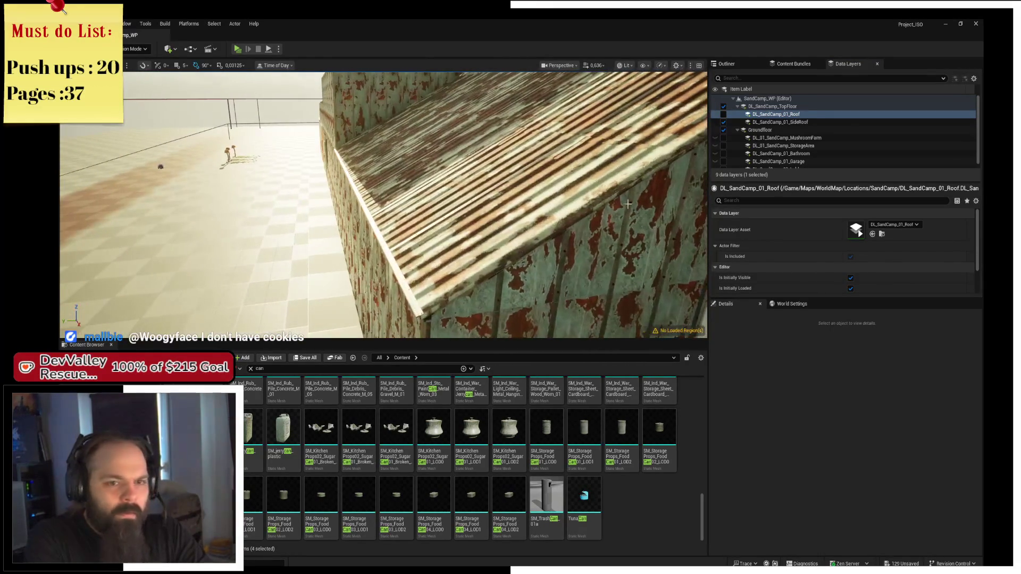
left_click(723, 122)
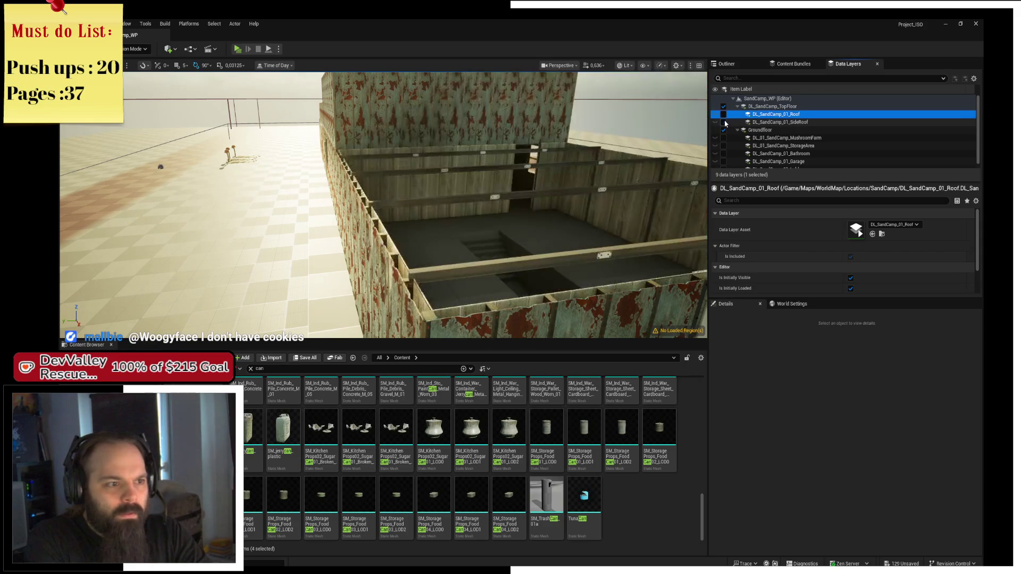
Select wall Industrial_Wall79 with its window frame and lower them slightly
right_click(675, 137)
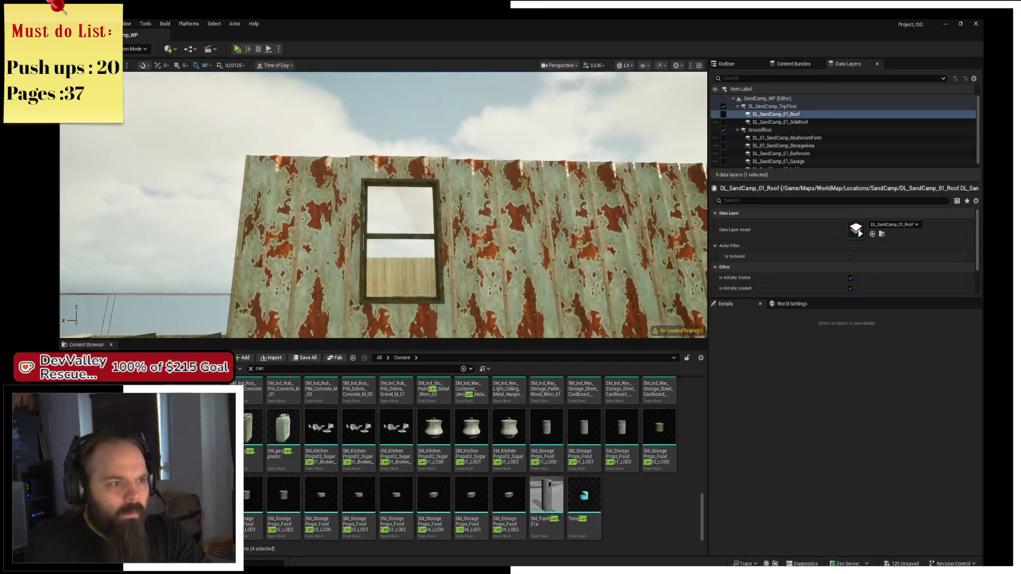
left_click(452, 177)
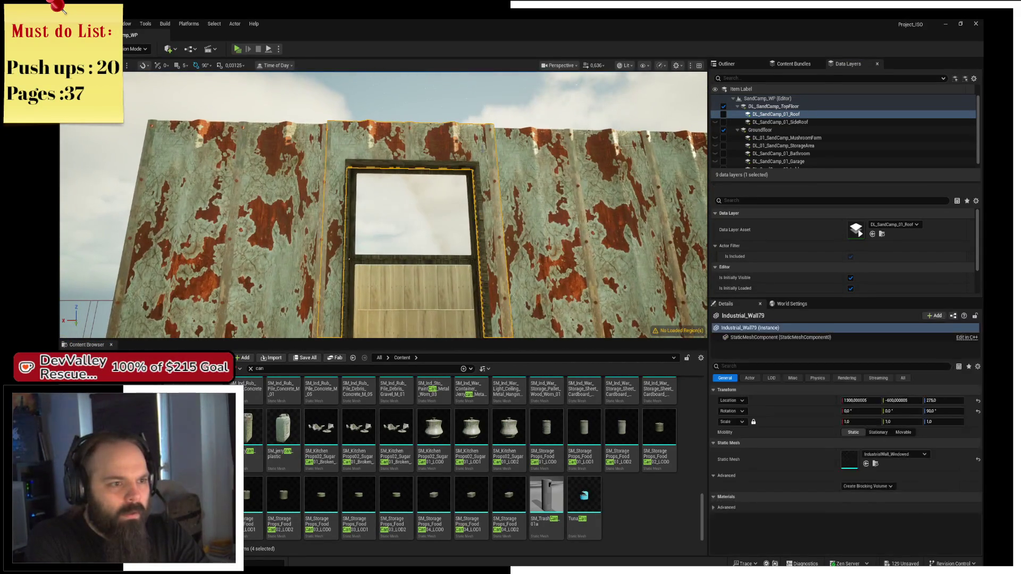
left_click(452, 255, "ctrl")
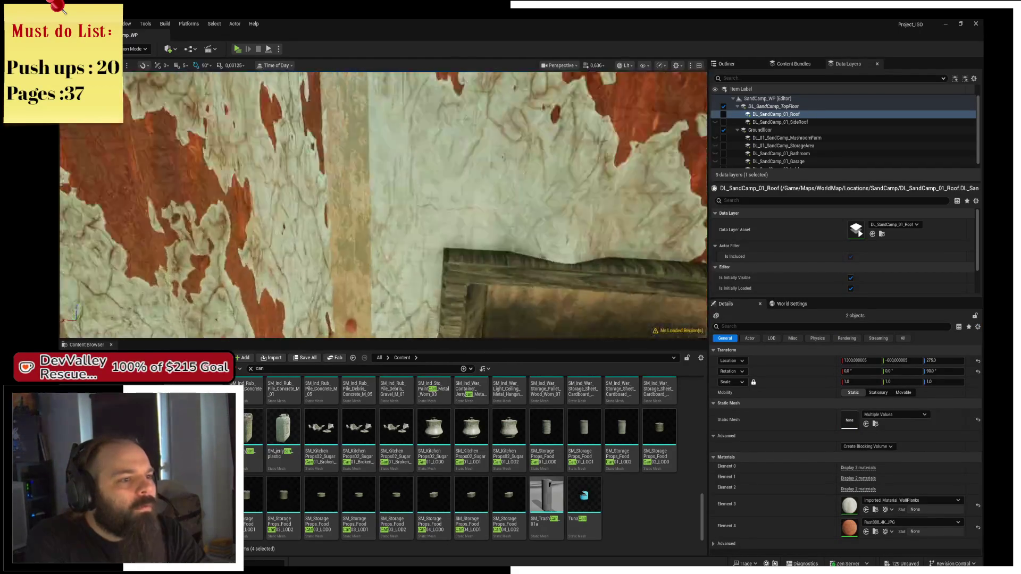
left_click_drag(364, 169, 362, 171)
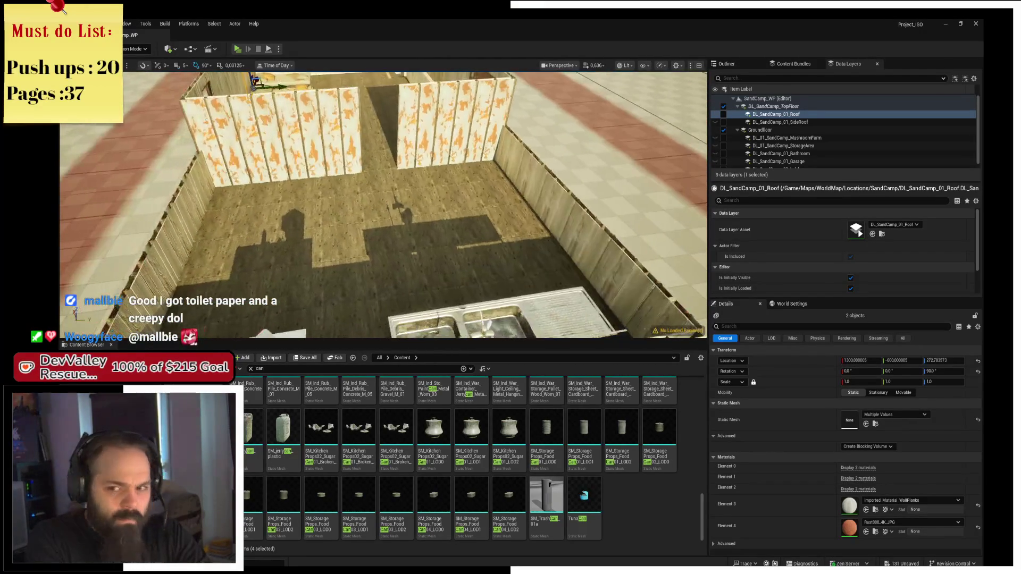
Fly through the building, select inner wall Industrial_Wall112, and start a preview play session
key("d")
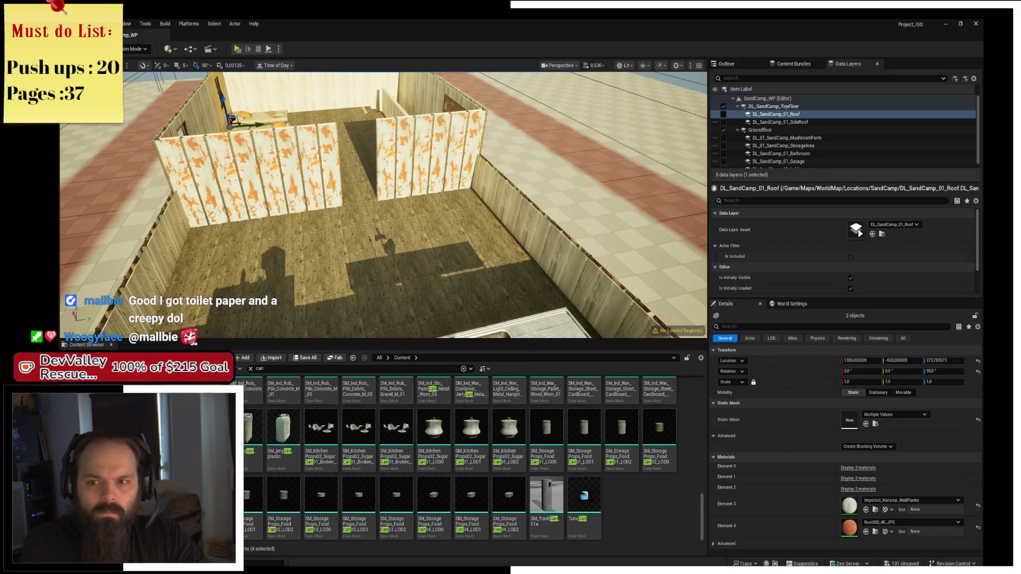
key("w")
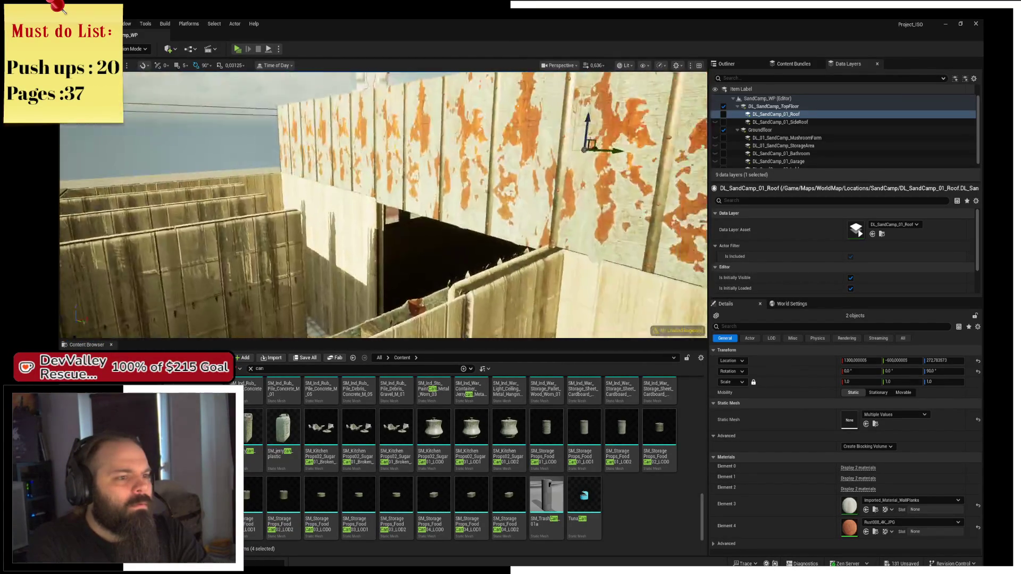
left_click_drag(382, 205, 372, 175)
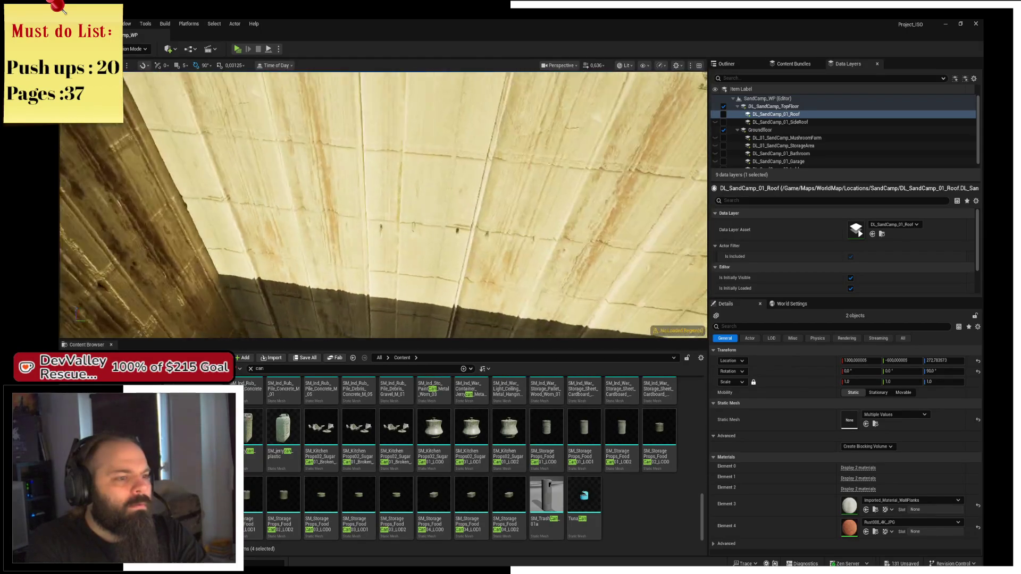
key("w")
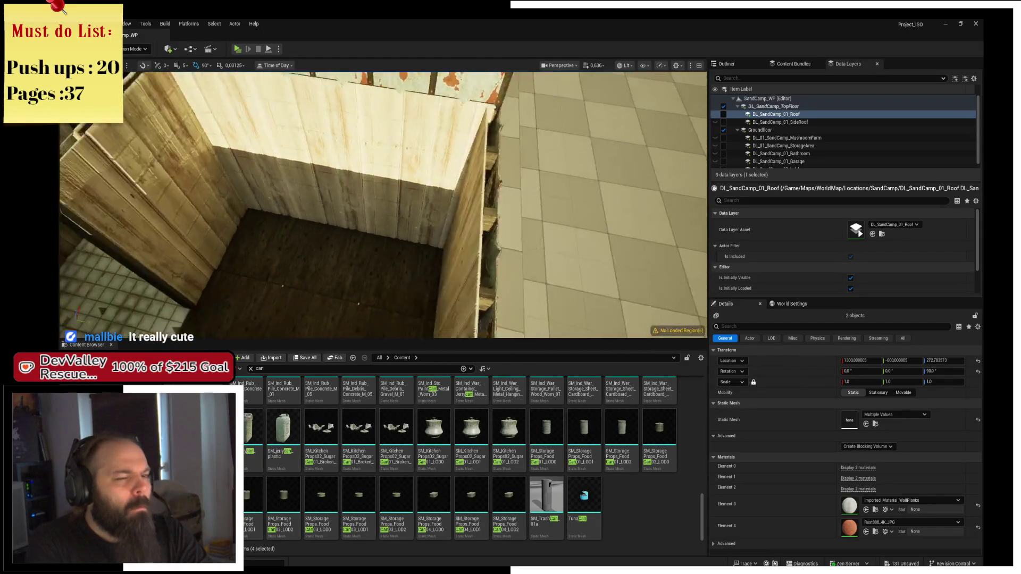
key("w")
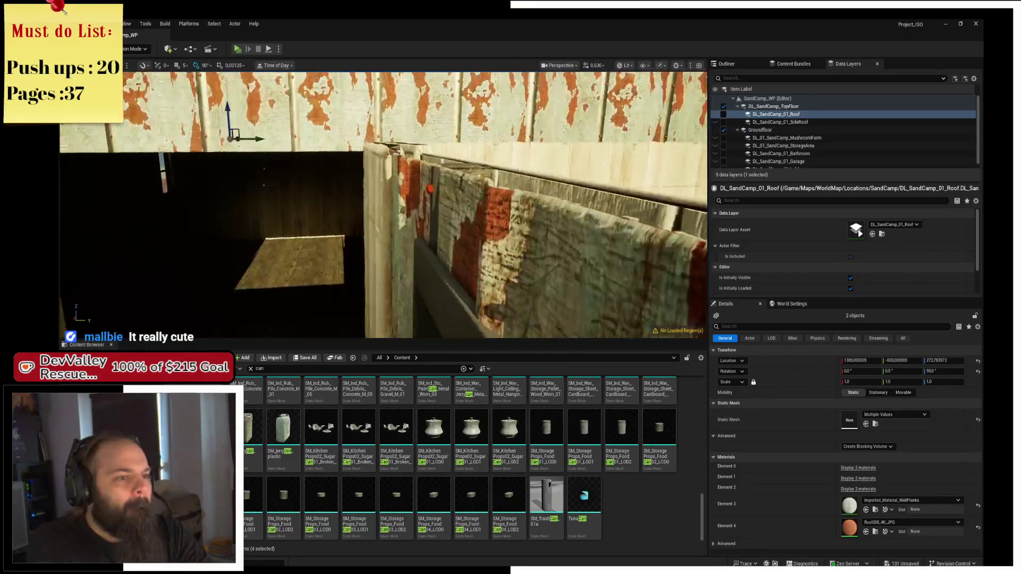
left_click(352, 211)
key("s")
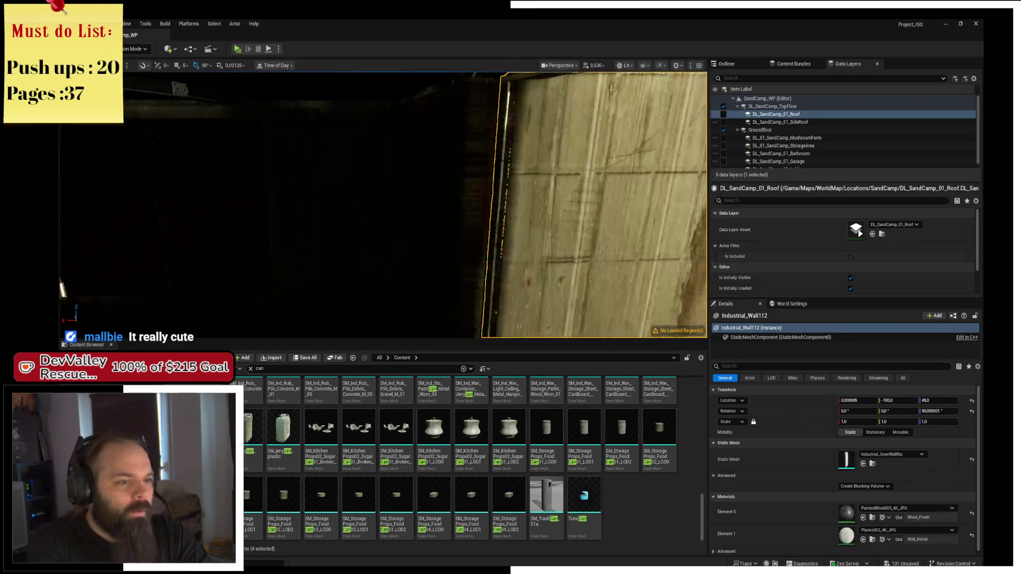
key("e")
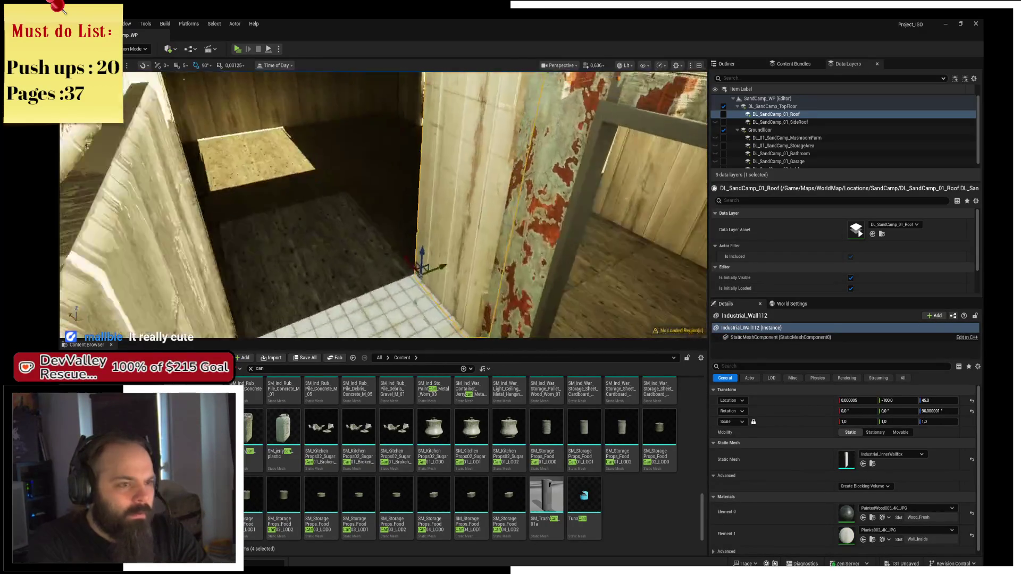
key("q")
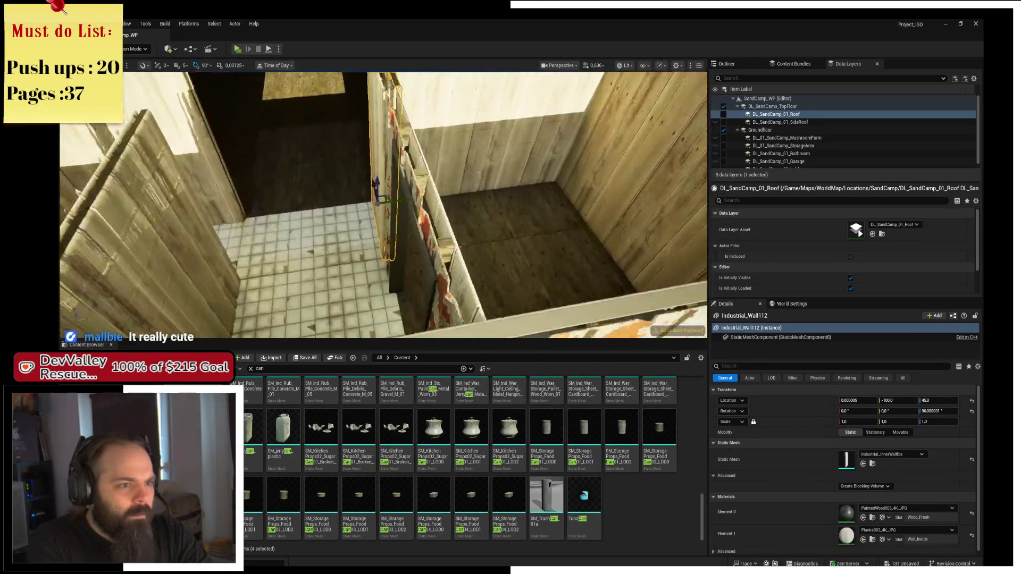
key("f")
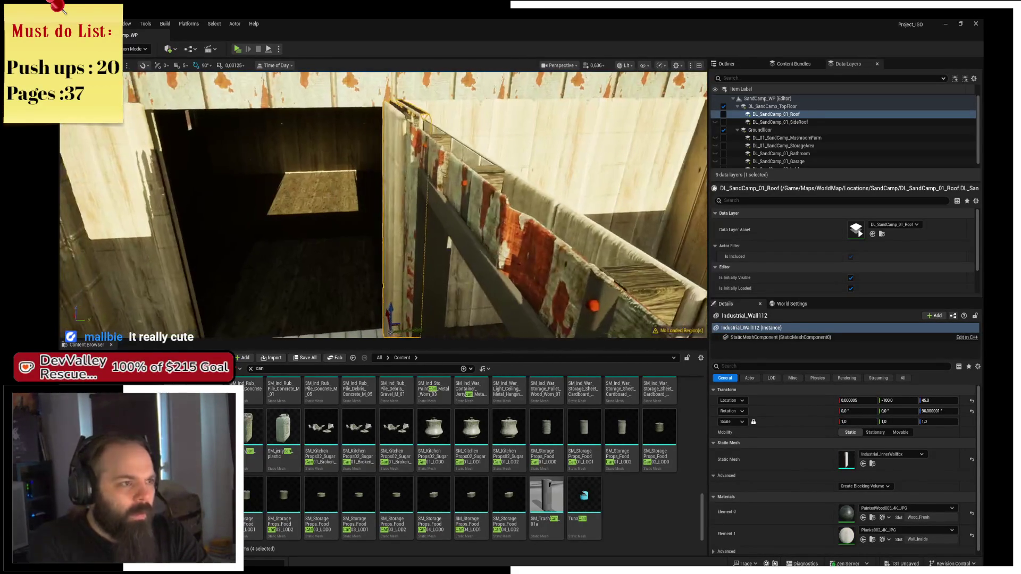
key("alt+p")
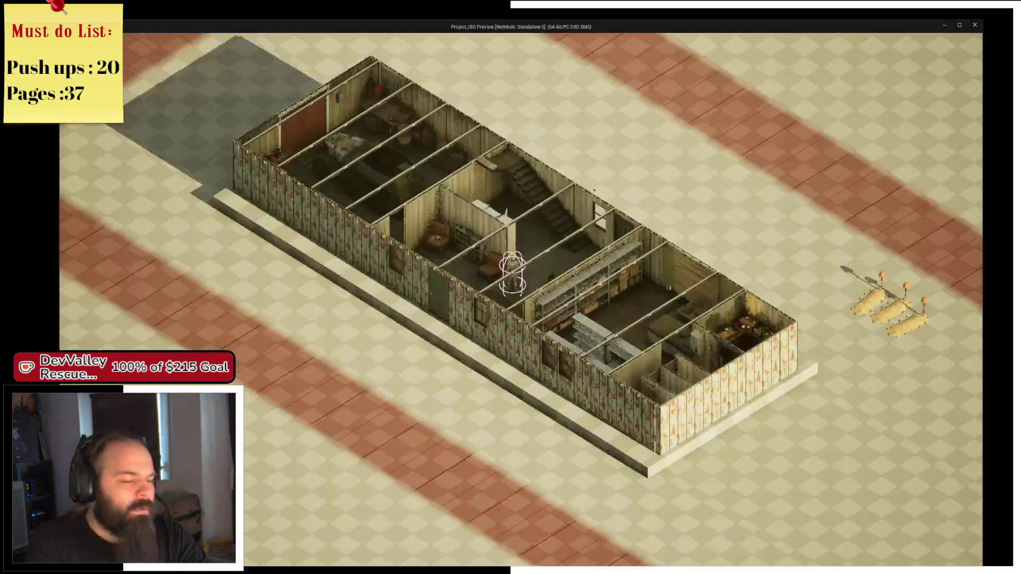
Zoom the camera in and out, walk the character lower right, then exit the game
scroll(510, 287, "up", 3)
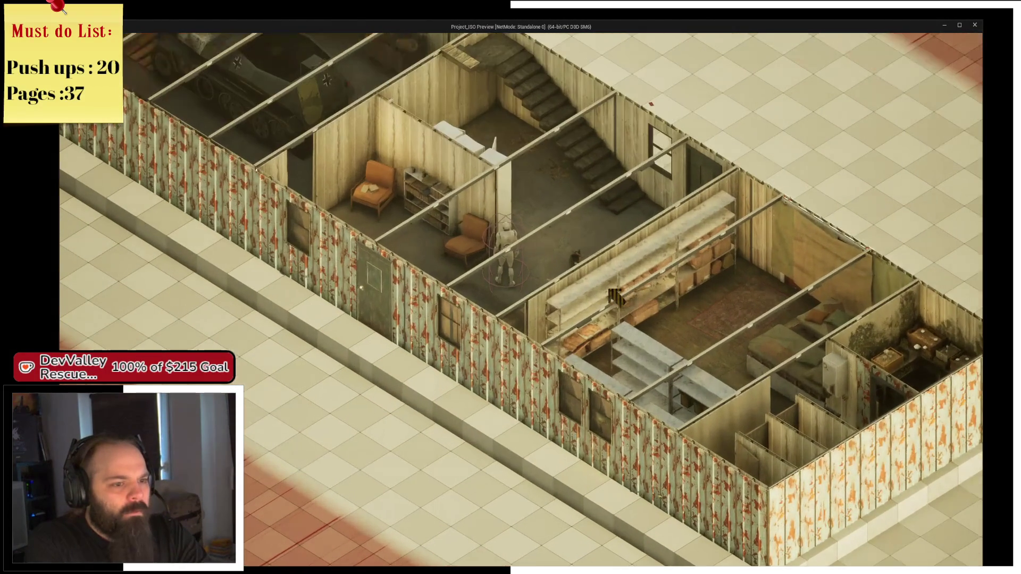
left_click(614, 297)
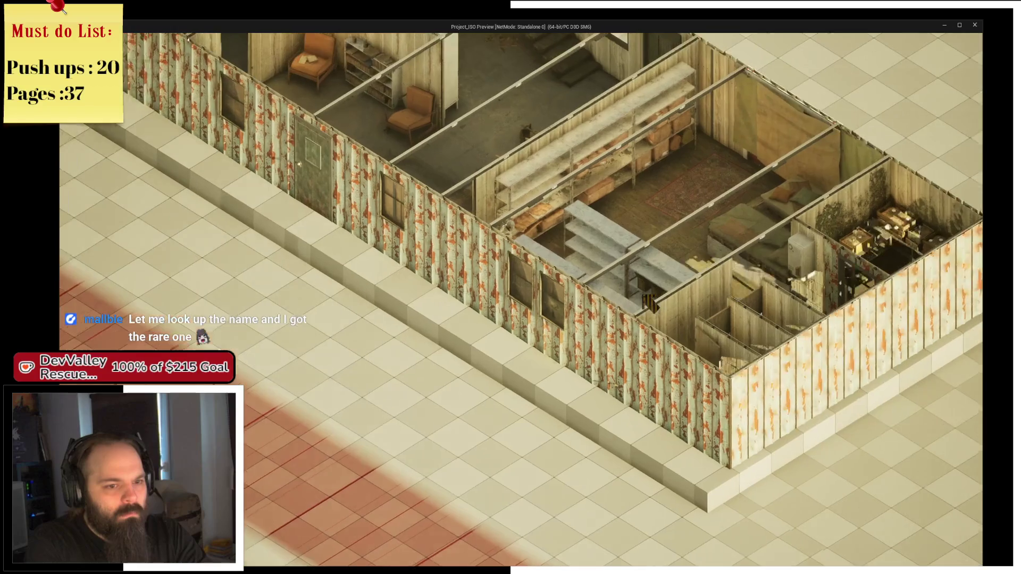
scroll(648, 304, "up", 5)
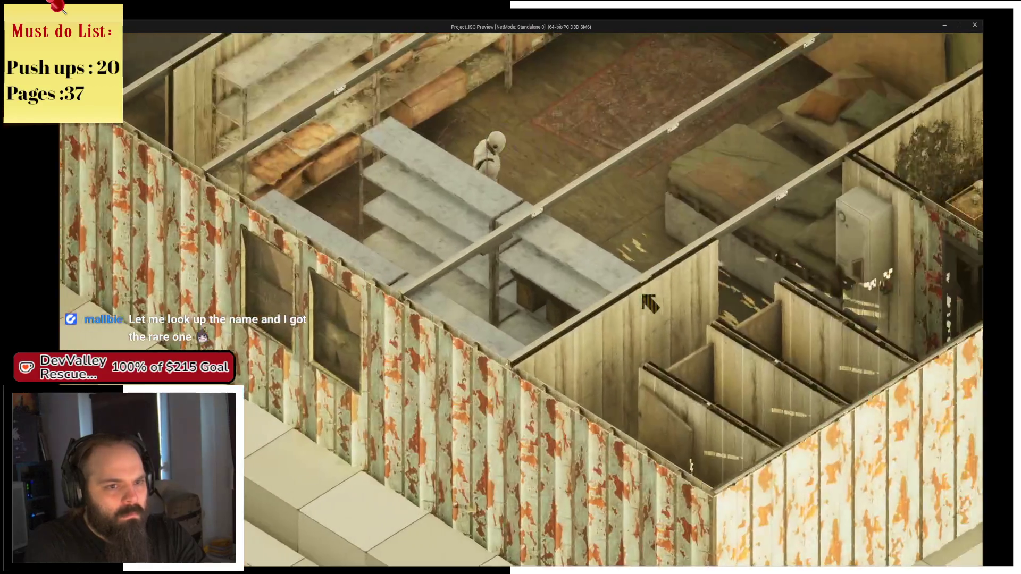
scroll(648, 304, "down", 5)
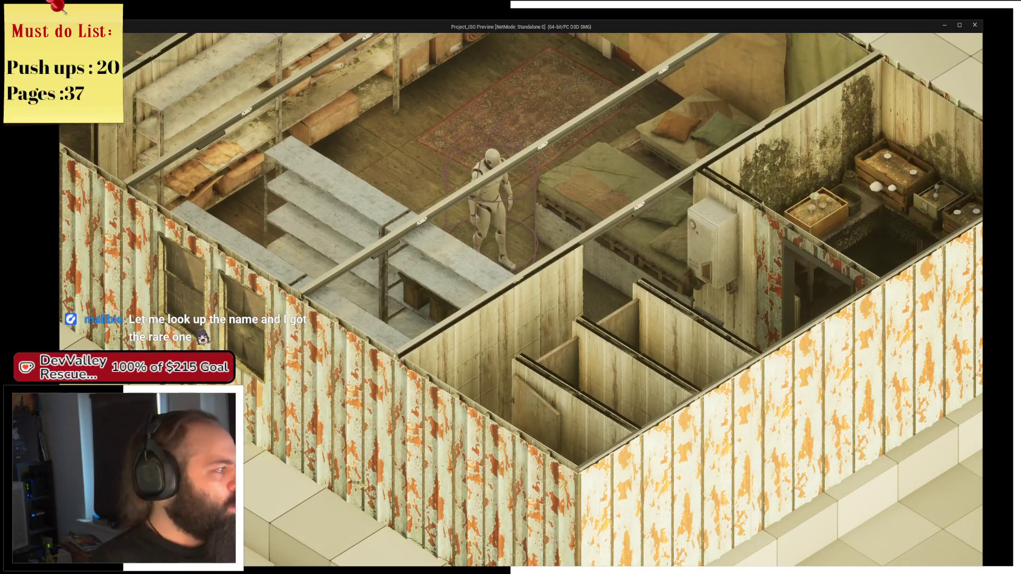
key("Escape")
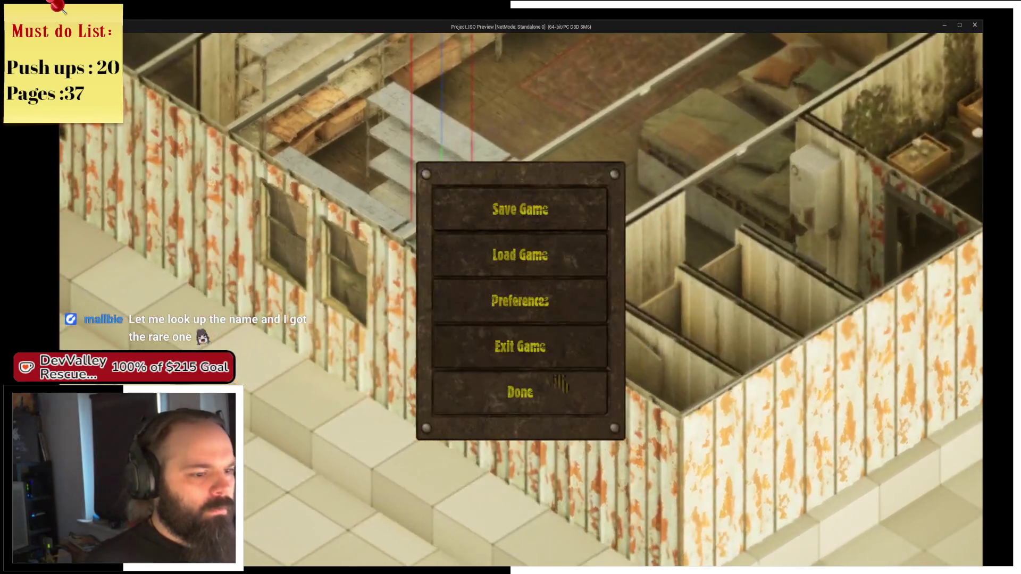
left_click(568, 355)
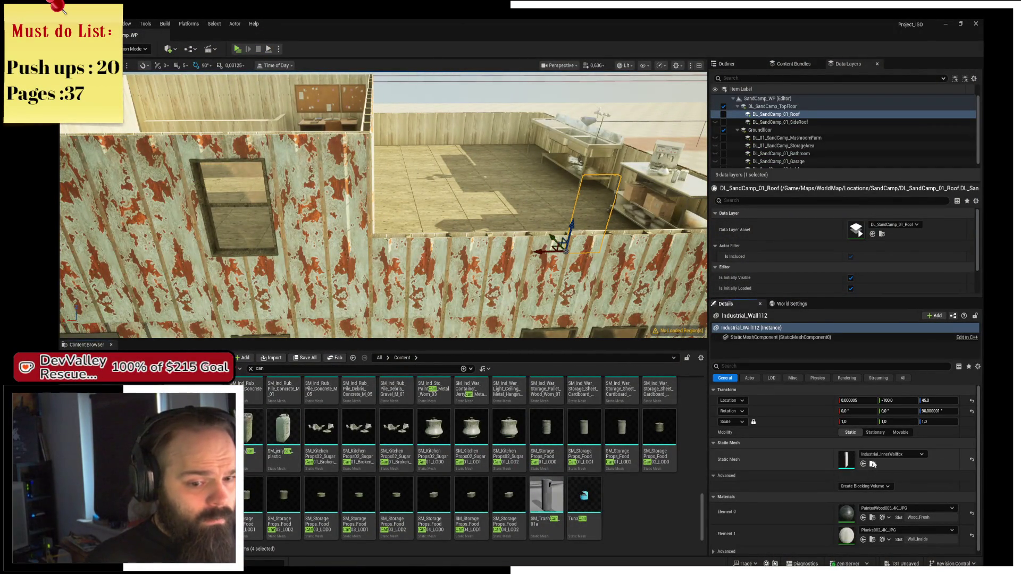
Locate the default pawn BP_ThirdPerson_Character_ISO via World Settings and open it
left_click(873, 464)
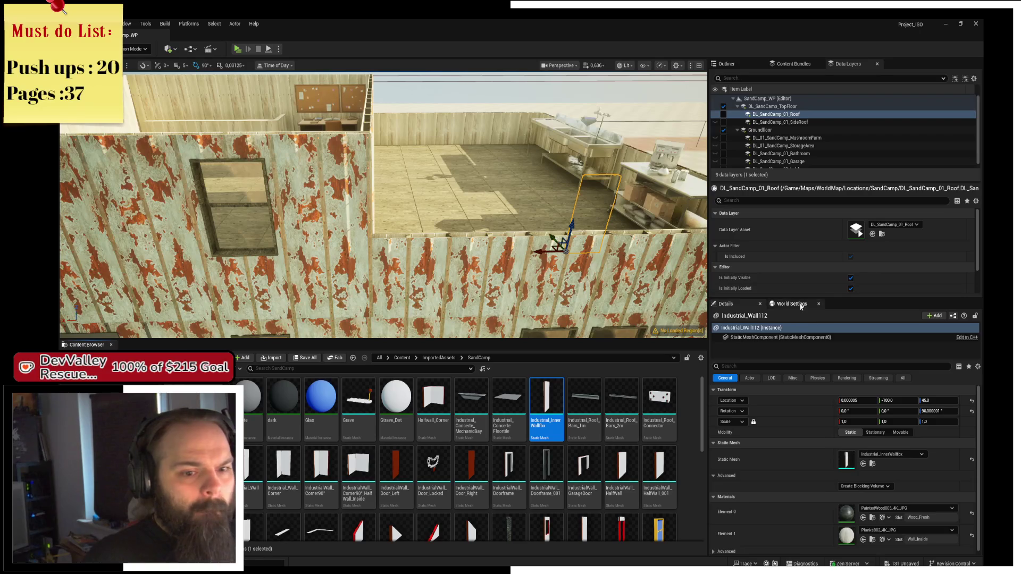
left_click(793, 303)
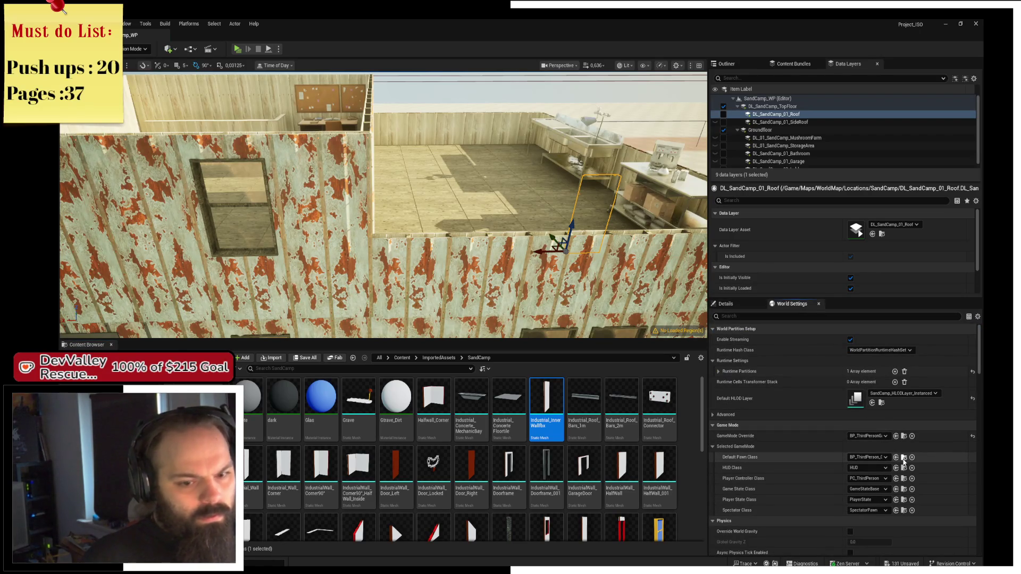
left_click(903, 458)
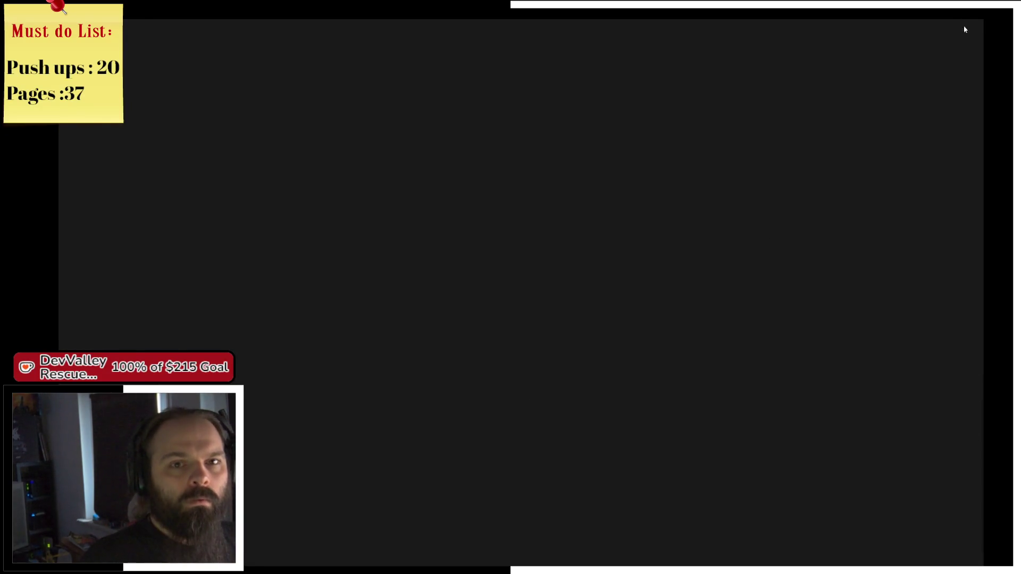
left_click(976, 24)
left_click(319, 420)
double_click(318, 425)
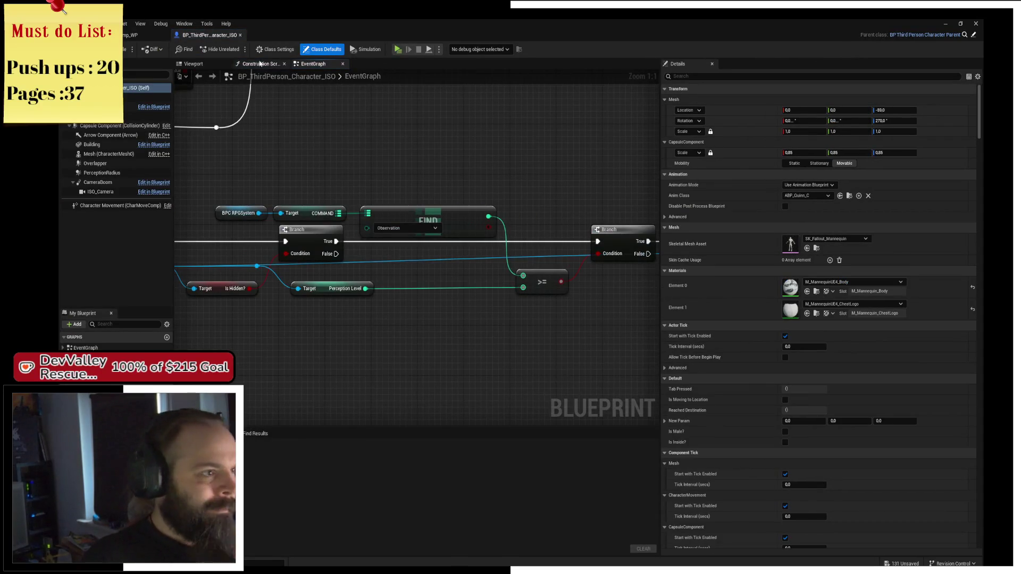
Pan the EventGraph to show the overlap nodes, Event Tick and BeginPlay
mouse_move(260, 159)
left_mouse_down()
mouse_move(298, 223)
mouse_move(358, 288)
left_mouse_up()
mouse_move(398, 202)
left_mouse_down()
mouse_move(382, 228)
mouse_move(364, 337)
left_mouse_up()
left_click_drag(385, 222, 367, 316)
mouse_move(259, 159)
left_mouse_down()
mouse_move(423, 307)
mouse_move(321, 292)
left_mouse_up()
left_click_drag(390, 265, 325, 187)
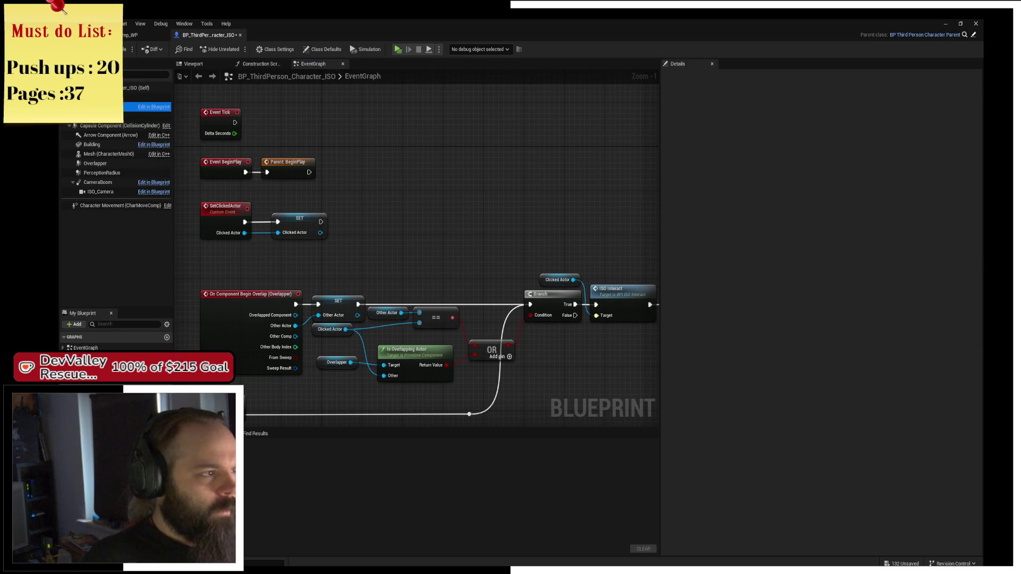
Look up references to the BPC_ISO_Manager component and open its blueprint for editing
left_click(109, 107)
right_click(109, 108)
left_click(224, 134)
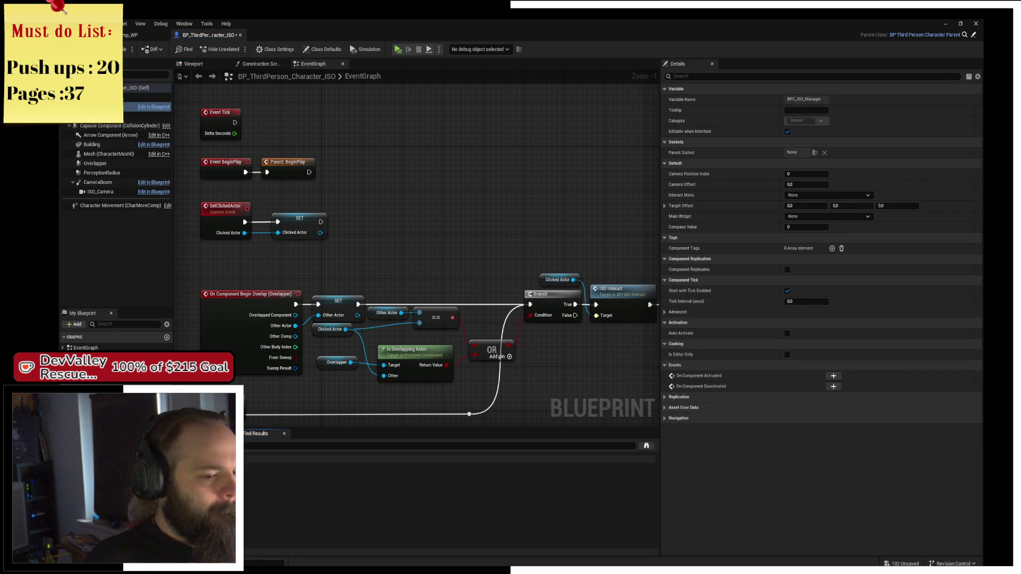
right_click(94, 107)
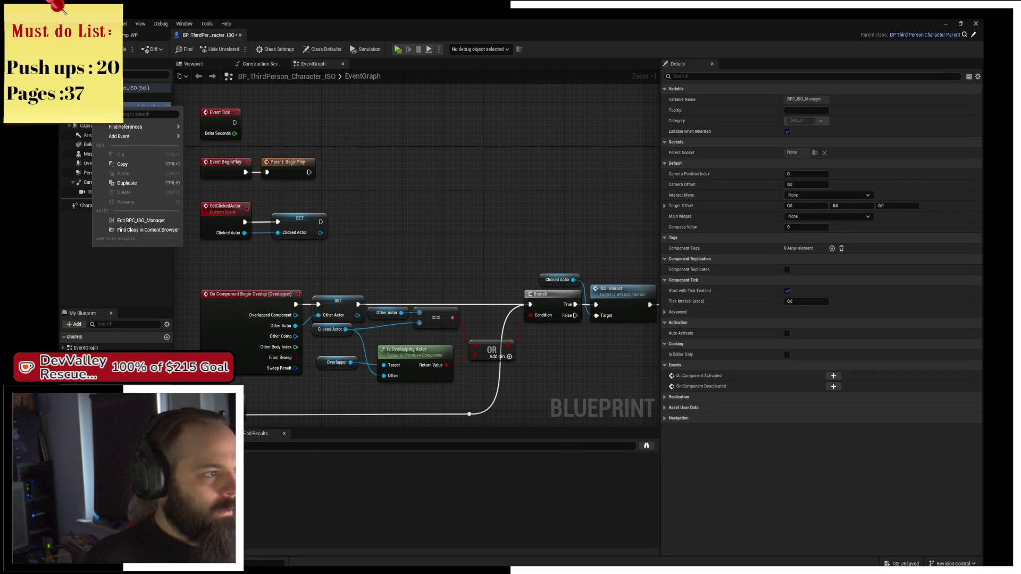
left_click(137, 222)
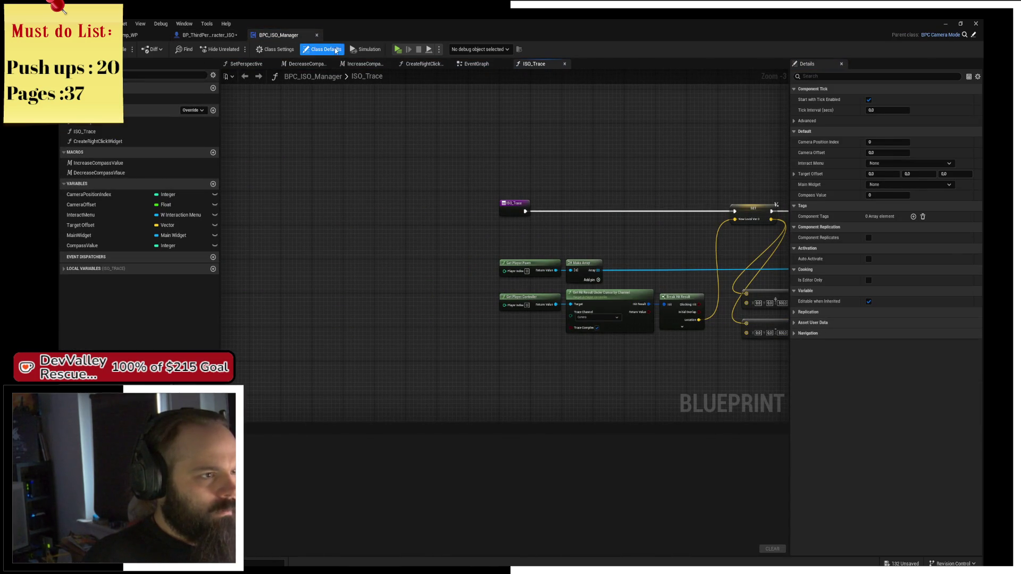
Switch to the BPC_ISO_Manager event graph and pan around to survey its nodes
left_click(476, 64)
scroll(484, 260, "down", 10)
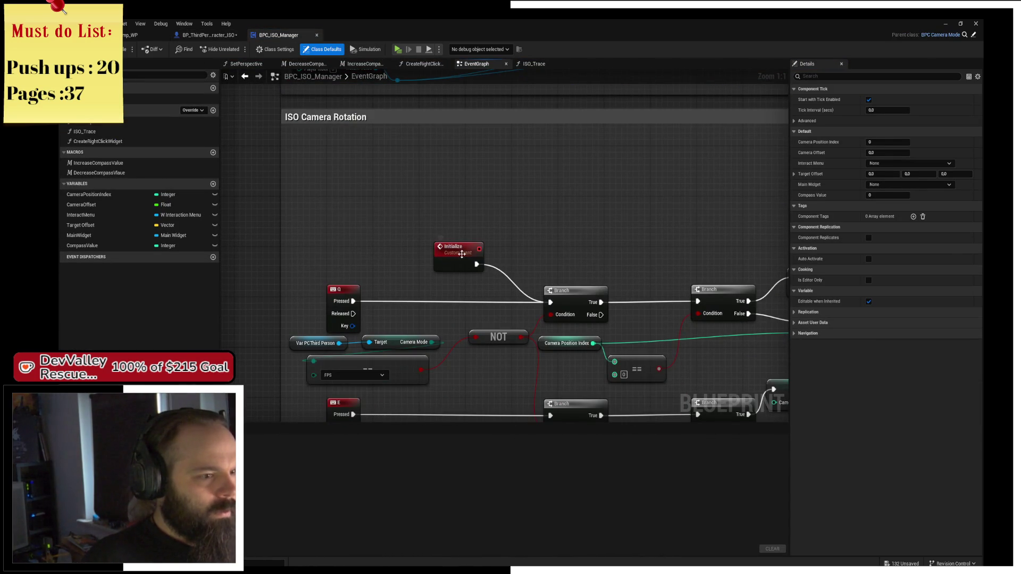
scroll(461, 254, "down", 4)
scroll(472, 274, "right", 10)
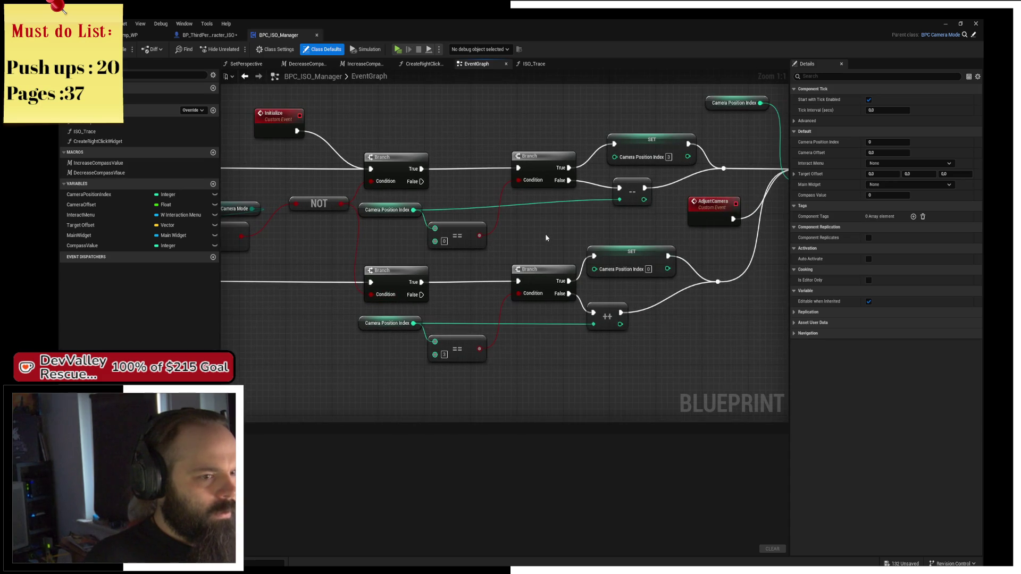
scroll(385, 252, "down", 3)
scroll(386, 253, "right", 8)
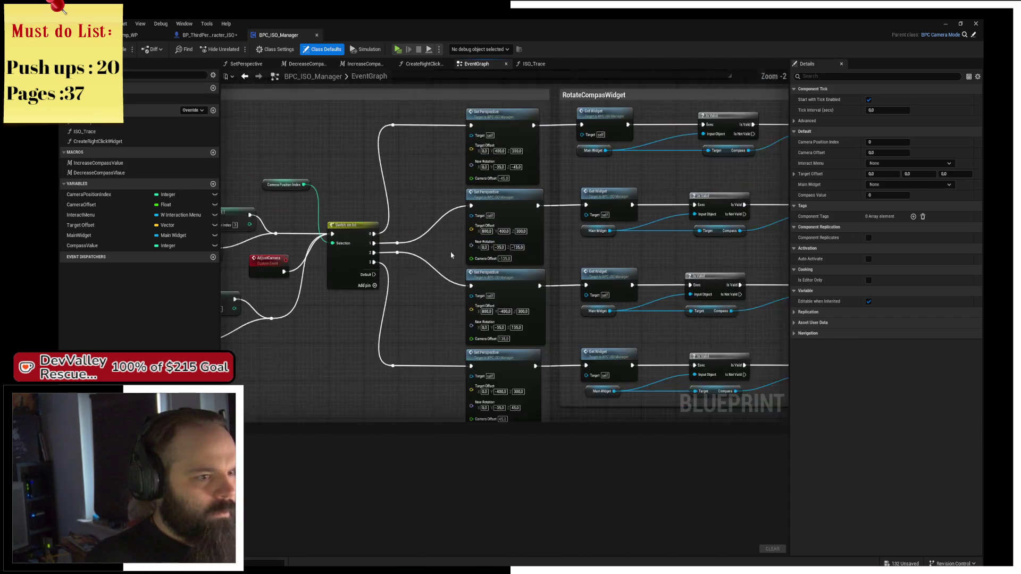
scroll(408, 219, "down", 1)
scroll(408, 219, "up", 6)
scroll(409, 219, "left", 8)
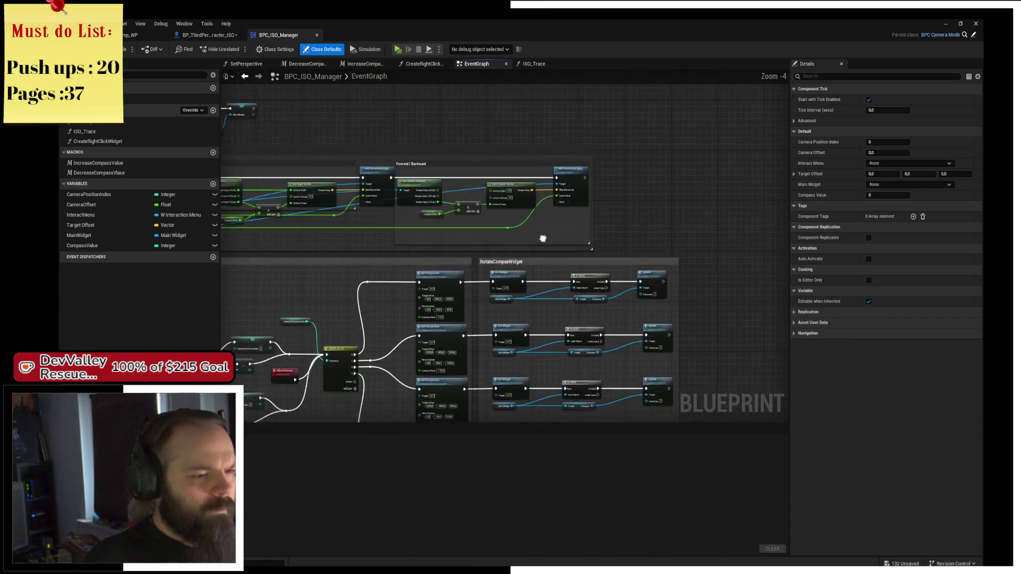
scroll(389, 269, "right", 8)
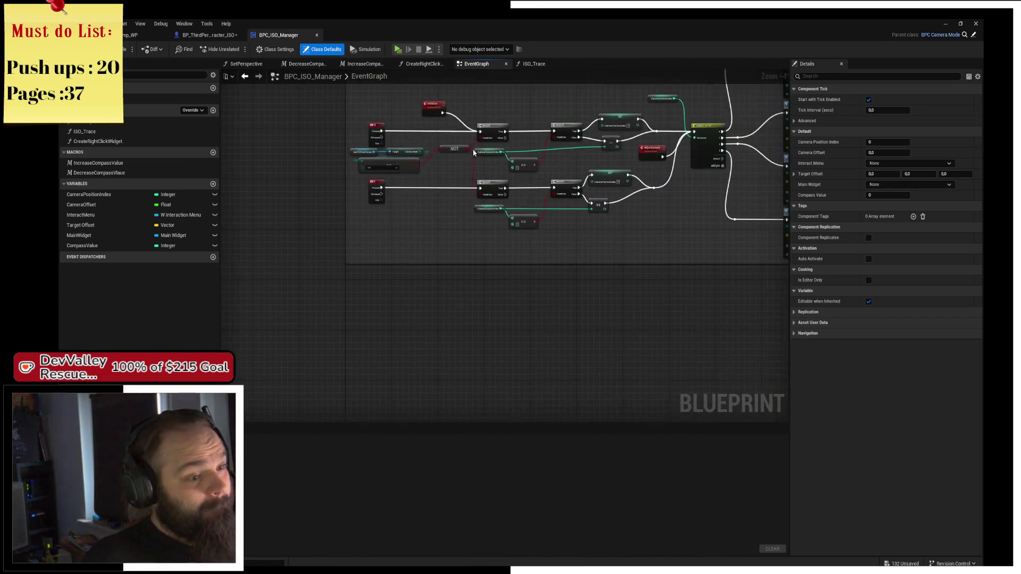
scroll(458, 274, "down", 2)
scroll(458, 274, "up", 1)
scroll(425, 250, "left", 3)
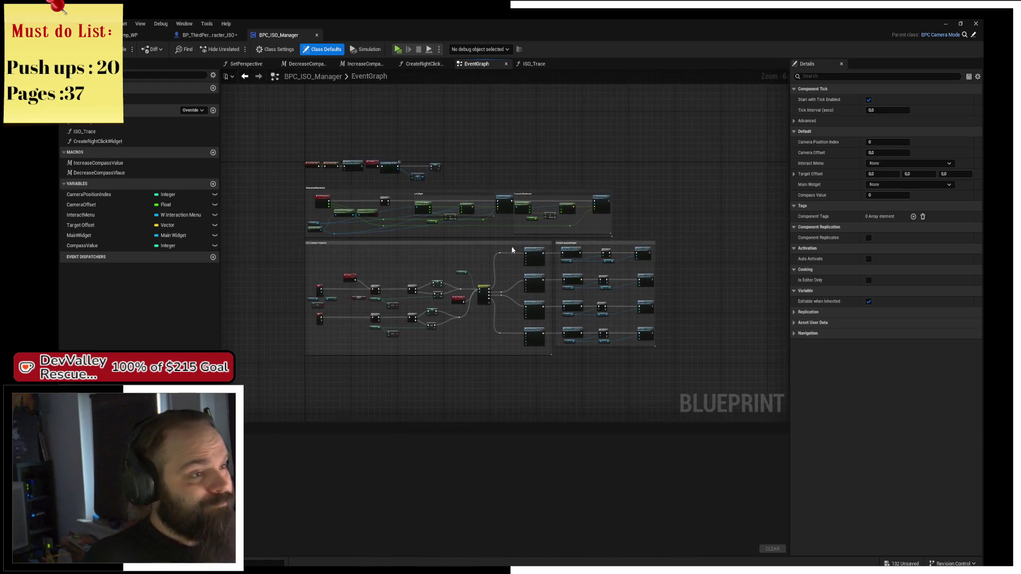
scroll(402, 226, "up", 1)
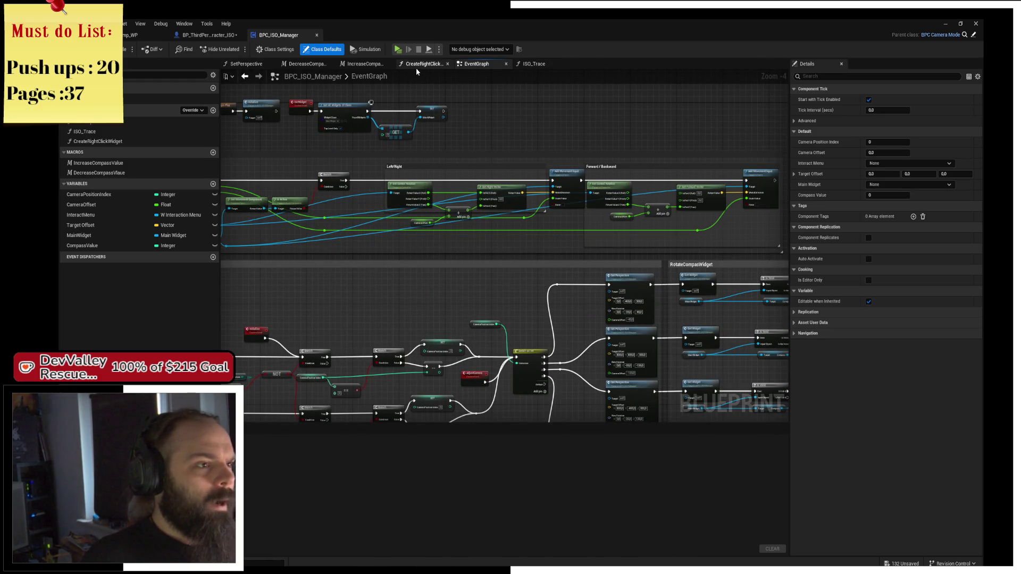
Look through the CreateRightClickWidget, IncreaseCompassValue, DecreaseCompassValue and SetPerspective graphs
left_click(416, 68)
left_click(356, 67)
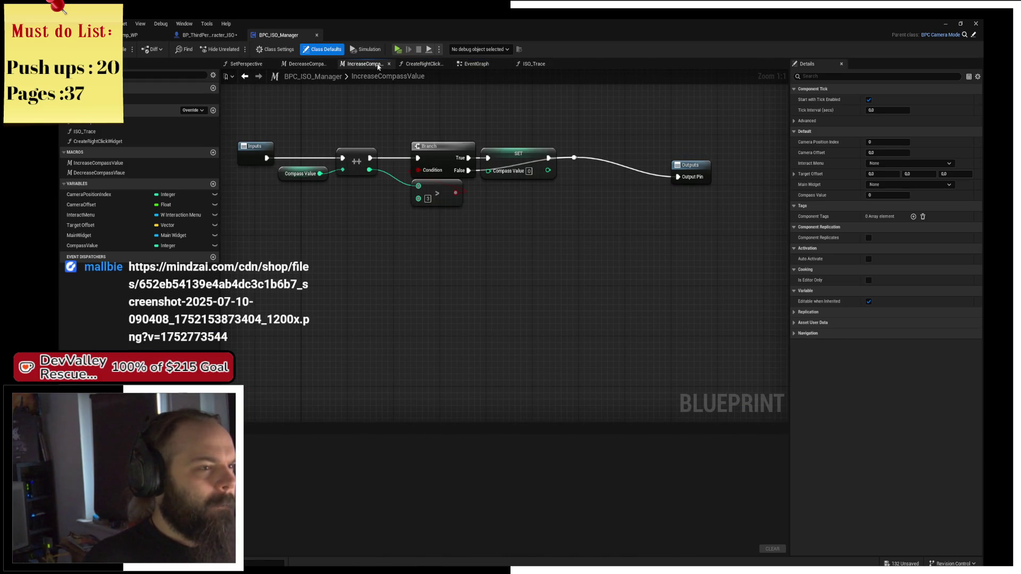
left_click(303, 66)
left_click(252, 66)
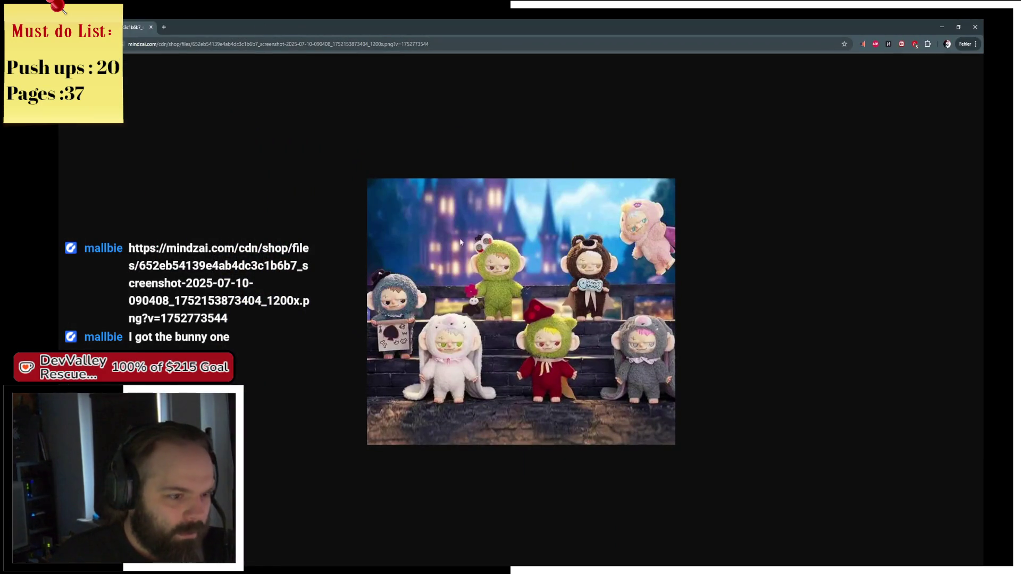
Search the web for 'wasteland 3 creepy dolls' and open the wiki page
left_click(164, 27)
type("wasteland 3 c")
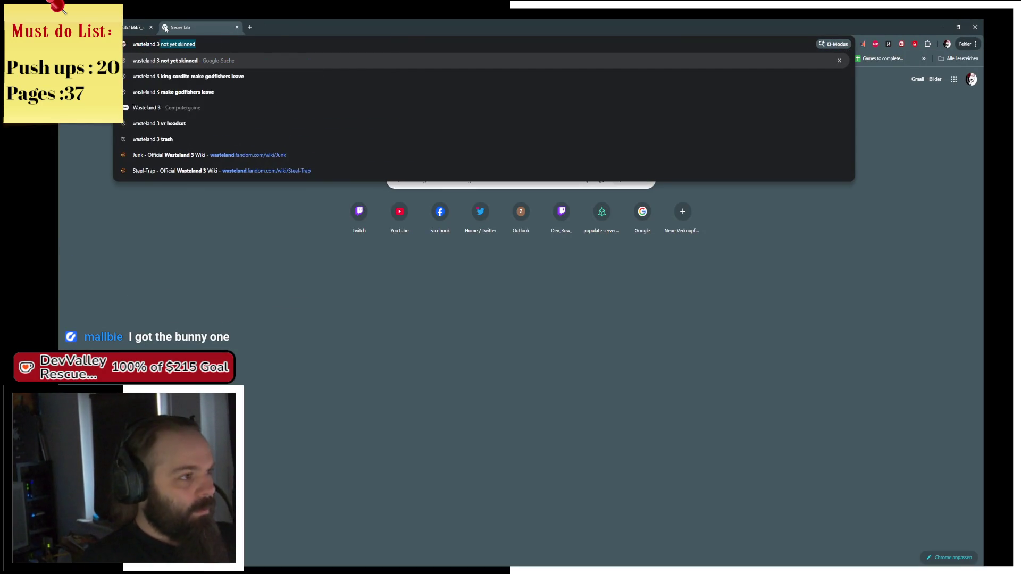
type("reepy dolls")
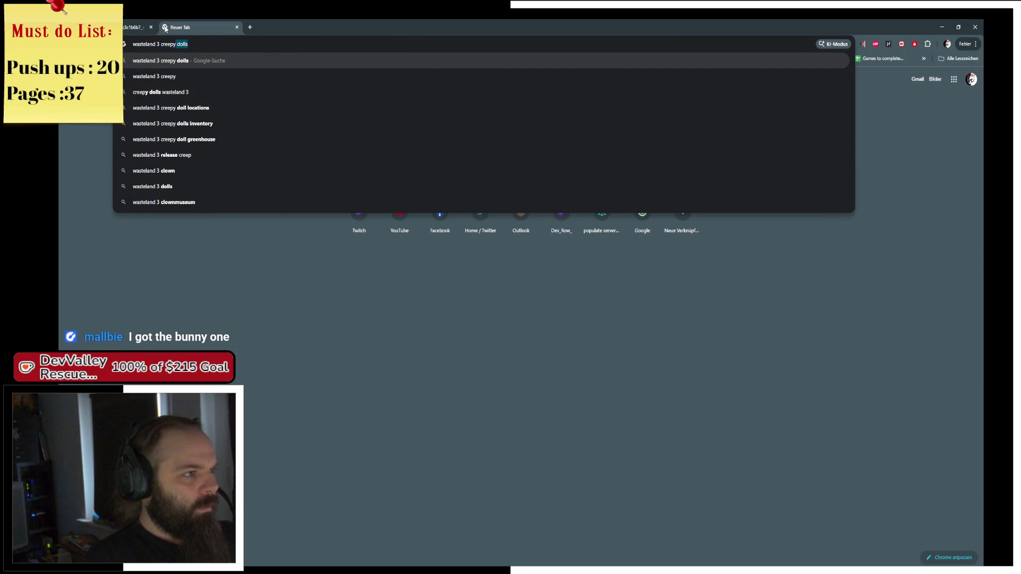
key("Return")
left_click(239, 185)
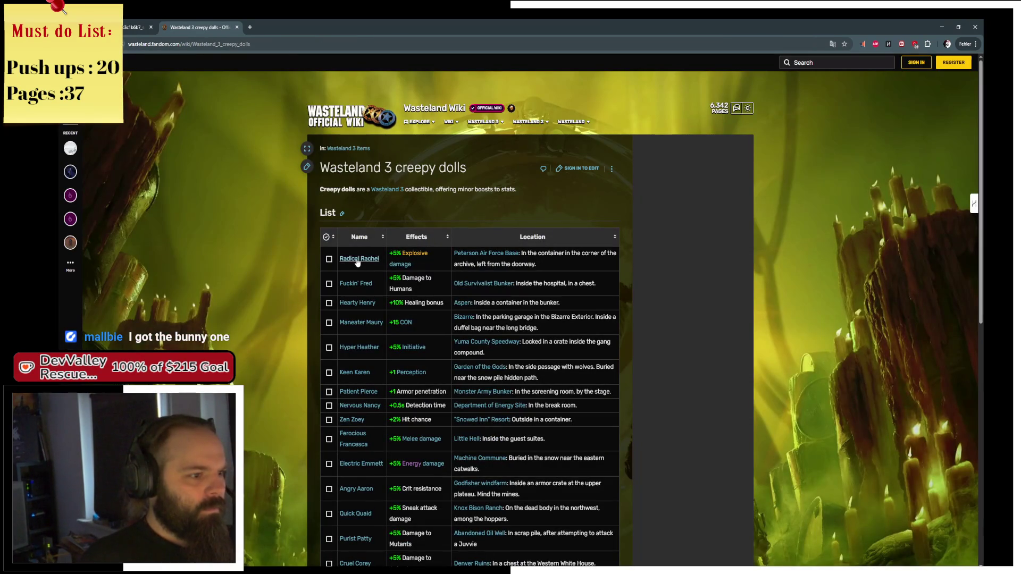
View the Radical Rachel doll page and its enlarged image, zooming the page in and out
left_click(358, 263)
left_click(572, 260)
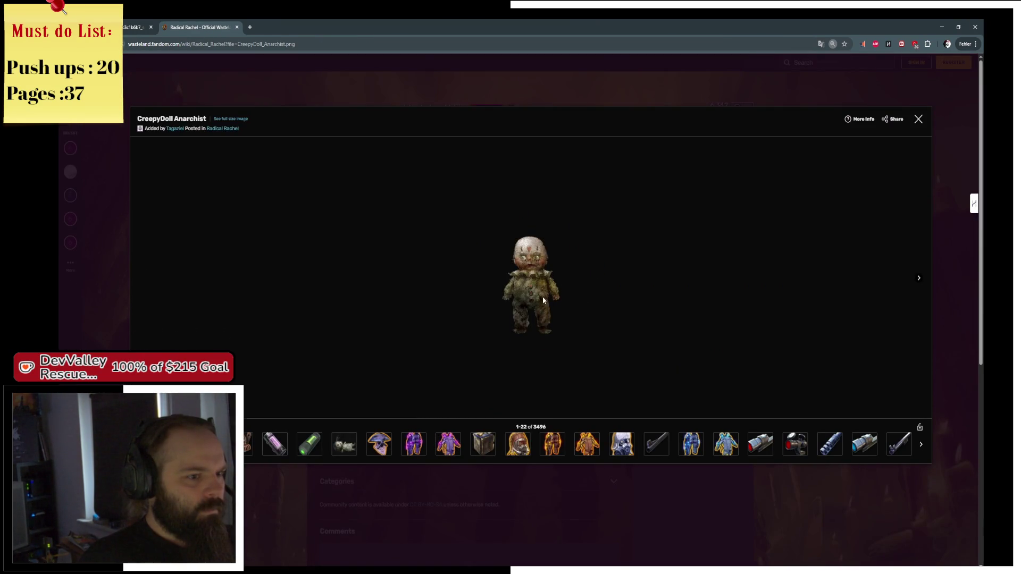
key("ctrl+plus")
key("ctrl+plus")
key("ctrl+plus")
left_click(142, 253)
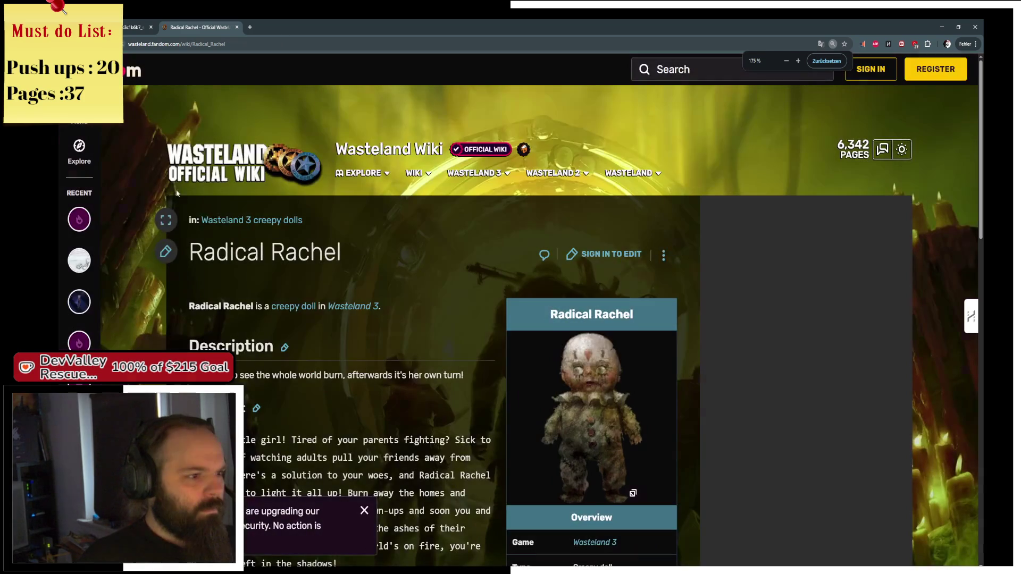
scroll(346, 314, "down", 3)
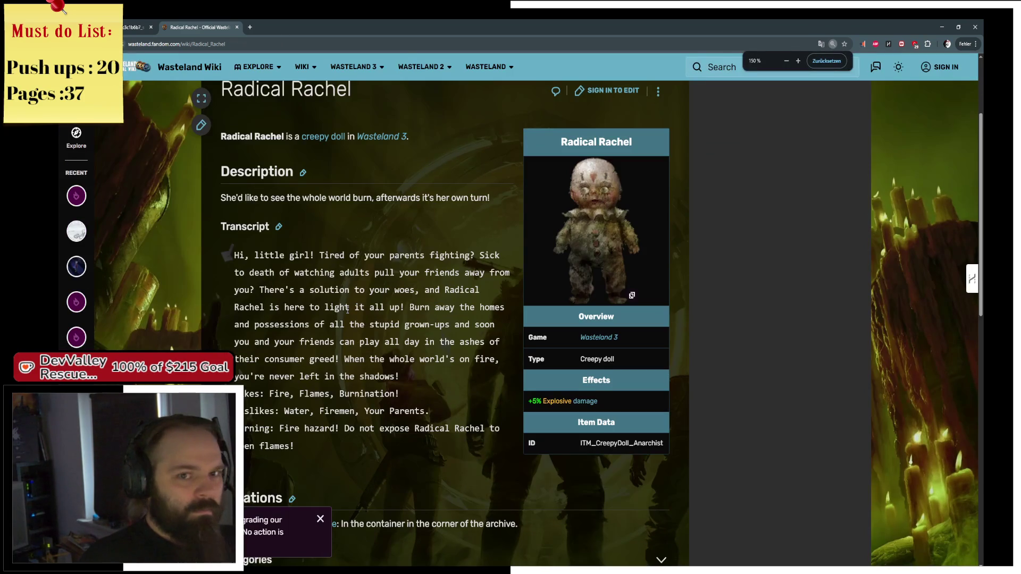
key("ctrl+plus")
key("ctrl+plus")
key("ctrl+plus")
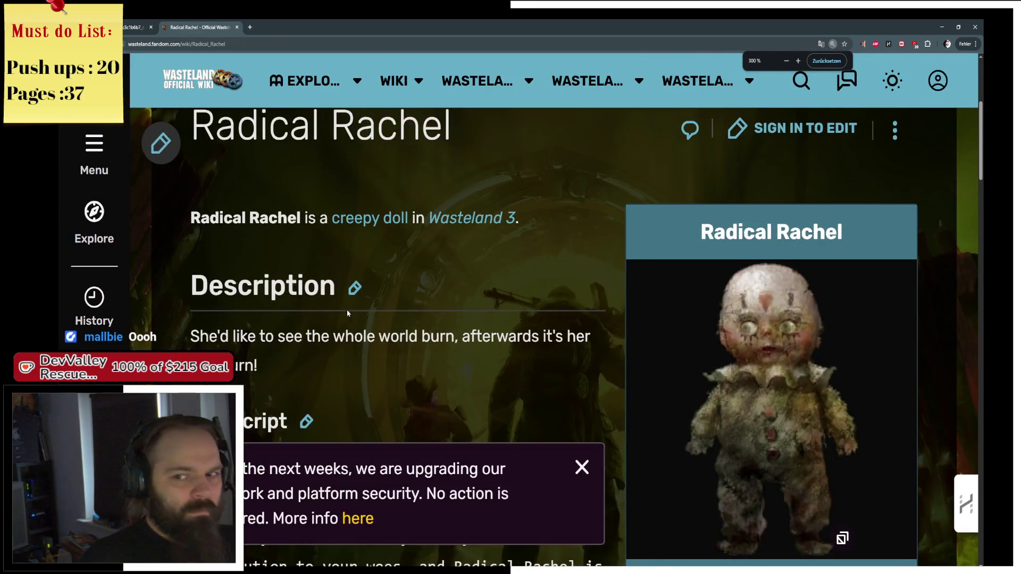
key("ctrl+minus")
key("ctrl+minus")
key("ctrl+minus")
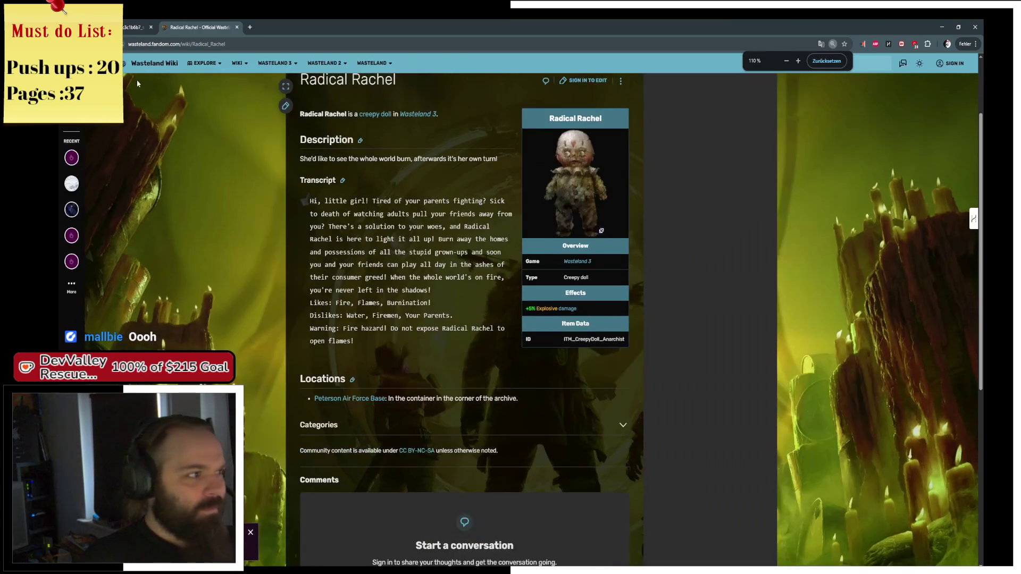
From the creepy dolls list, view the Cruel Corey, Purist Patty and Quick Quaid pages
left_click(375, 114)
scroll(353, 314, "down", 2)
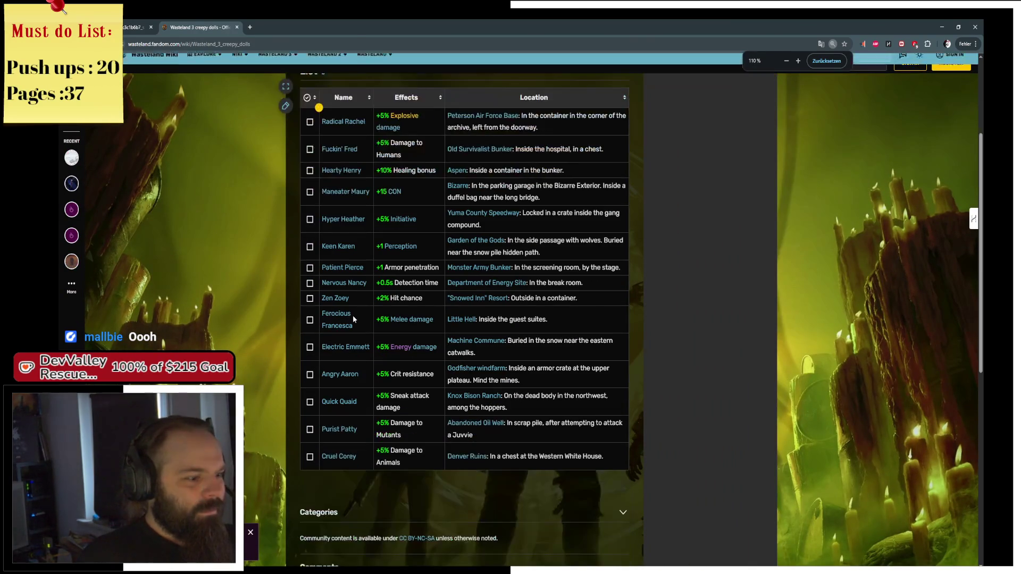
left_click(333, 459)
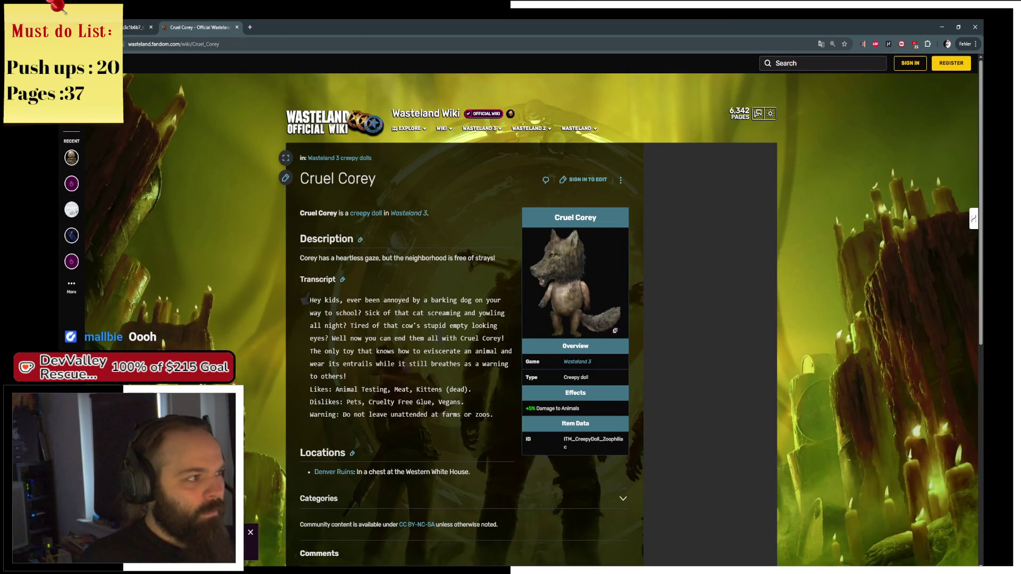
key("alt+Left")
left_click(337, 430)
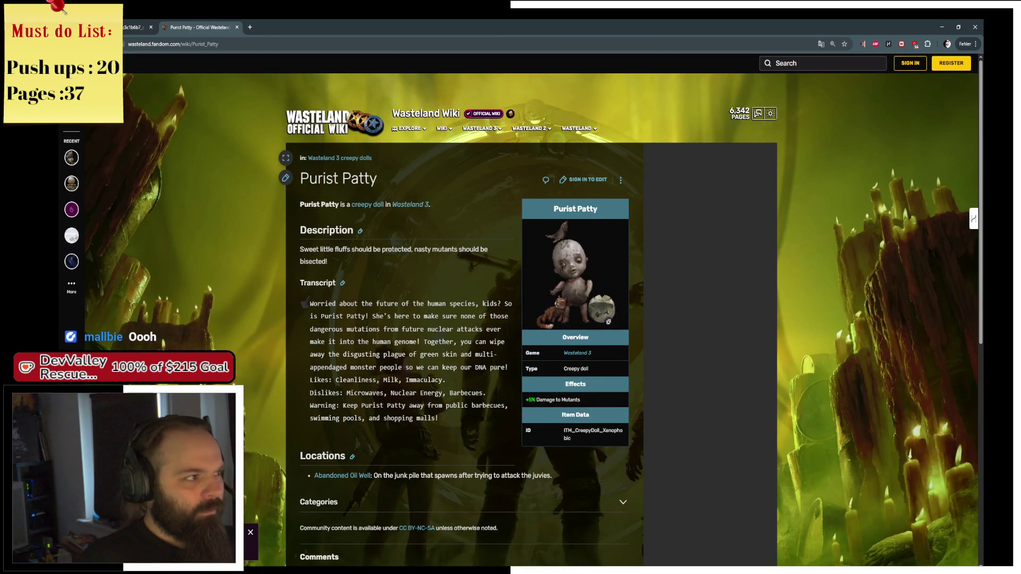
key("alt+Left")
left_click(344, 402)
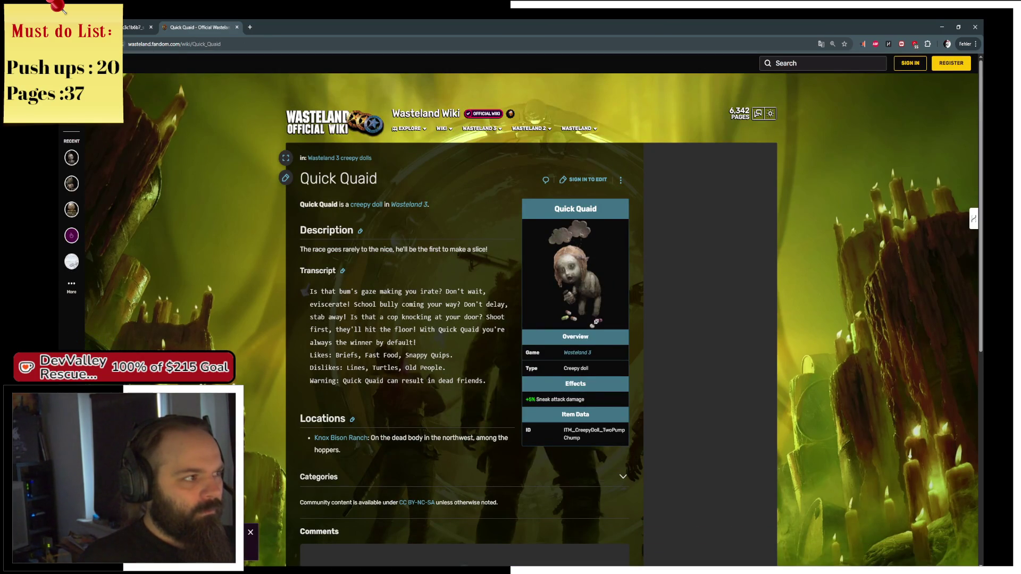
key("alt+Left")
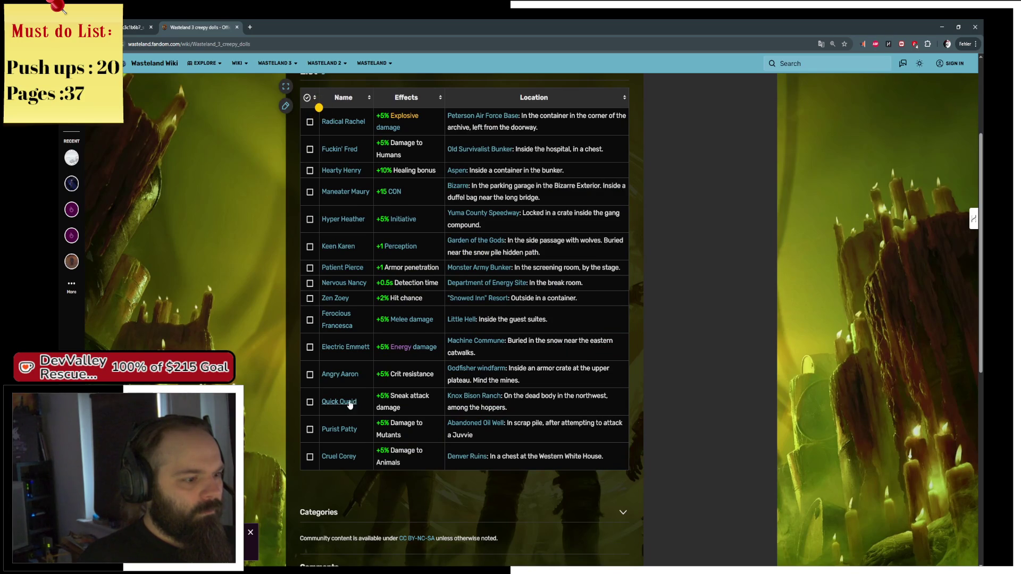
View the Angry Aaron, Electric Emmett, Hyper Heather and Patient Pierce pages, then close the browser tabs
left_click(354, 377)
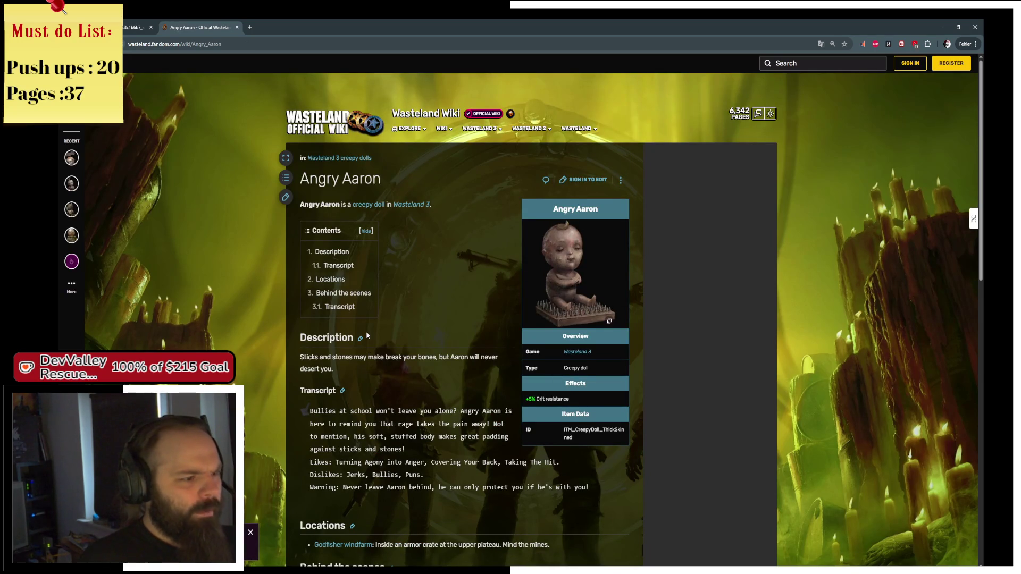
scroll(382, 353, "down", 2)
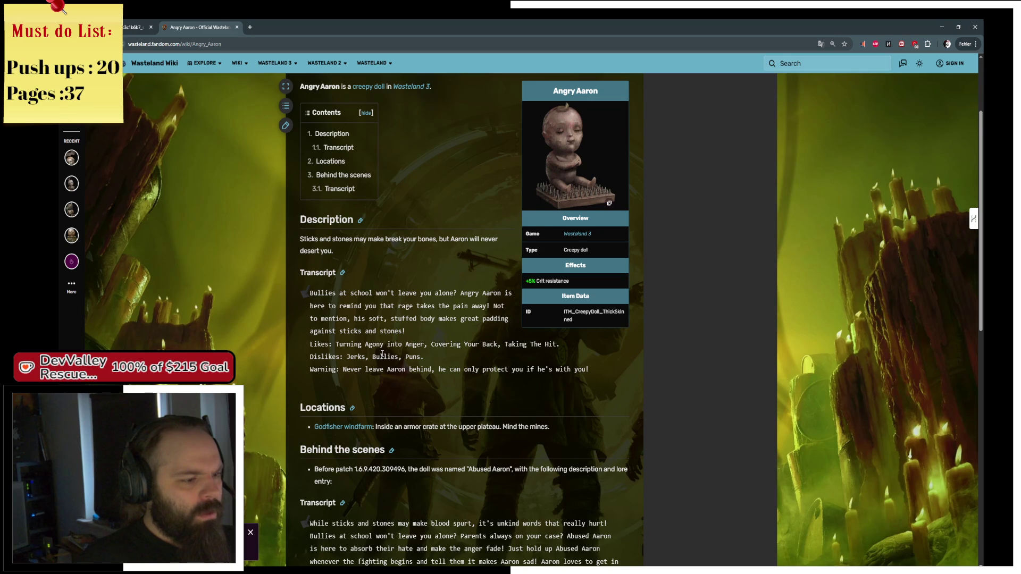
scroll(329, 388, "down", 1)
mouse_move(358, 393)
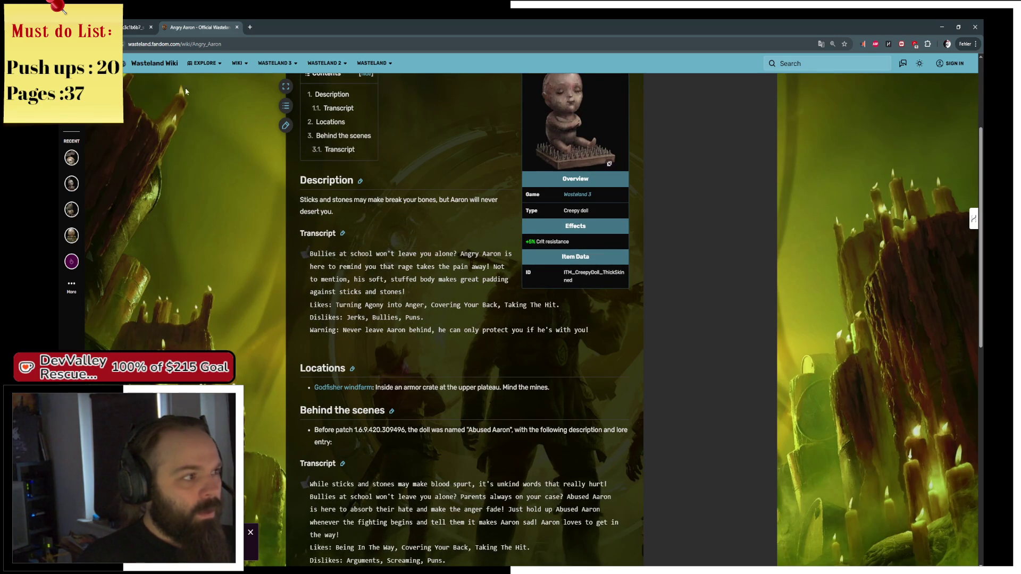
key("alt+Left")
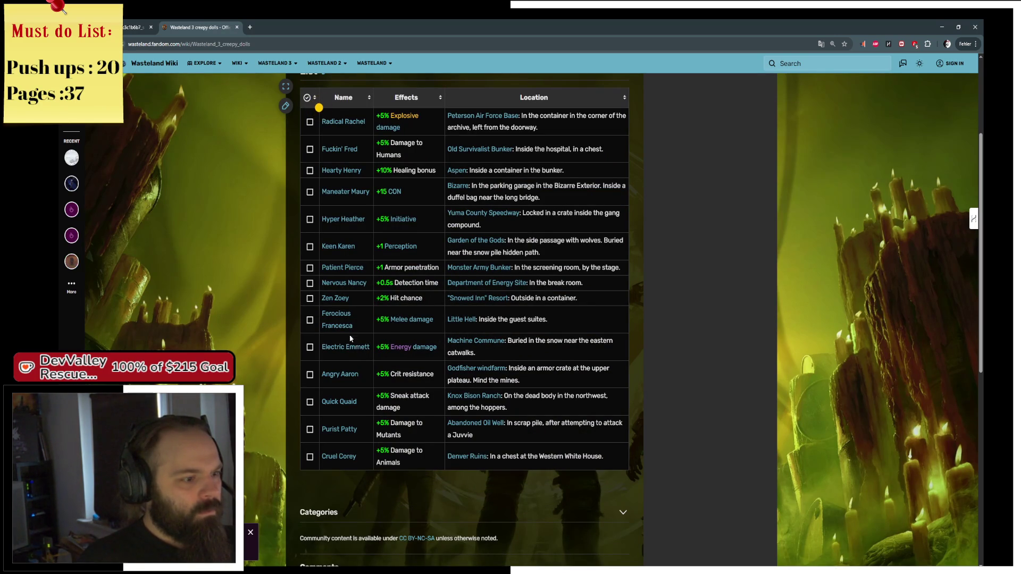
left_click(351, 347)
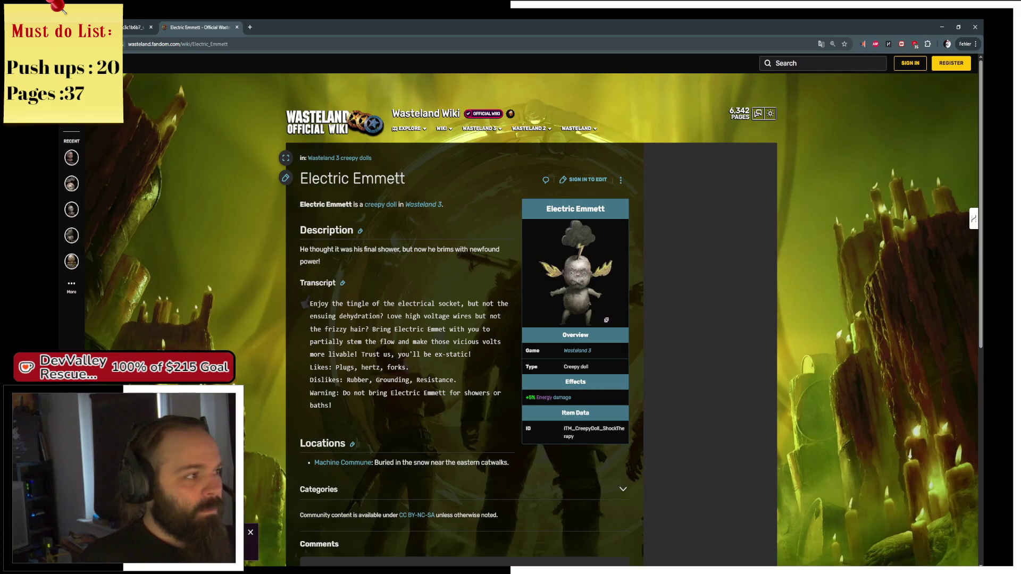
key("alt+Left")
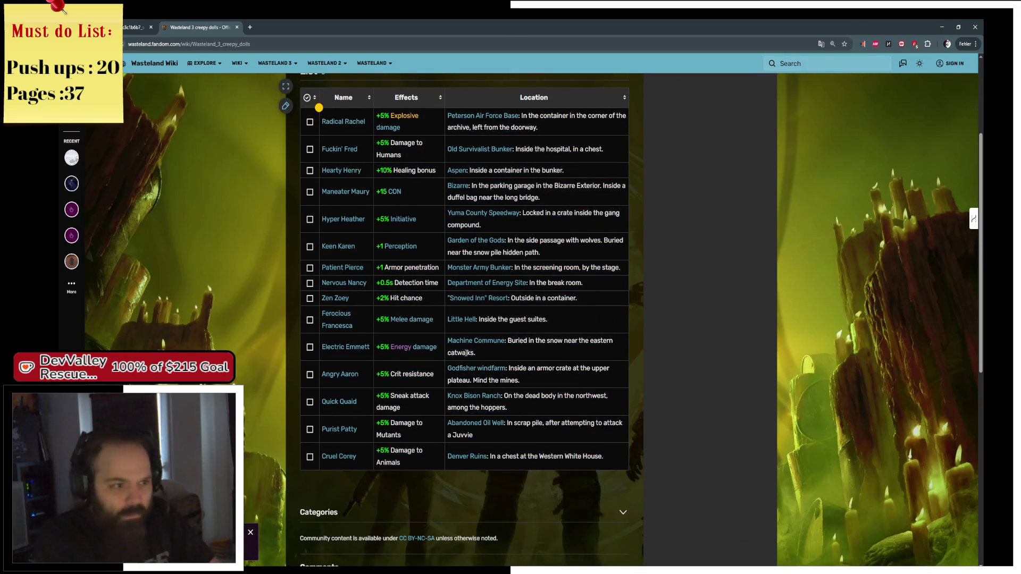
left_click(342, 220)
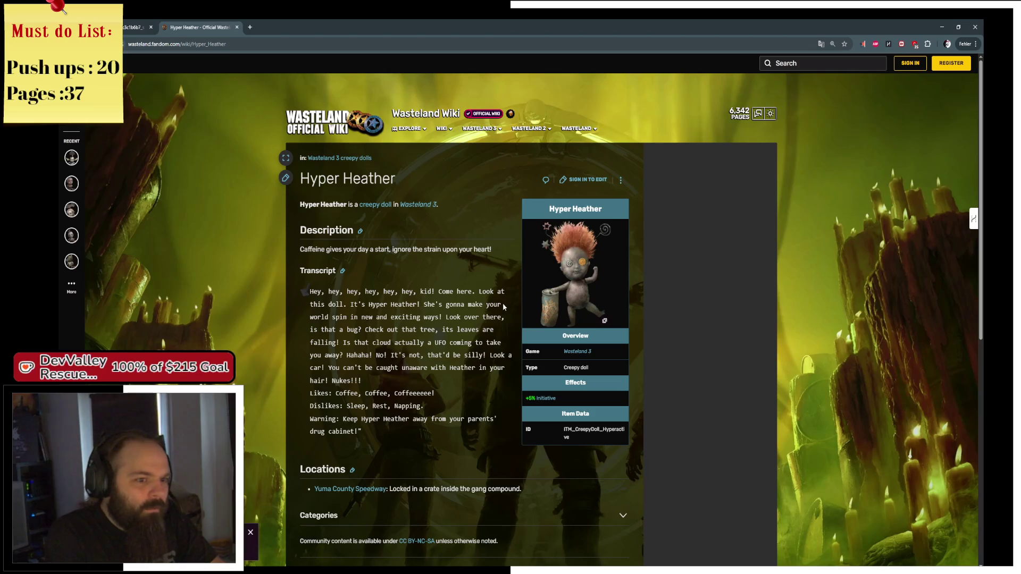
key("alt+Left")
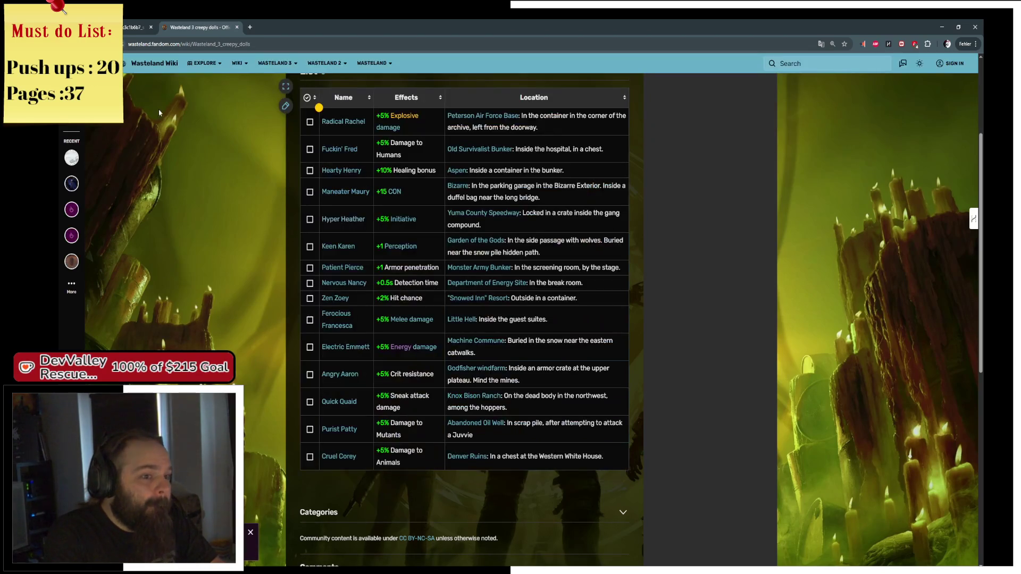
left_click(345, 268)
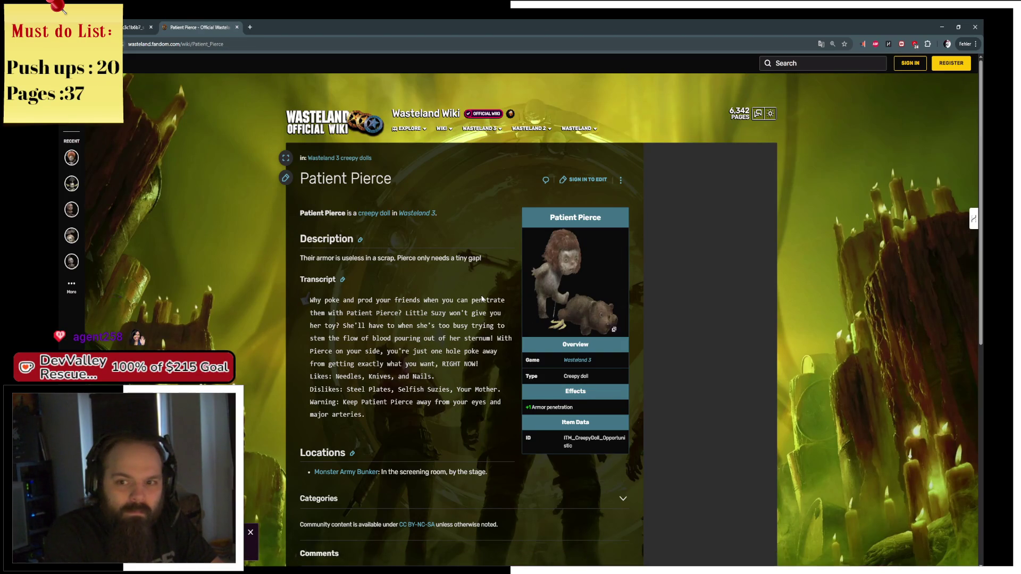
middle_click(198, 27)
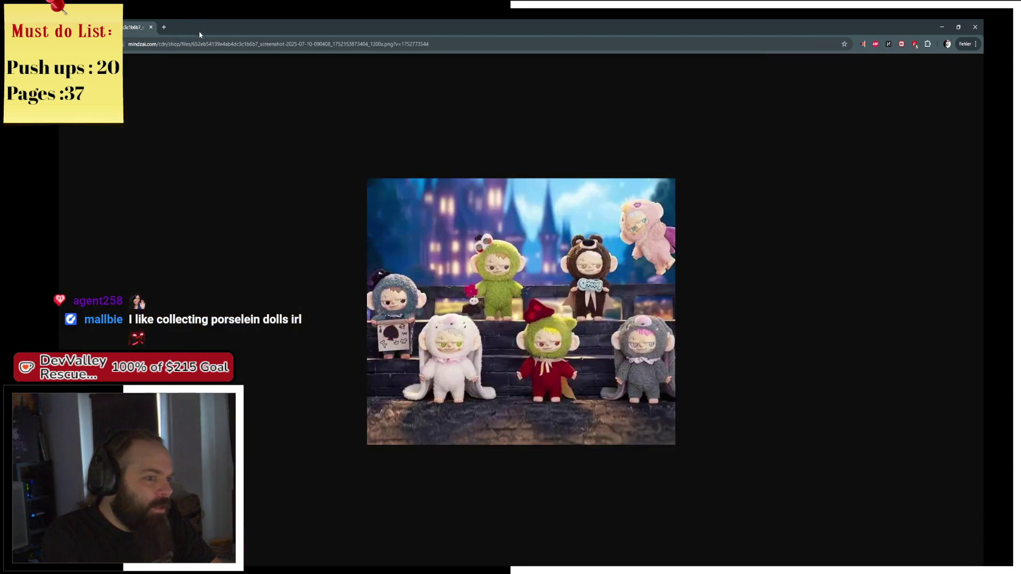
middle_click(132, 32)
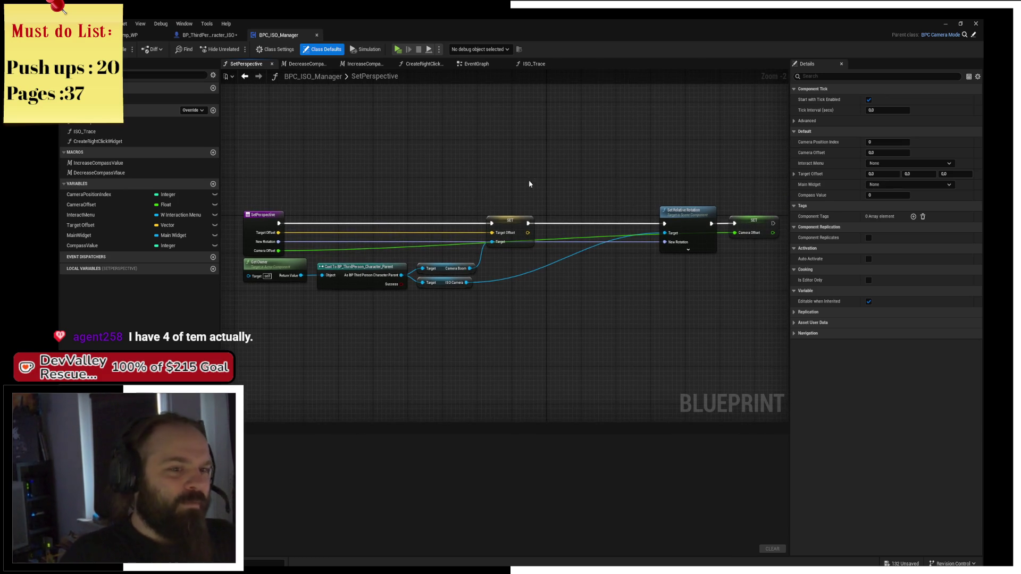
Save the BPC_ISO_Manager blueprint with the SetPerspective function fitted in view
mouse_move(525, 168)
left_mouse_down()
mouse_move(622, 236)
mouse_move(558, 219)
mouse_move(501, 219)
left_mouse_up()
key("Home")
key("ctrl+s")
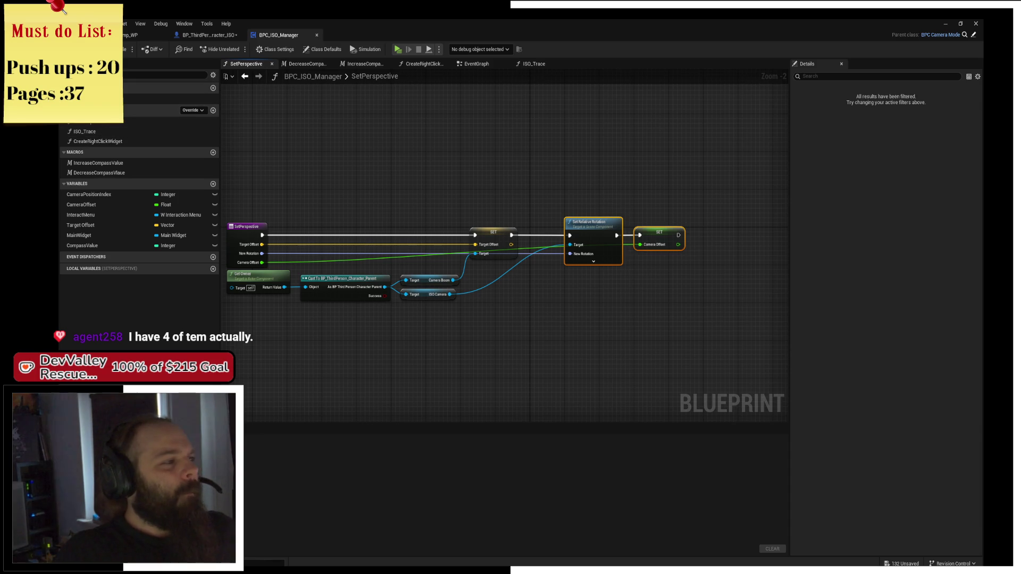
scroll(119, 141, "up", 3)
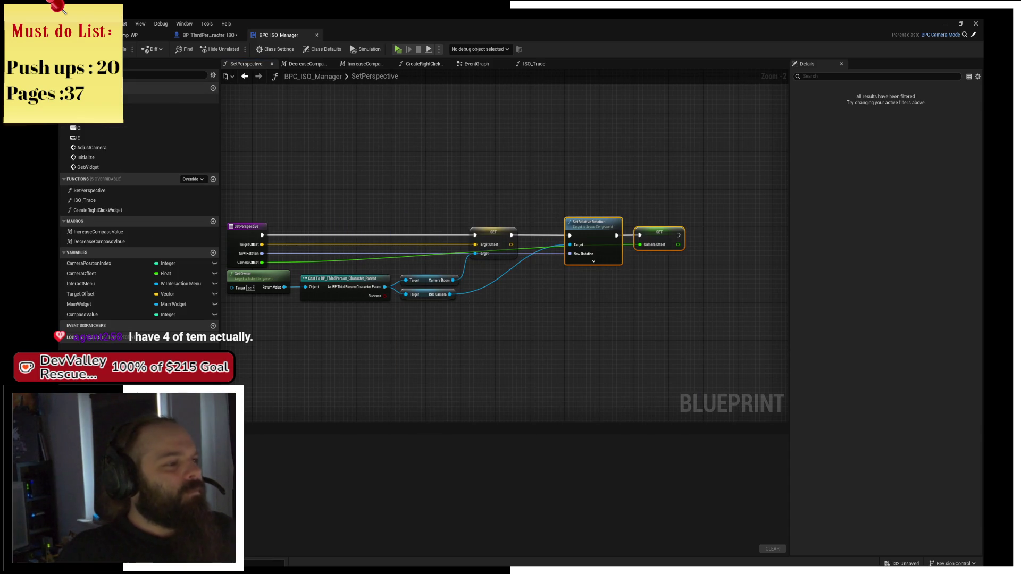
Jump to the AdjustCamera event, look over the EventGraph, then return to the SandCamp_WP level
double_click(126, 151)
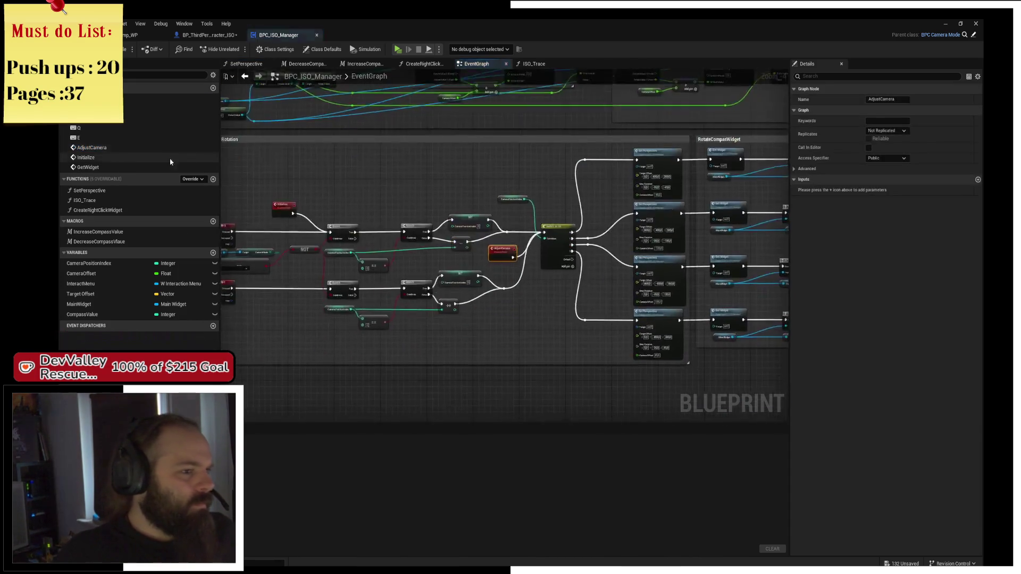
scroll(563, 218, "down", 2)
scroll(617, 230, "up", 2)
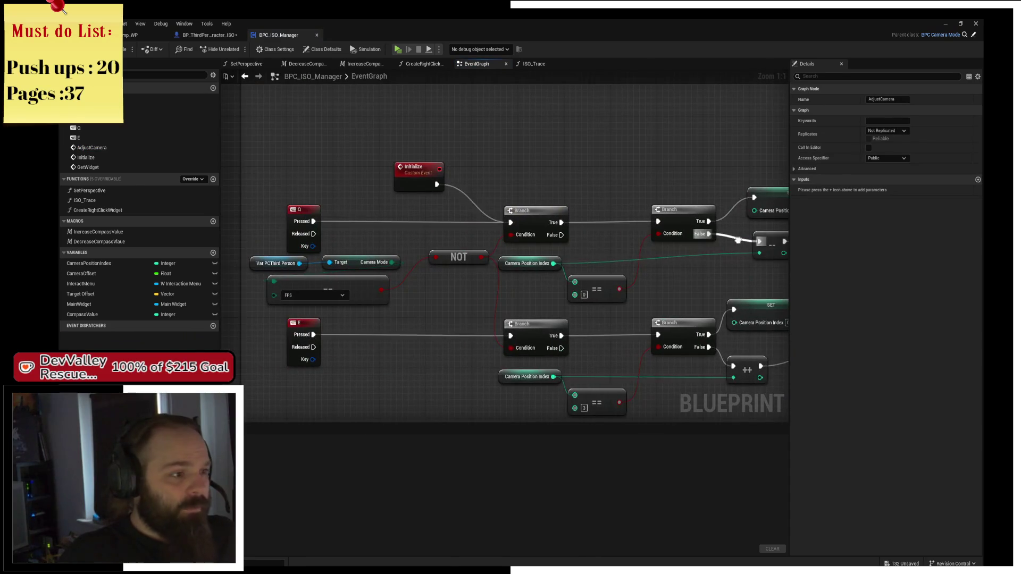
scroll(617, 231, "down", 4)
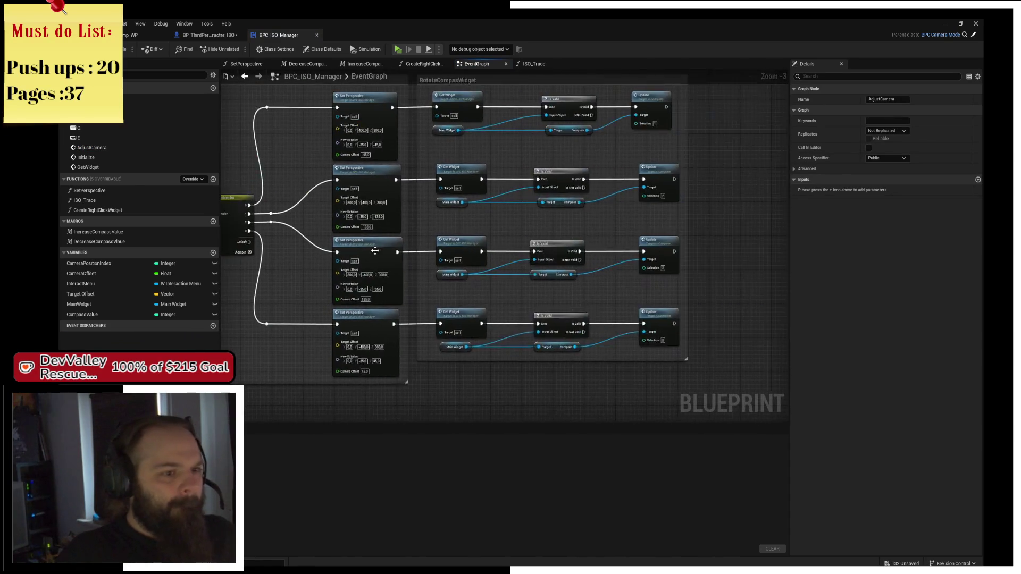
scroll(383, 231, "up", 2)
scroll(302, 91, "down", 2)
left_click(143, 35)
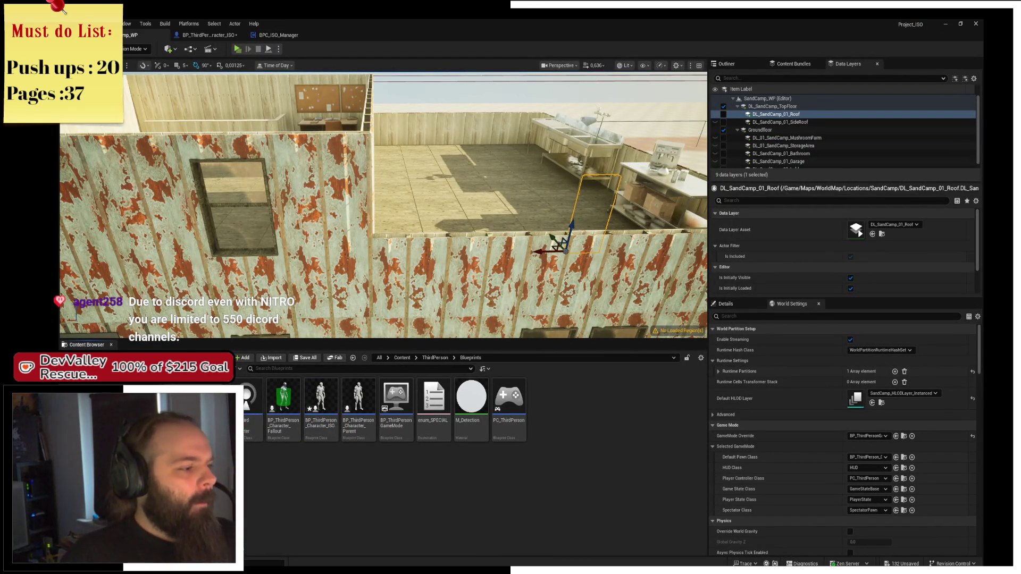
Search the Content Browser for Zoom, inspect IA_ZoomIn, then return to BP_ThirdPerson_Character_ISO's event graph
left_click(402, 357)
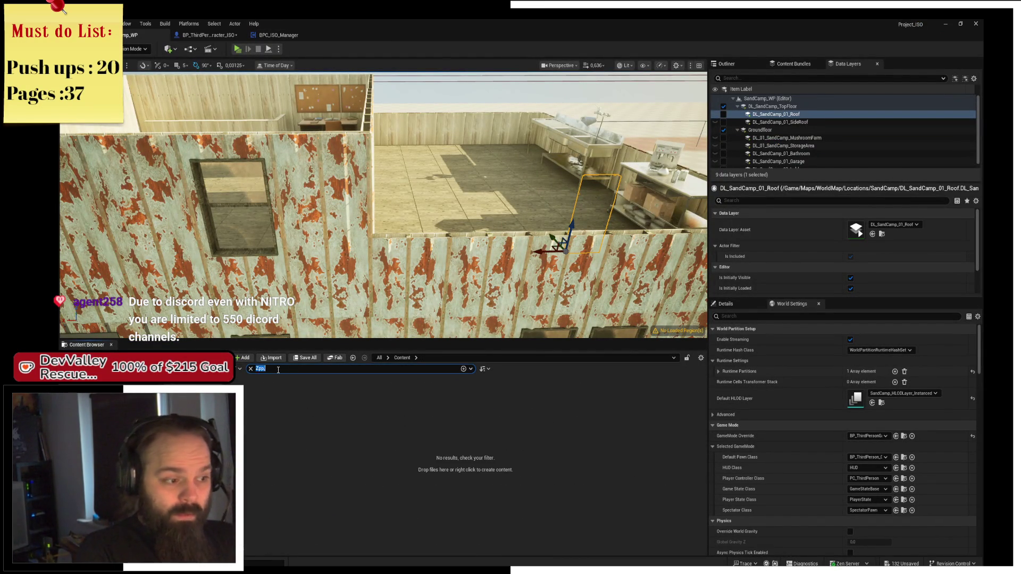
key("BackSpace")
key("BackSpace")
type("oom")
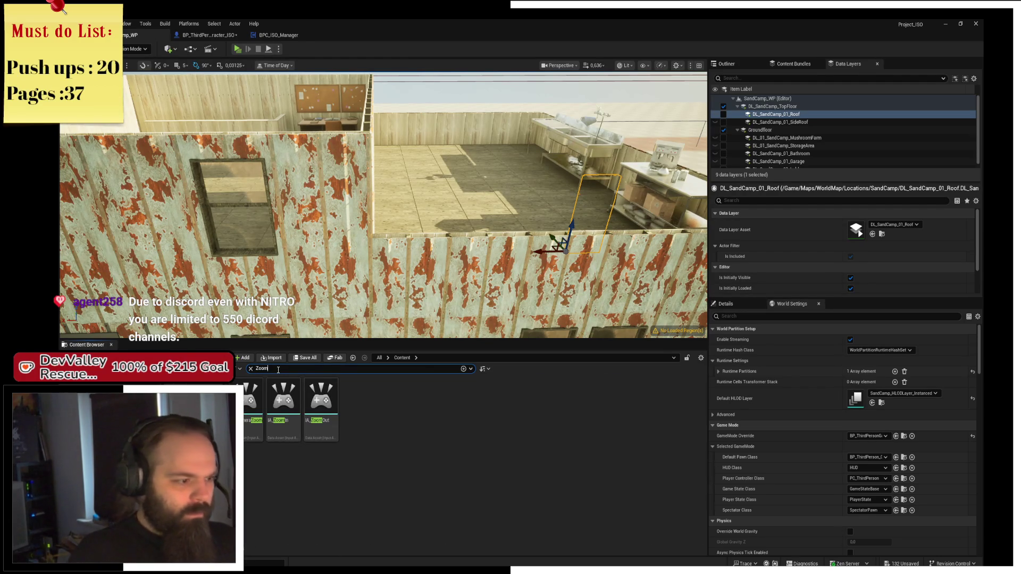
double_click(276, 394)
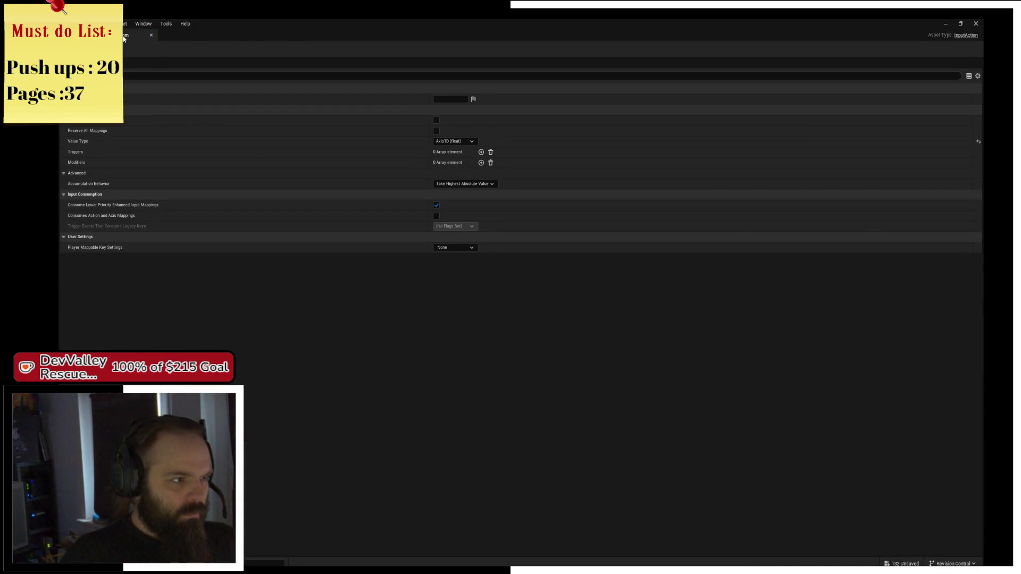
key("alt+F4")
right_click(290, 421)
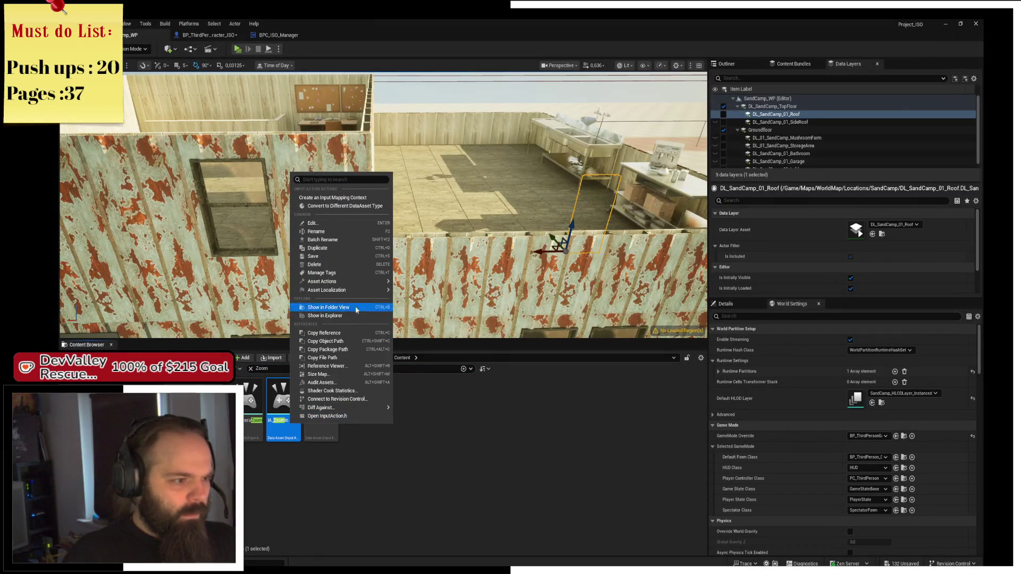
mouse_move(367, 281)
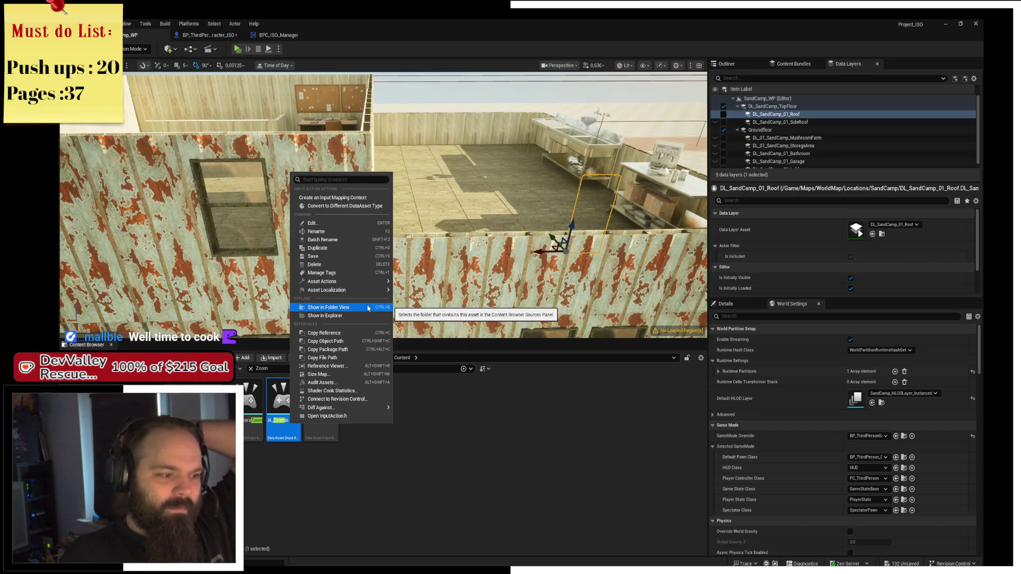
left_click(470, 337)
left_click(207, 35)
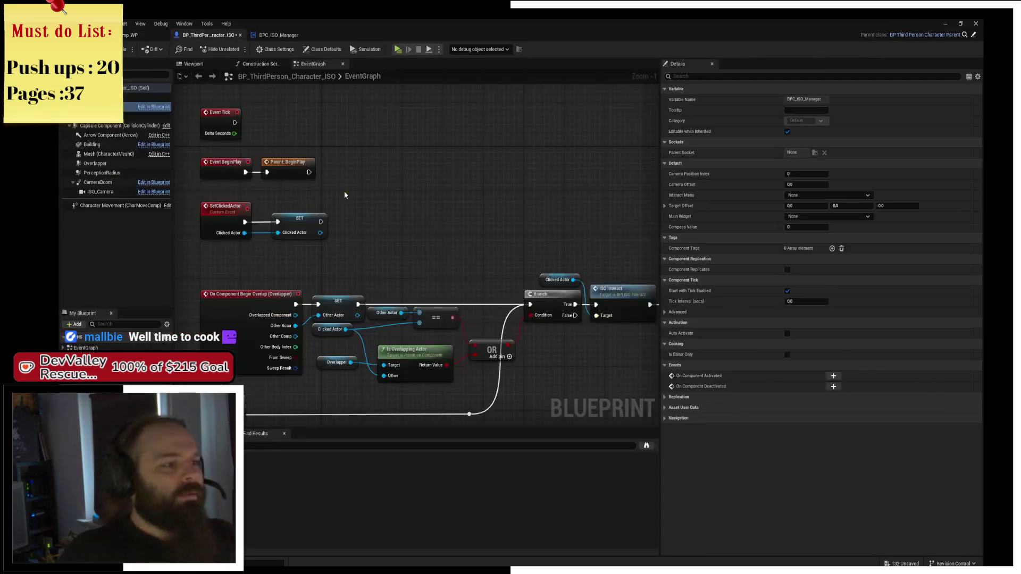
Add an EnhancedInputAction IA_ZoomIn event node to the graph
scroll(390, 283, "up", 4)
right_click(372, 315)
type("IA_")
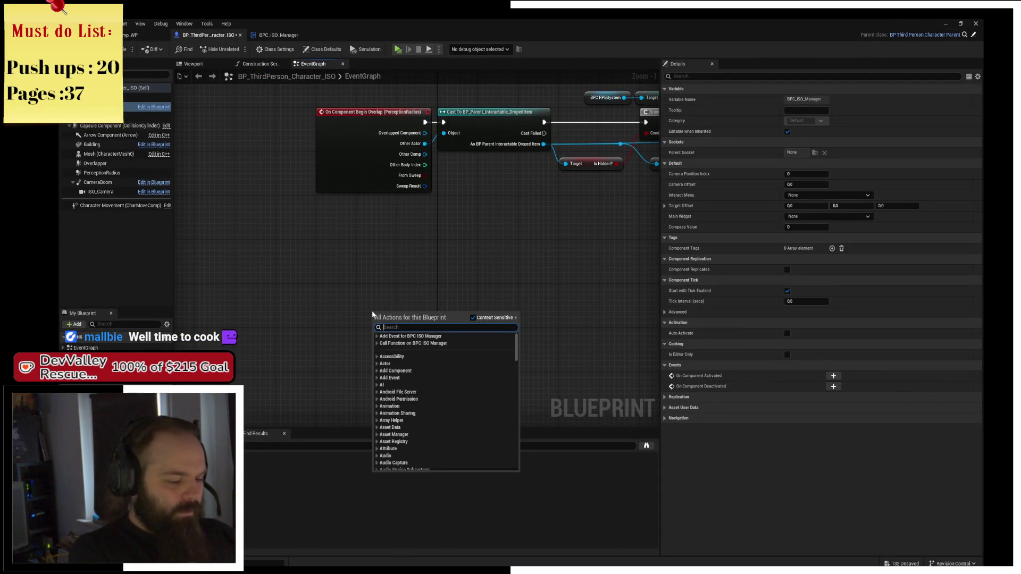
type("Z")
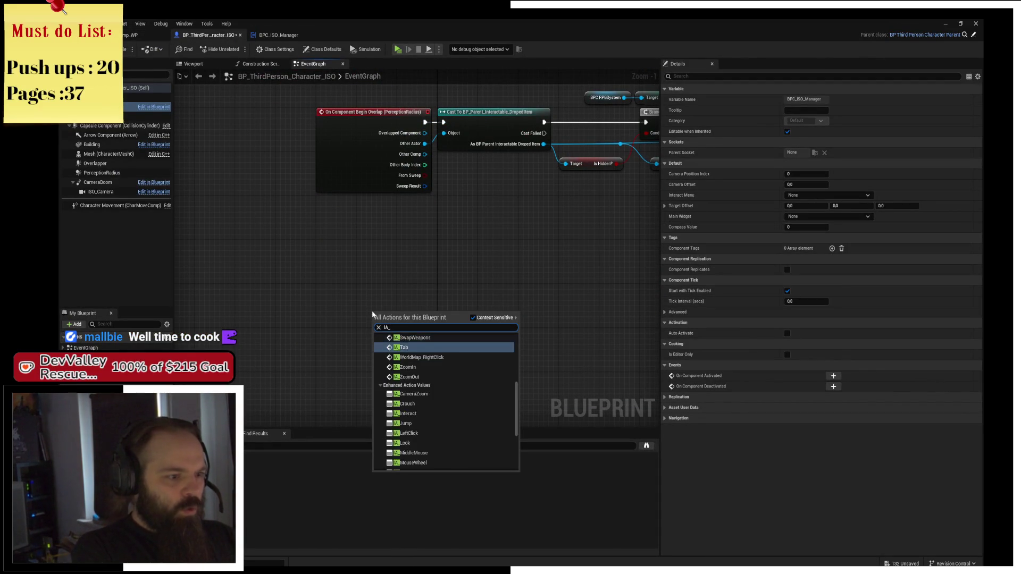
key("Return")
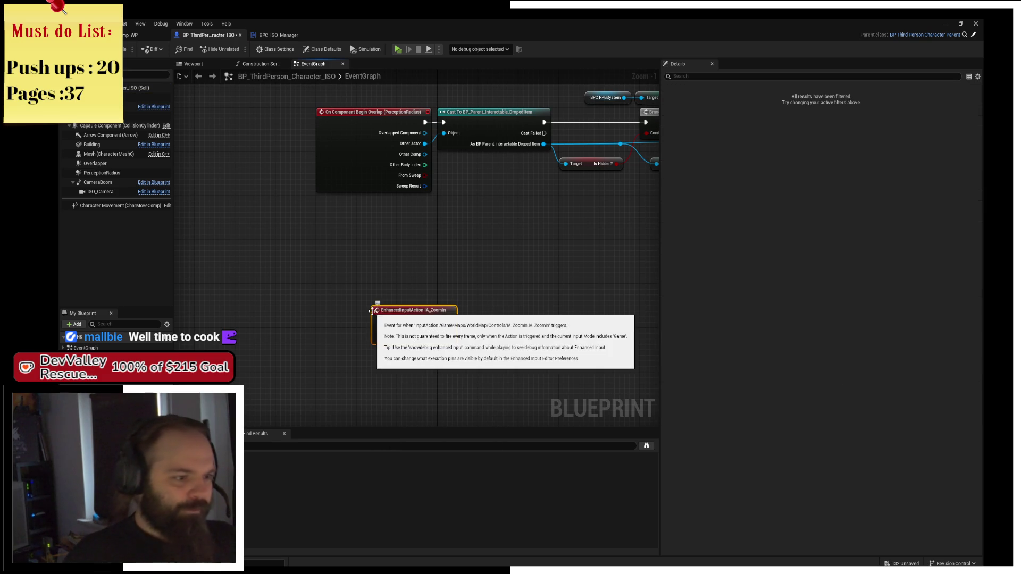
Search all blueprints for references to IA_ZoomIn
right_click(387, 318)
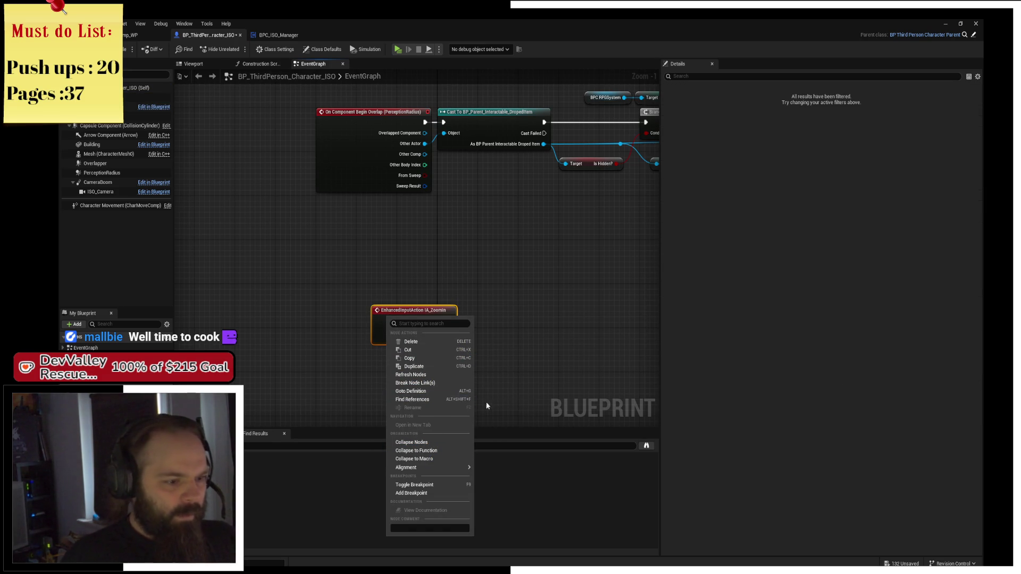
left_click(455, 400)
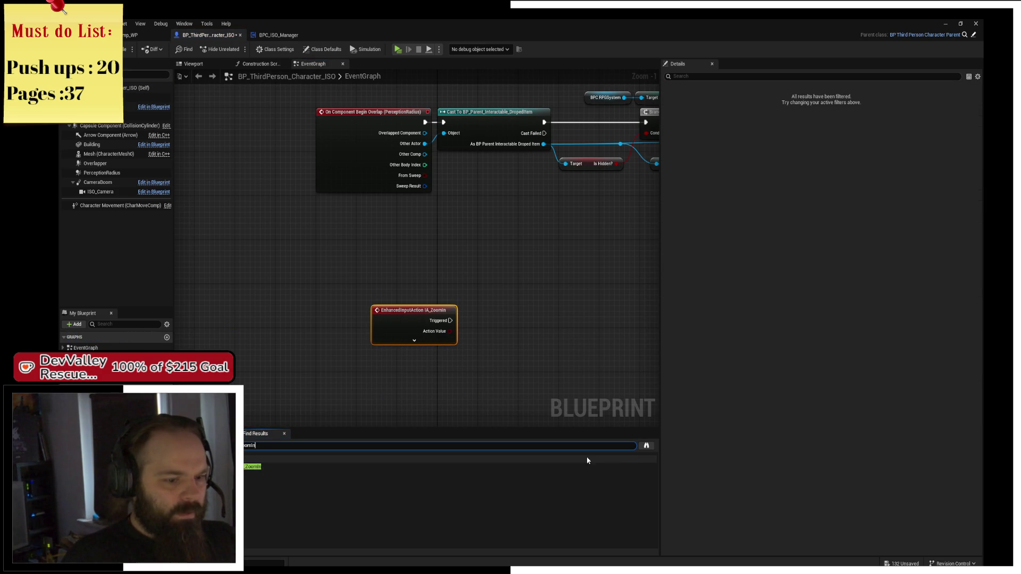
left_click(646, 445)
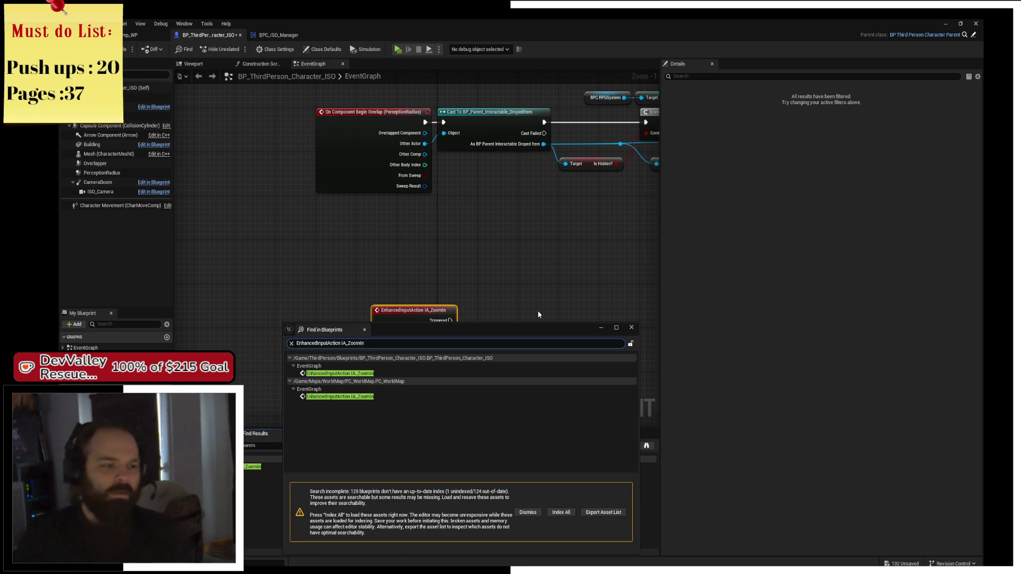
Replace the IA_ZoomIn node with an IA_CameraZoom event node
double_click(468, 373)
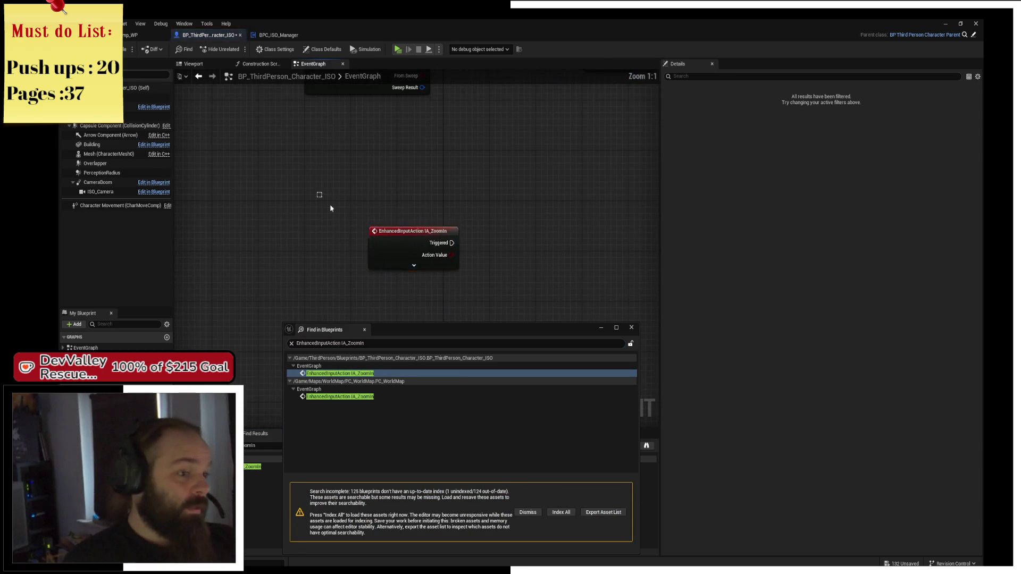
key("Delete")
right_click(436, 248)
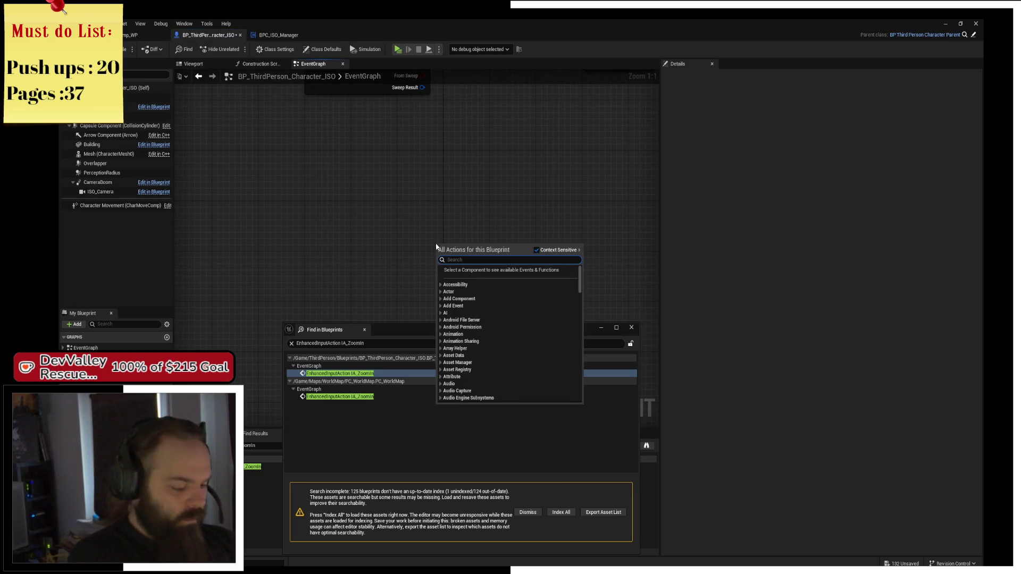
type("u")
key("BackSpace")
type("Zoom")
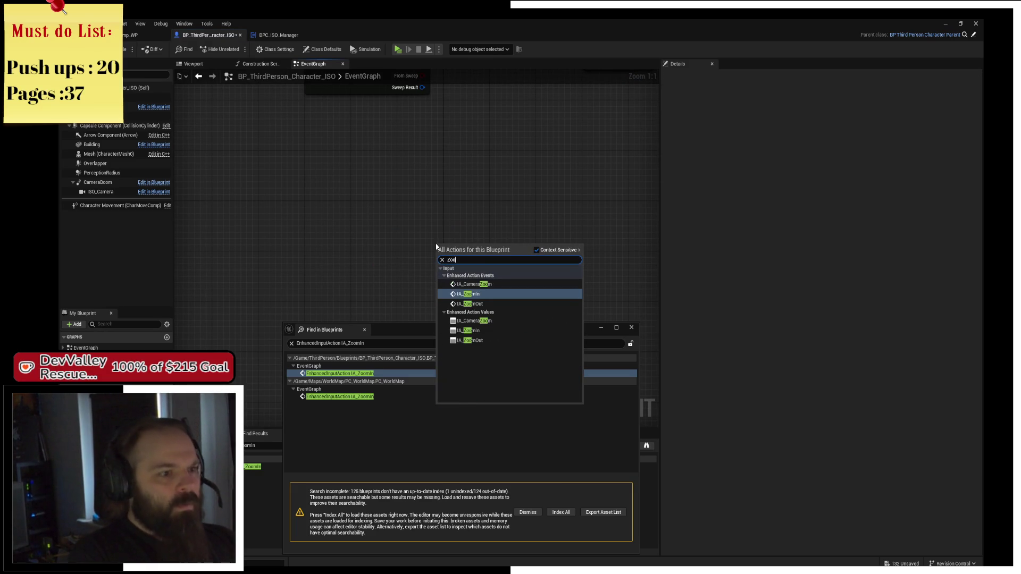
key("Up")
key("Return")
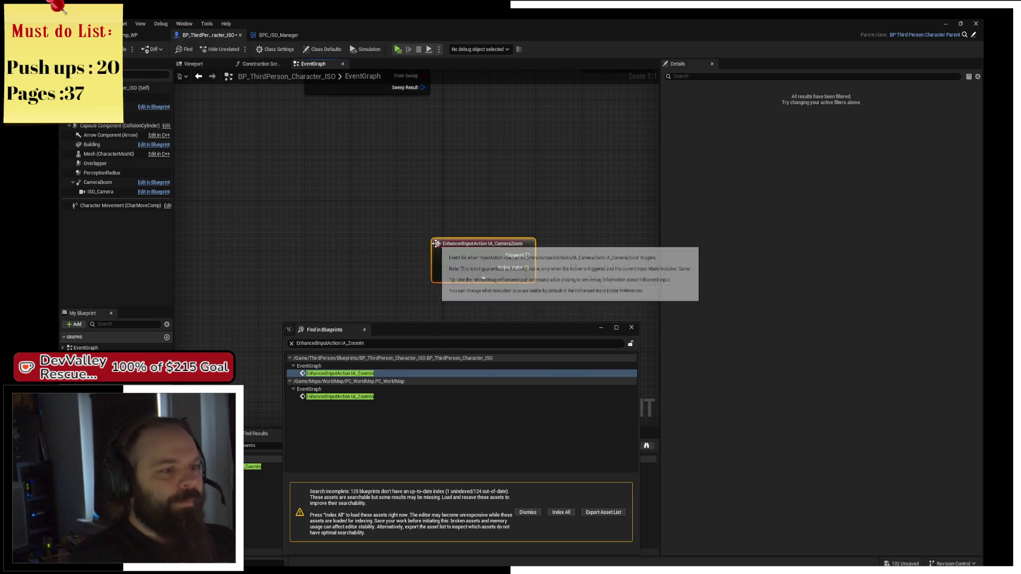
Find IA_CameraZoom references across all blueprints and open the PC_ThirdPerson usage
right_click(499, 250)
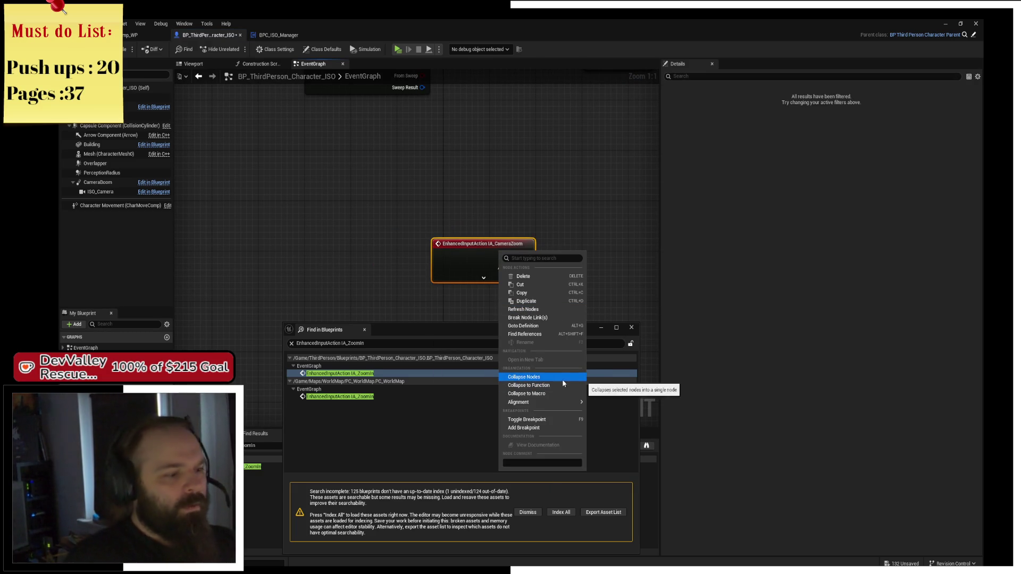
left_click(556, 334)
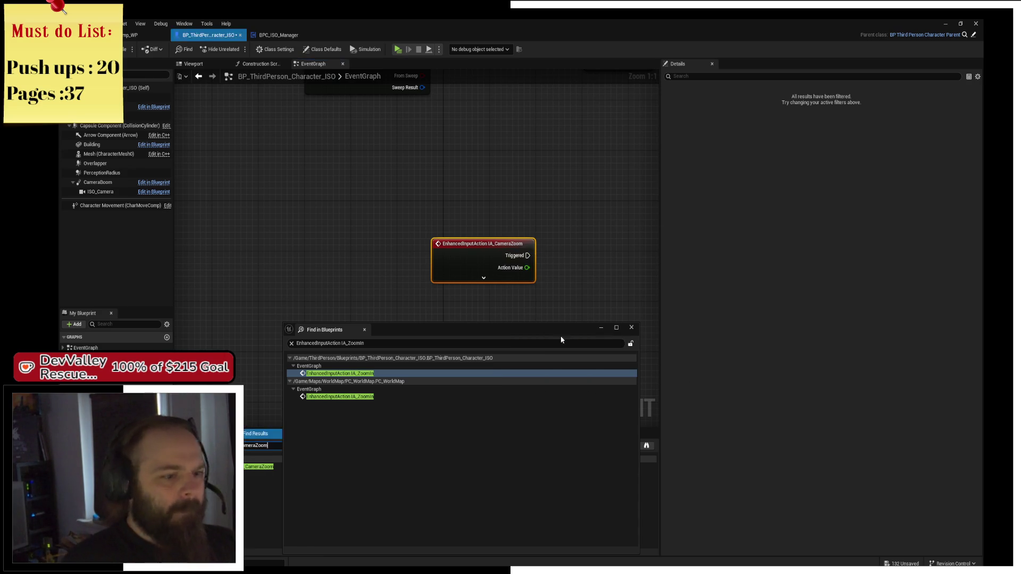
left_click(632, 327)
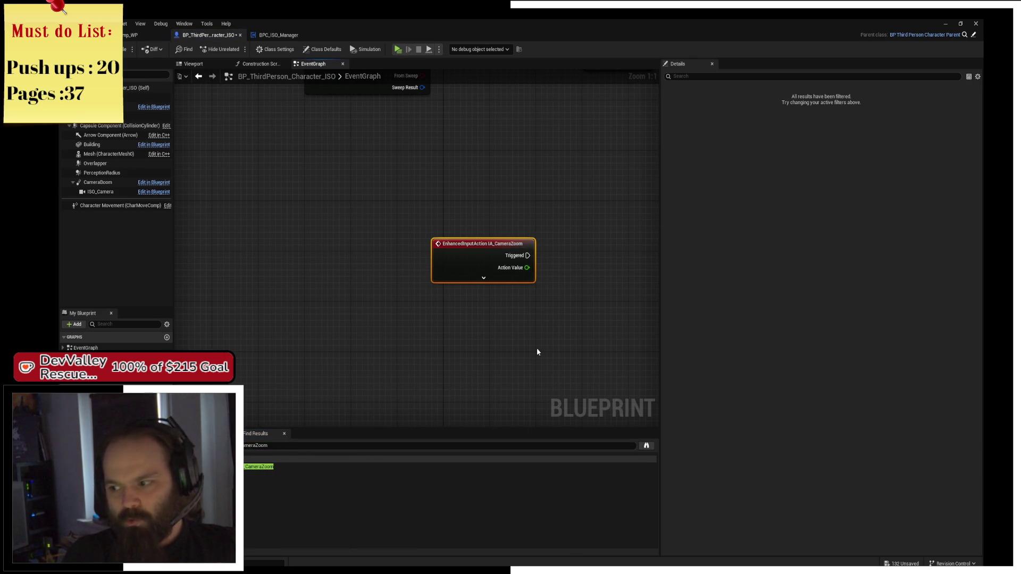
right_click(464, 245)
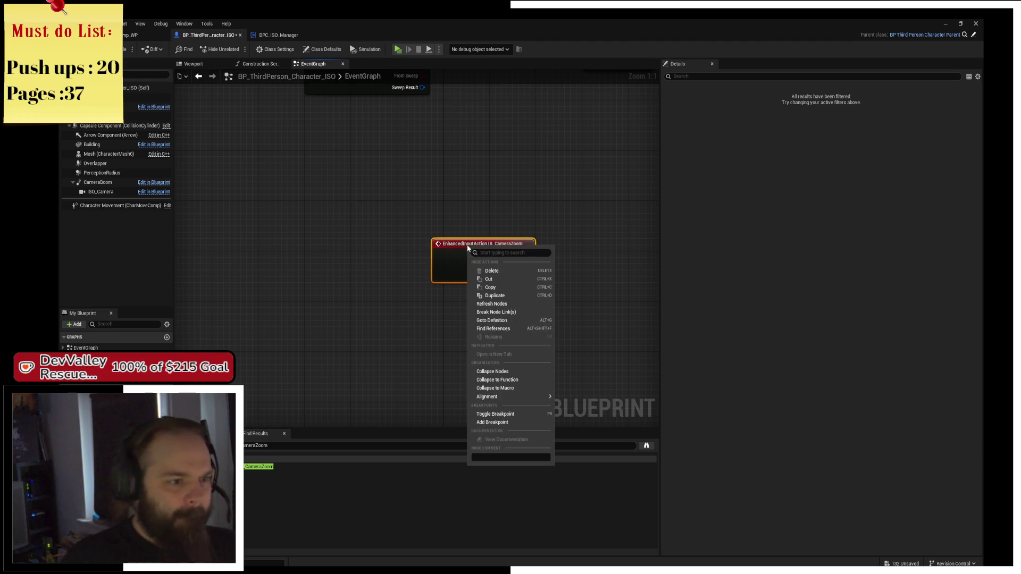
left_click(528, 329)
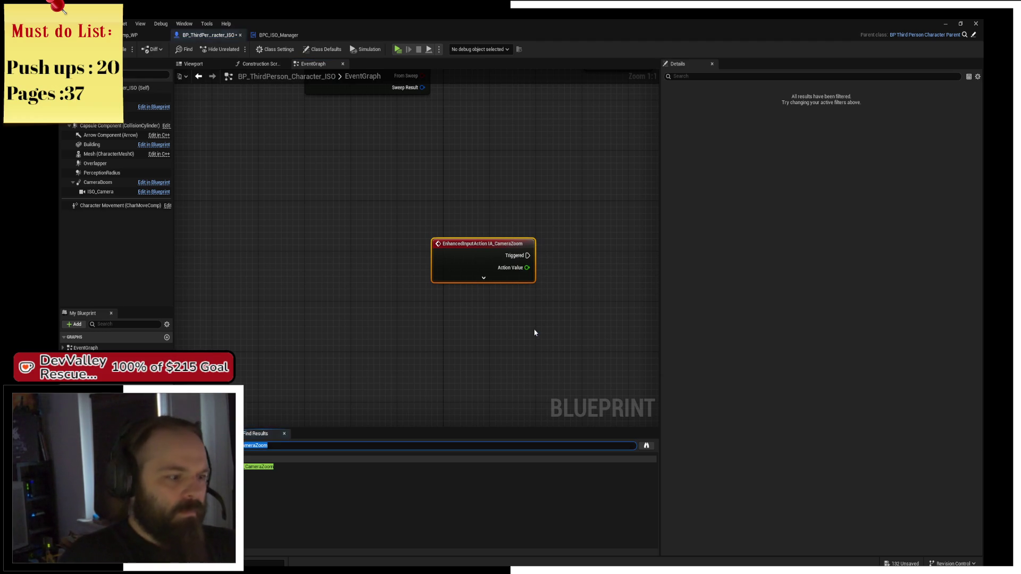
left_click(647, 448)
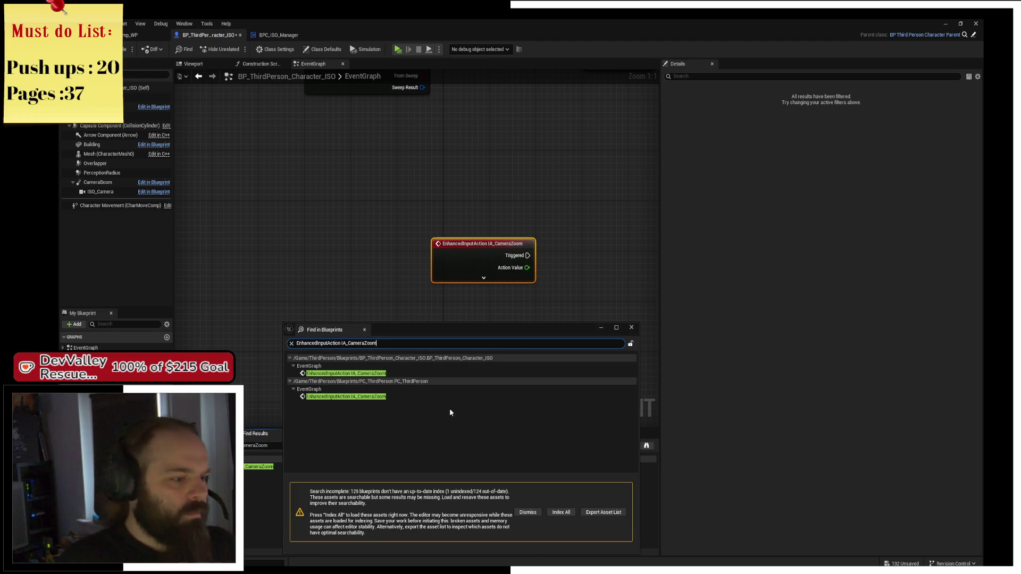
left_click(431, 397)
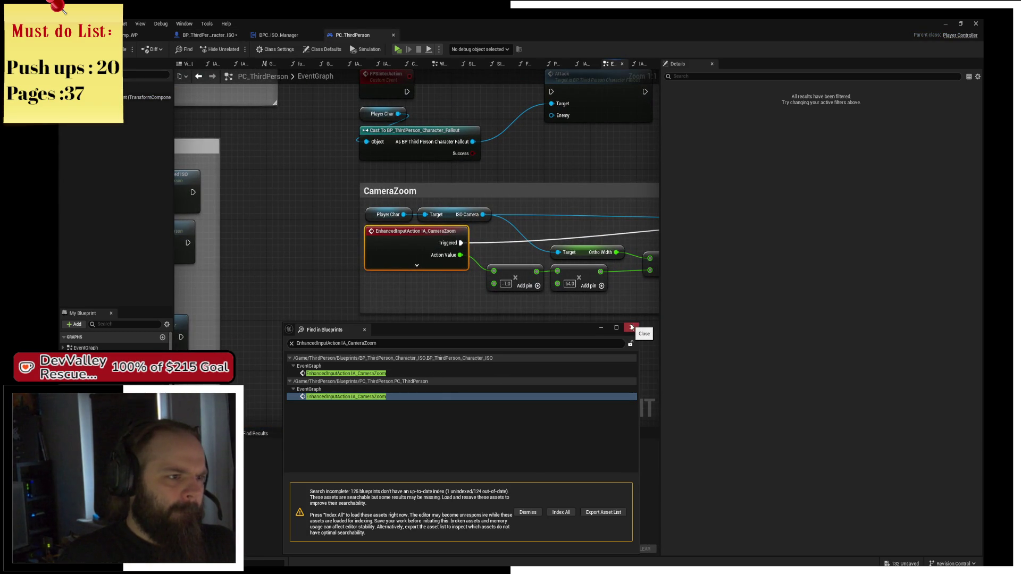
Set a breakpoint on the IA_CameraZoom event and step to the next node while playing
left_click(631, 327)
key("F9")
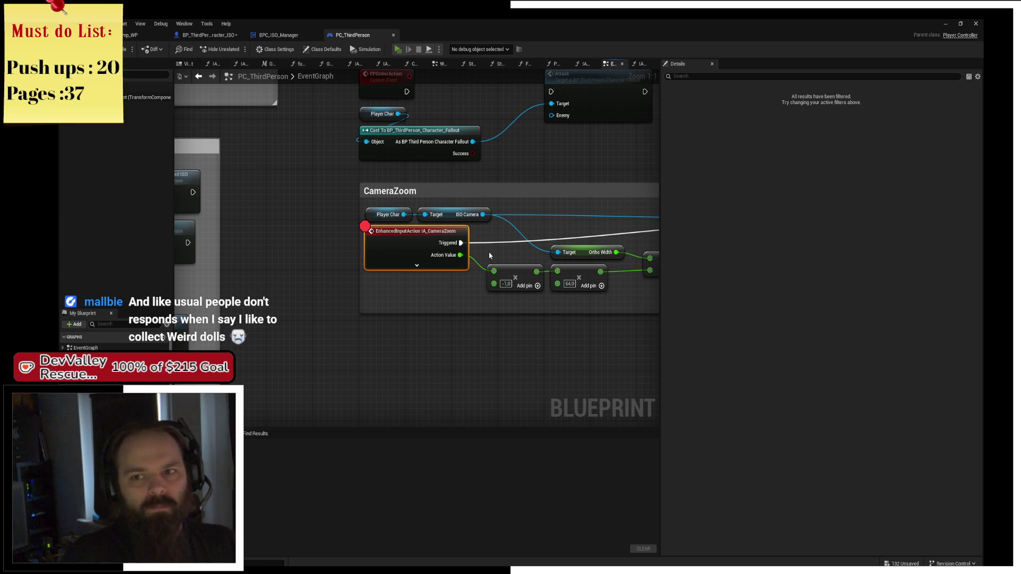
scroll(480, 296, "up", 1)
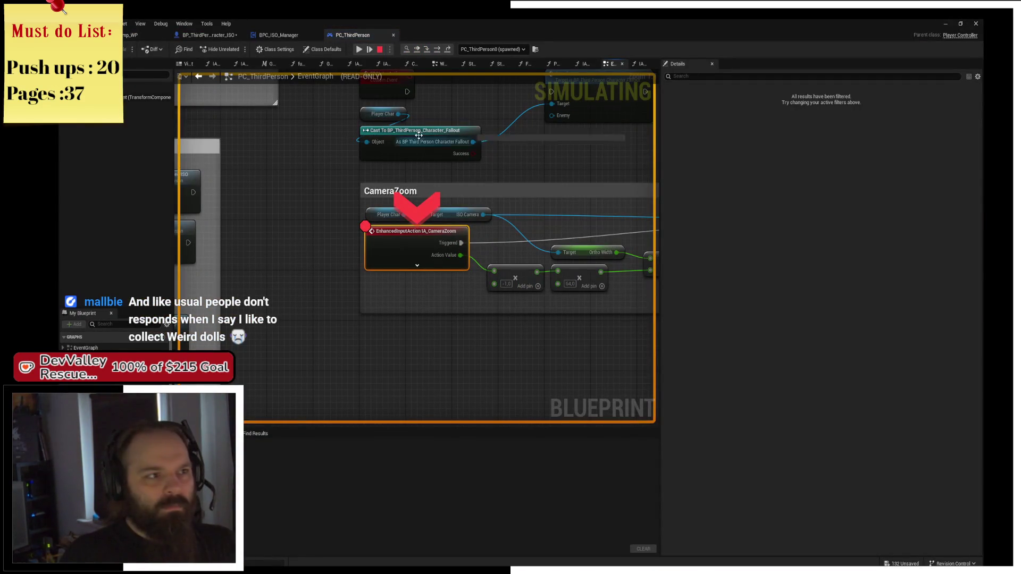
left_click(437, 49)
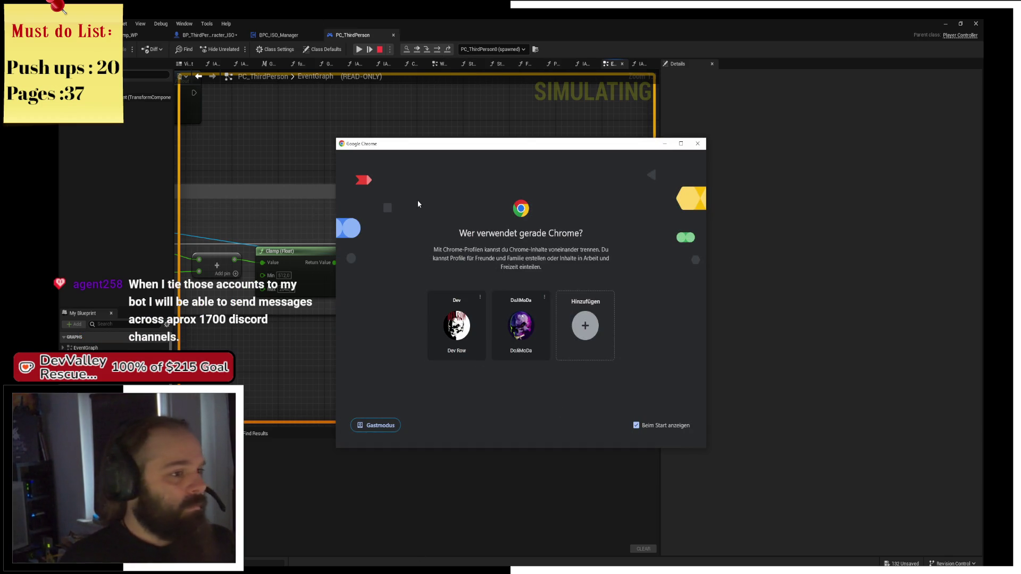
Dismiss the Chrome profile picker, return to Unreal Editor, and stop the play test
key("alt+Tab")
key("alt+Tab")
key("alt+Tab")
key("alt+Tab")
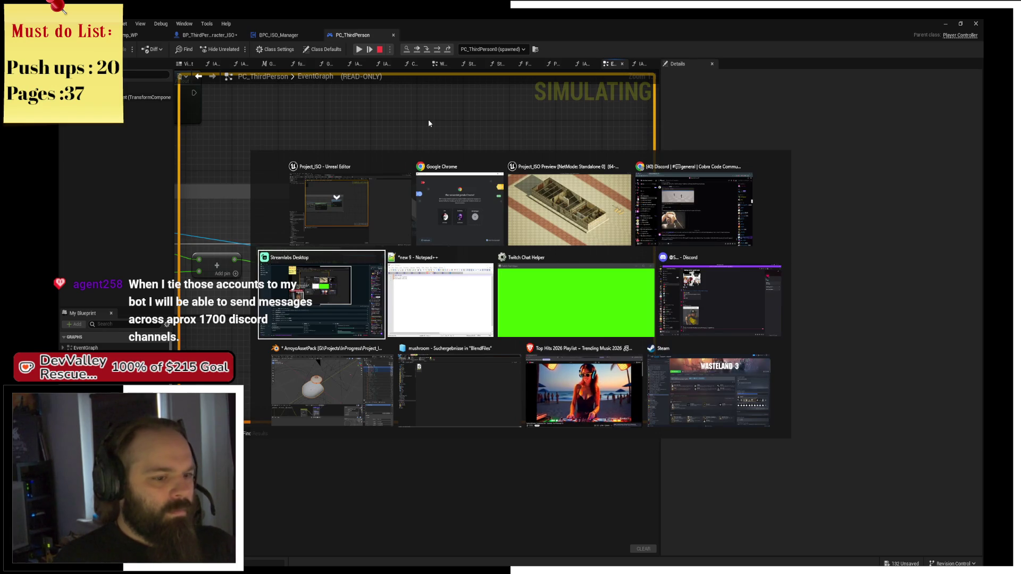
key("alt+Tab")
key("alt+Tab")
key("alt+Tab")
key("Escape")
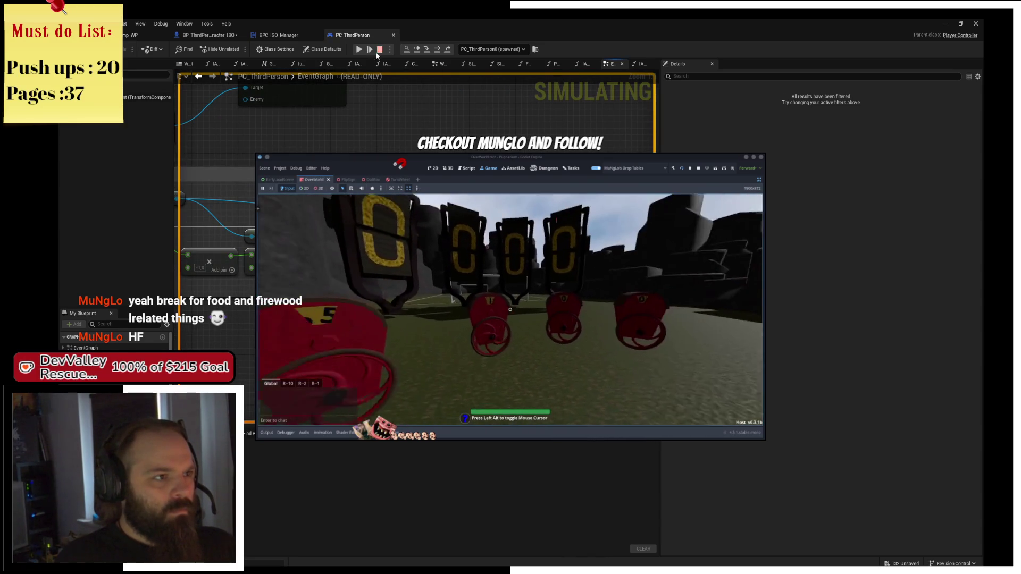
left_click(379, 49)
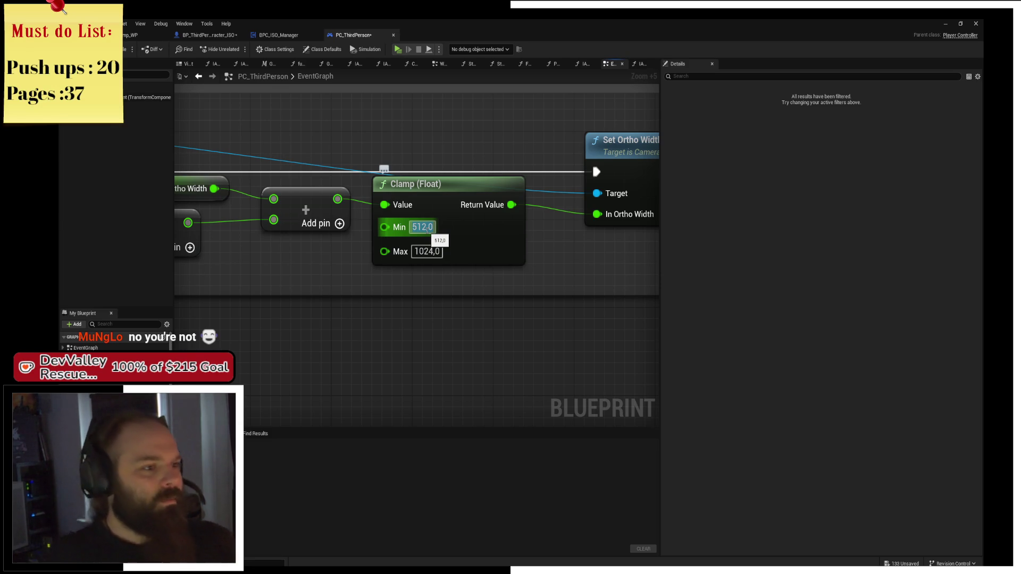
Set the clamp's Min Ortho Width to 640.0 and compile the player controller
left_click(411, 228)
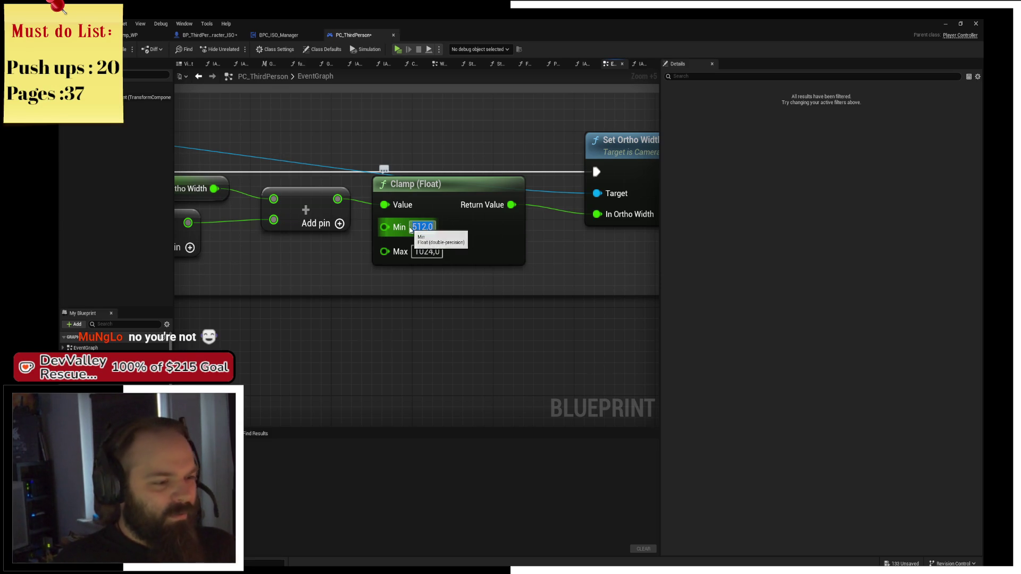
key("End")
type("0*1.25")
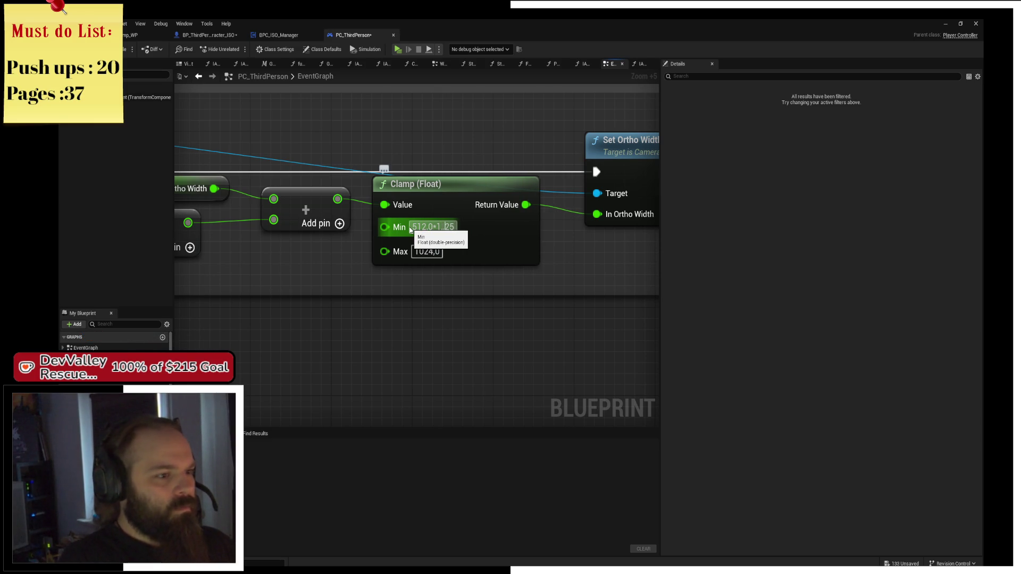
key("Return")
left_click(464, 354)
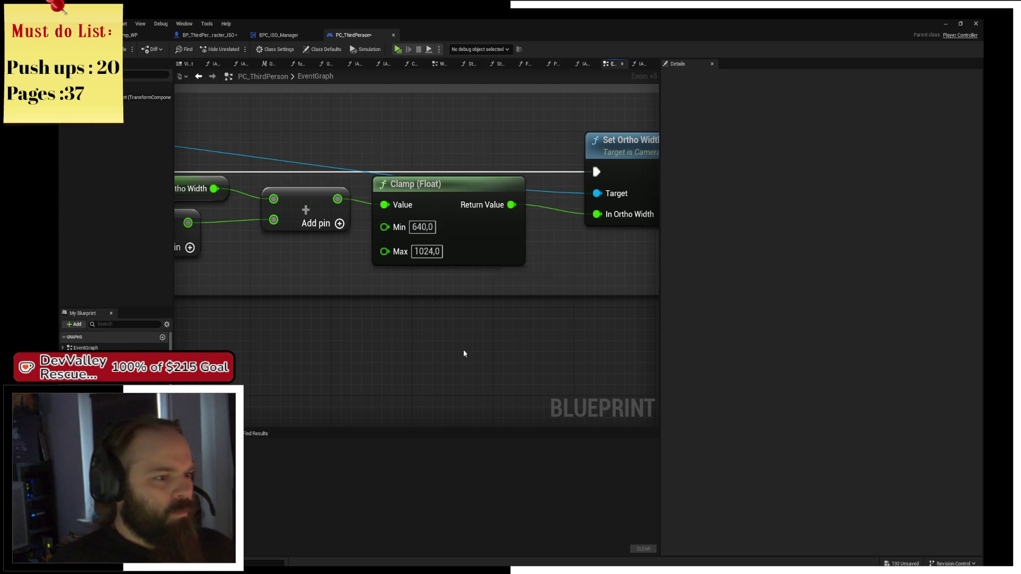
left_click(126, 50)
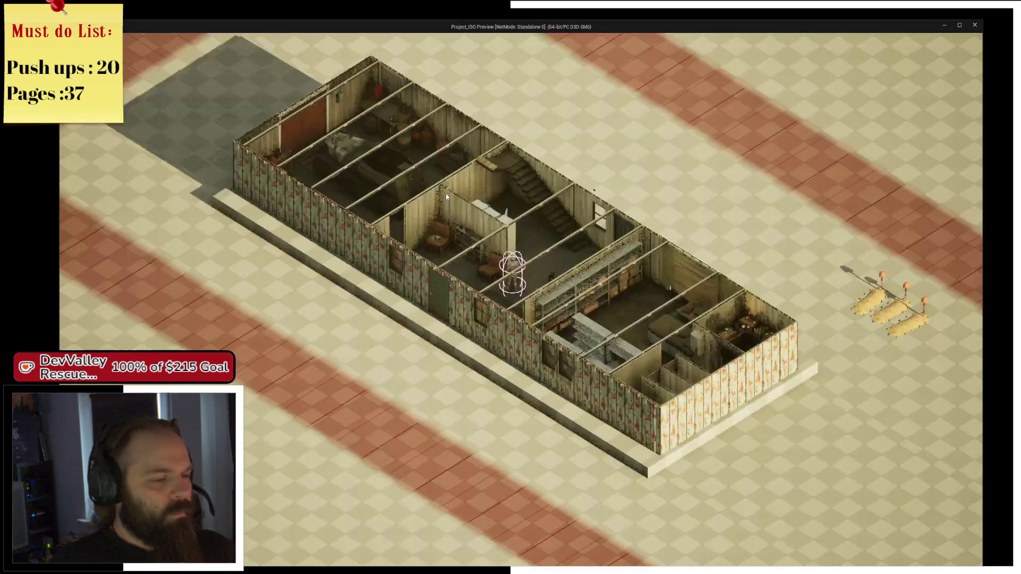
Play-test zooming and moving around the barracks, then stop the game
scroll(537, 254, "up", 3)
scroll(537, 254, "up", 2)
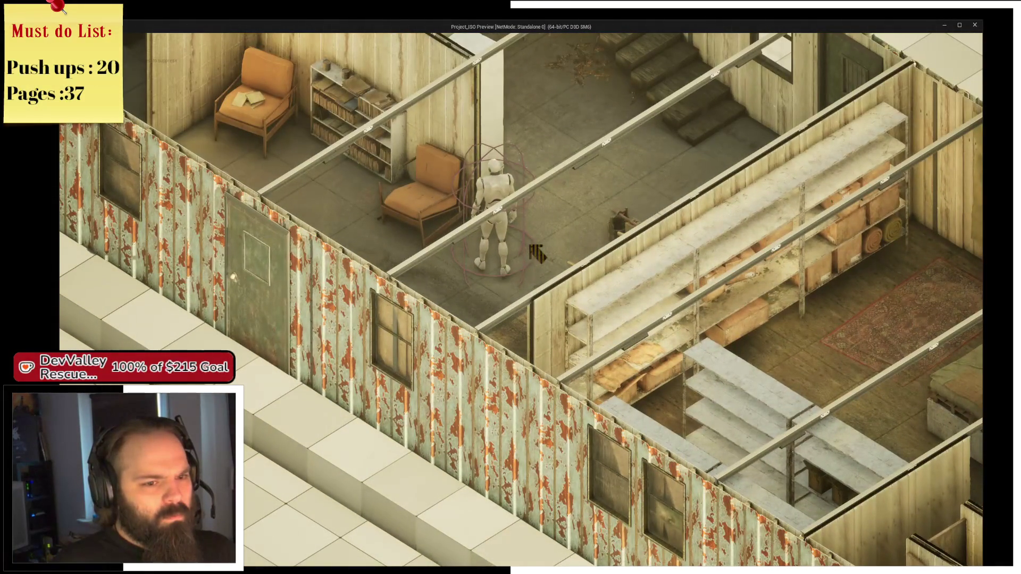
scroll(537, 254, "down", 3)
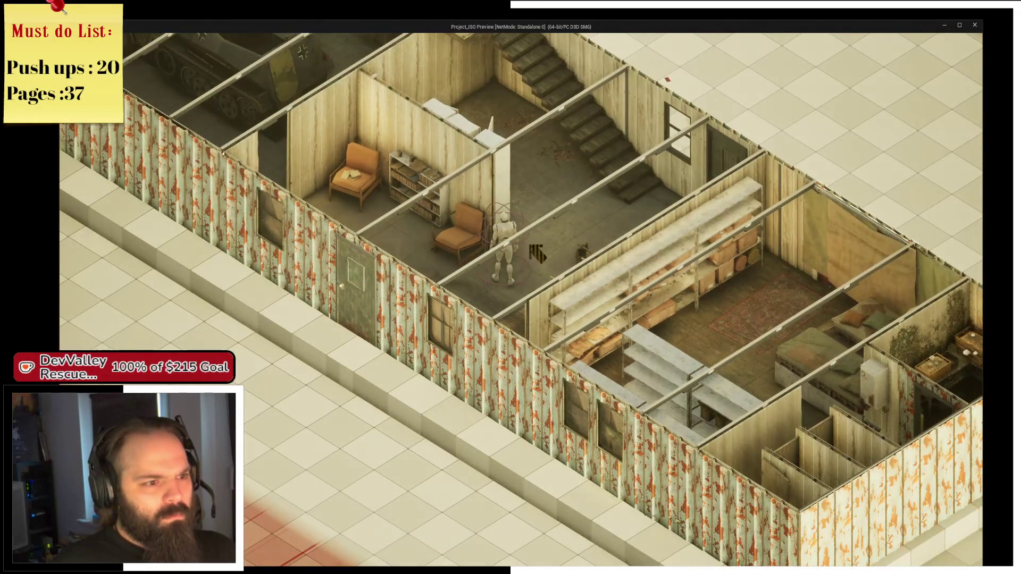
key("s")
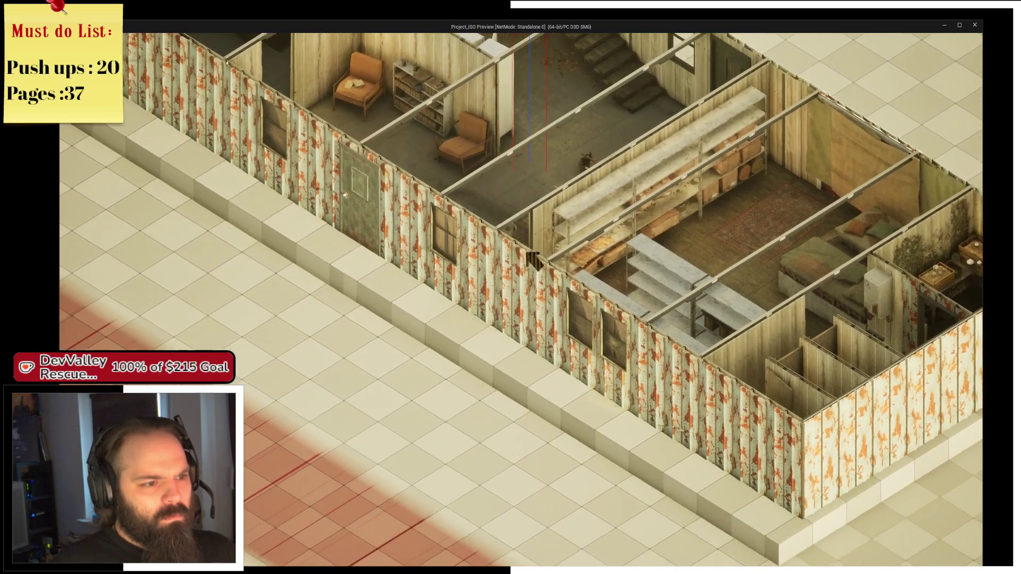
key("s")
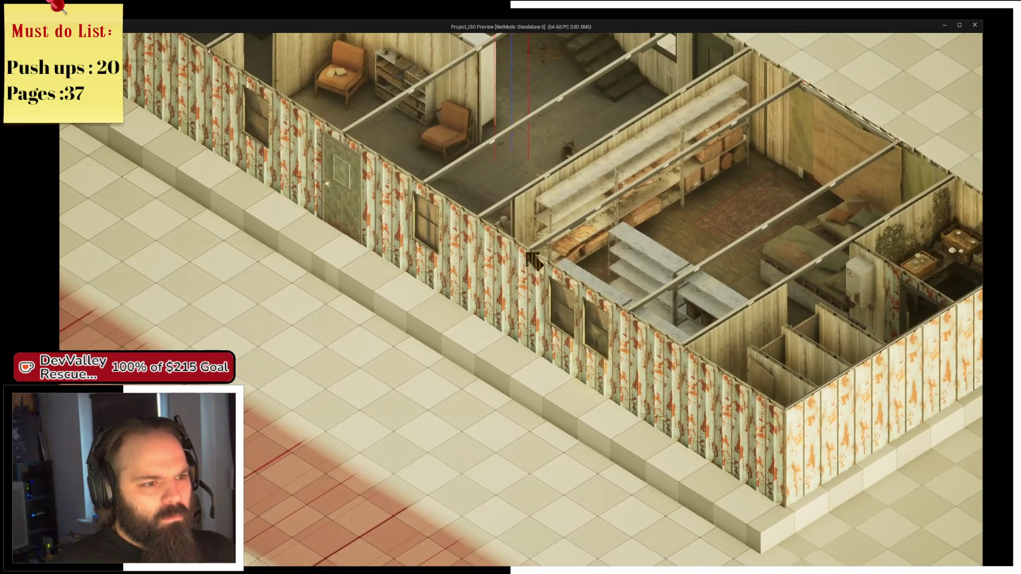
key("d")
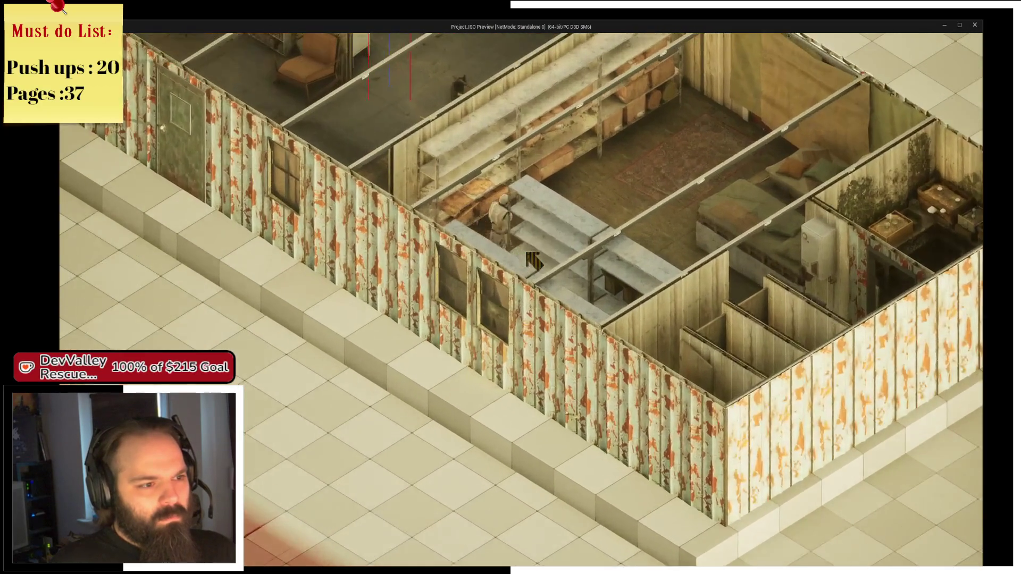
key("d")
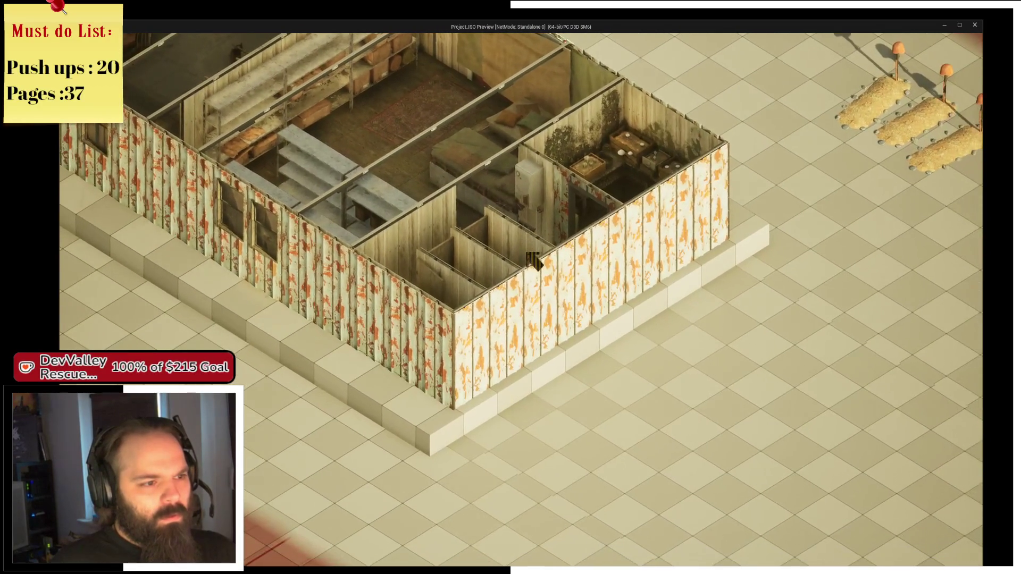
key("alt+Tab")
left_click(419, 49)
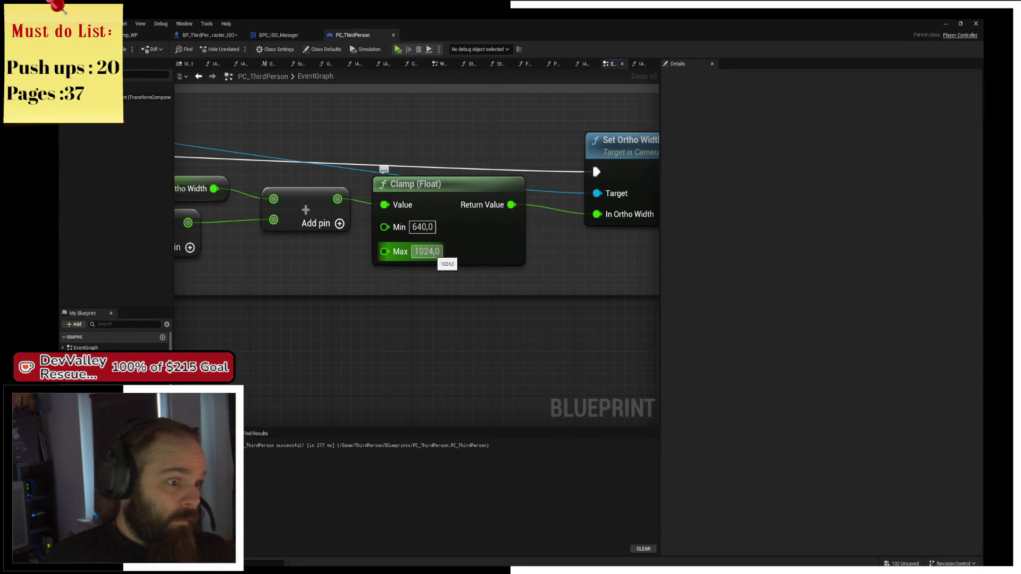
Raise the Clamp (Float) node's Max value to 1536 and recompile
left_click(419, 252)
key("Delete")
key("Delete")
type("5")
key("Delete")
type("36")
key("Return")
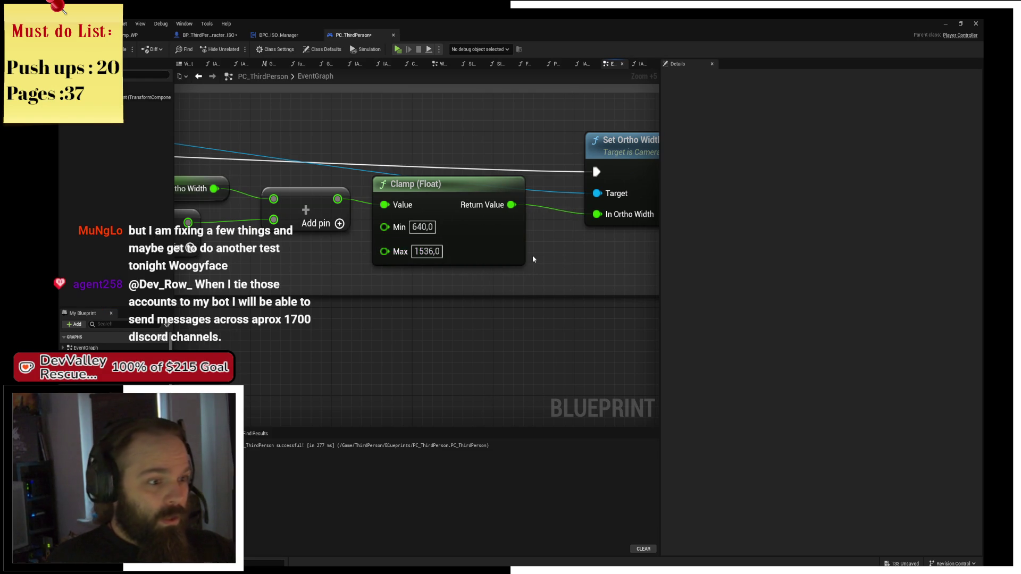
left_click(129, 49)
Launch the game and scroll to test the wider zoom range
left_click(396, 49)
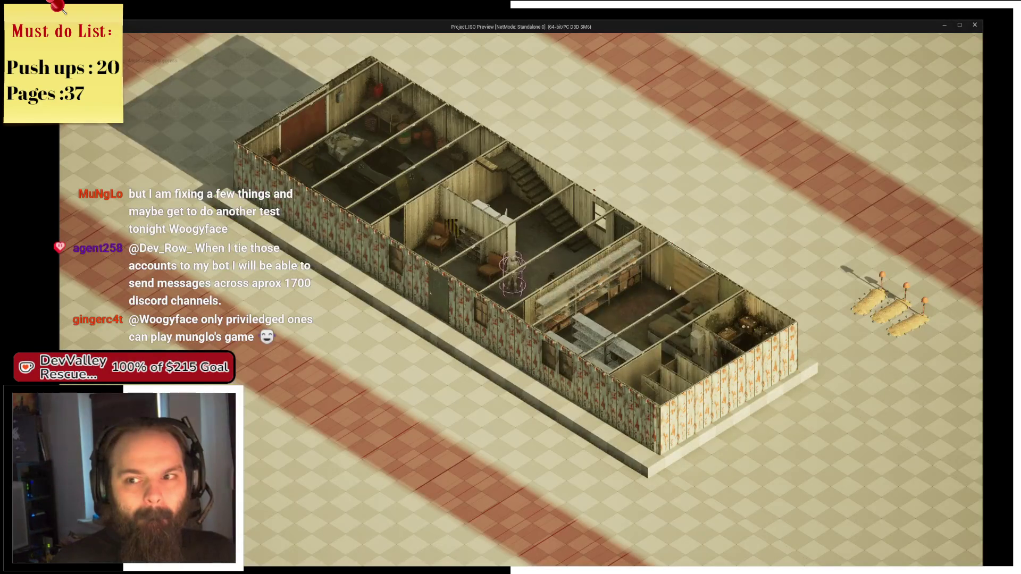
scroll(521, 298, "up", 5)
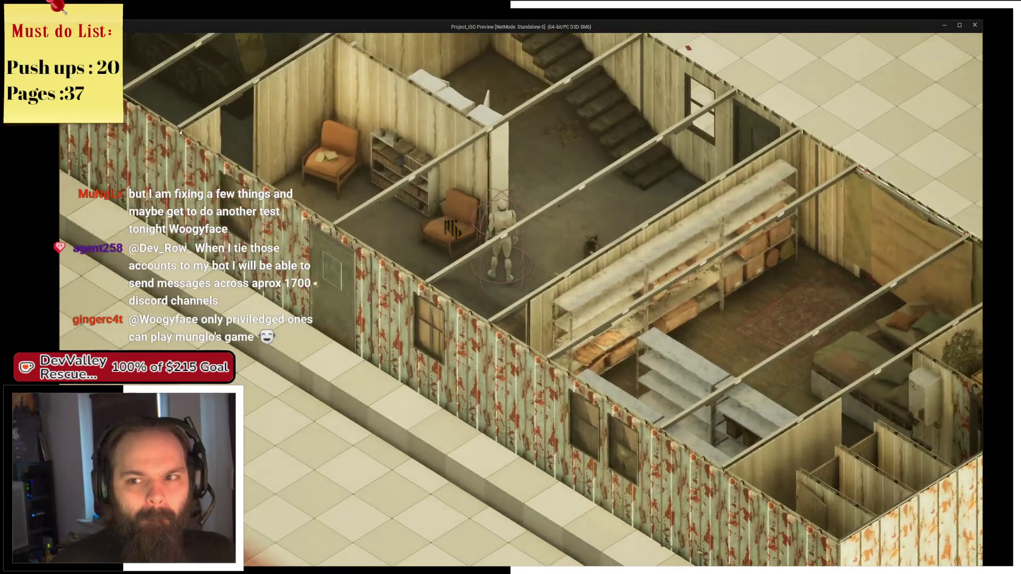
scroll(521, 298, "down", 3)
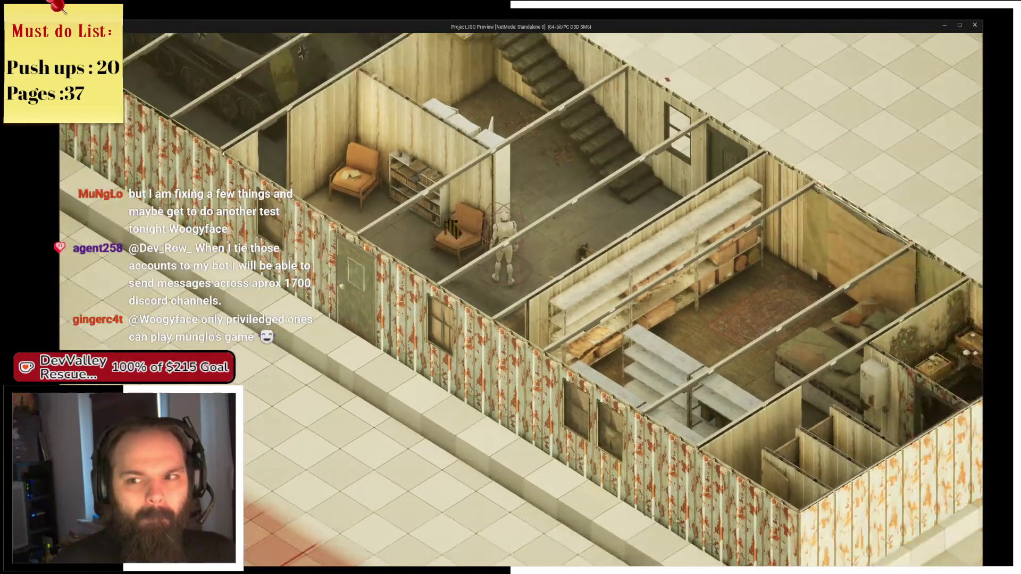
scroll(521, 297, "down", 4)
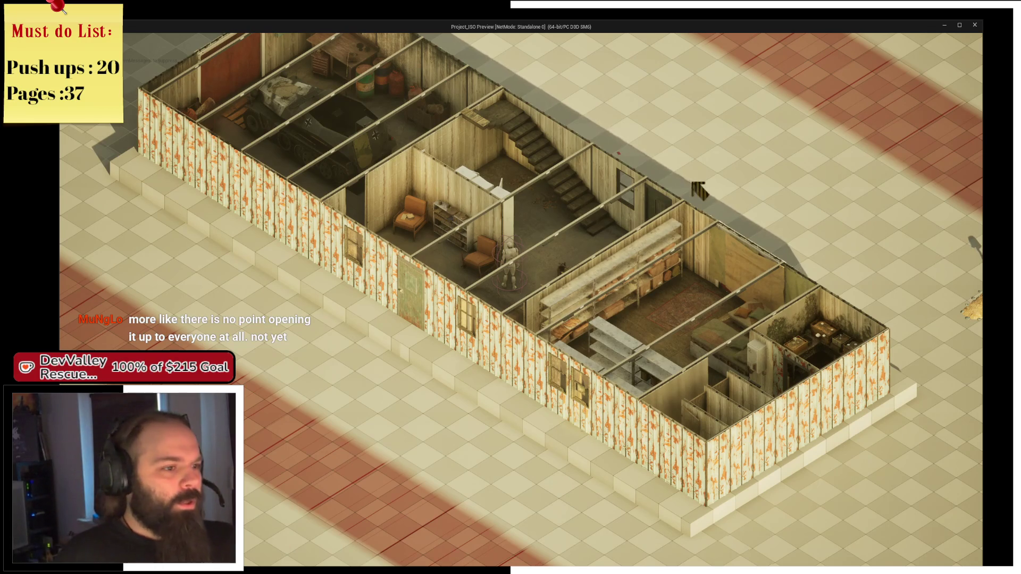
Zoom in and out within the new limits while panning and rotating the view over the barracks
scroll(537, 264, "up", 3)
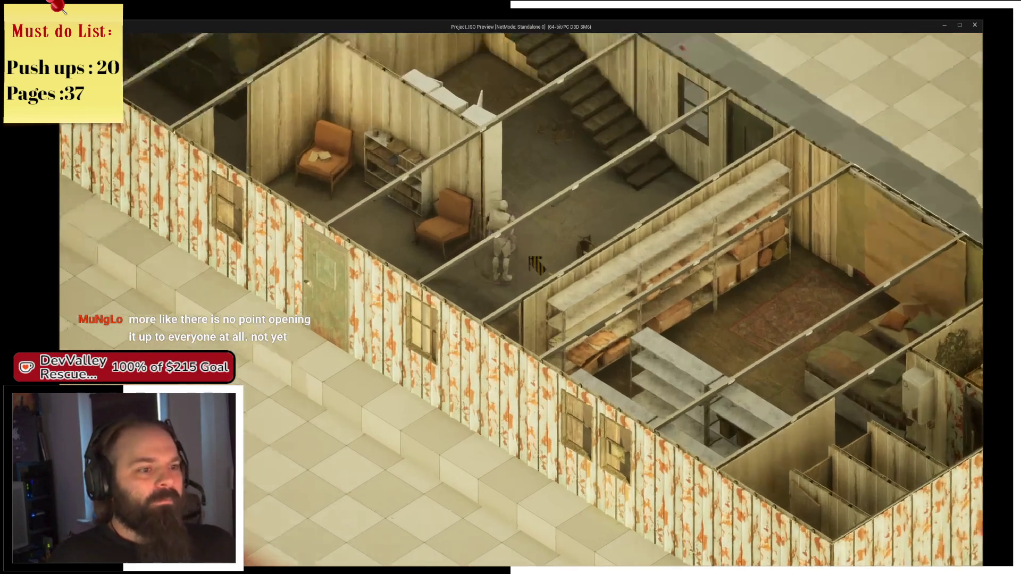
key("s")
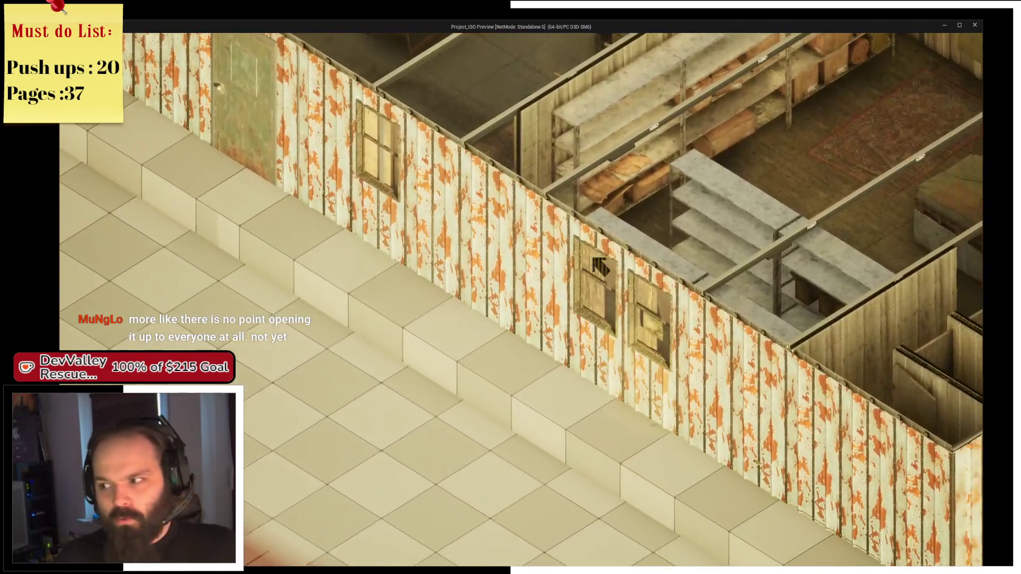
key("d")
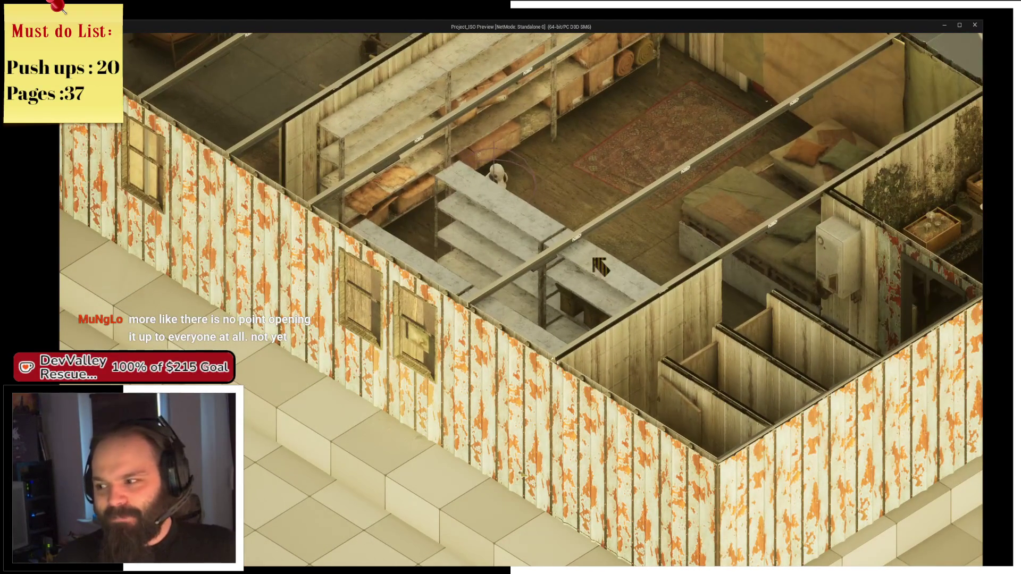
key("w")
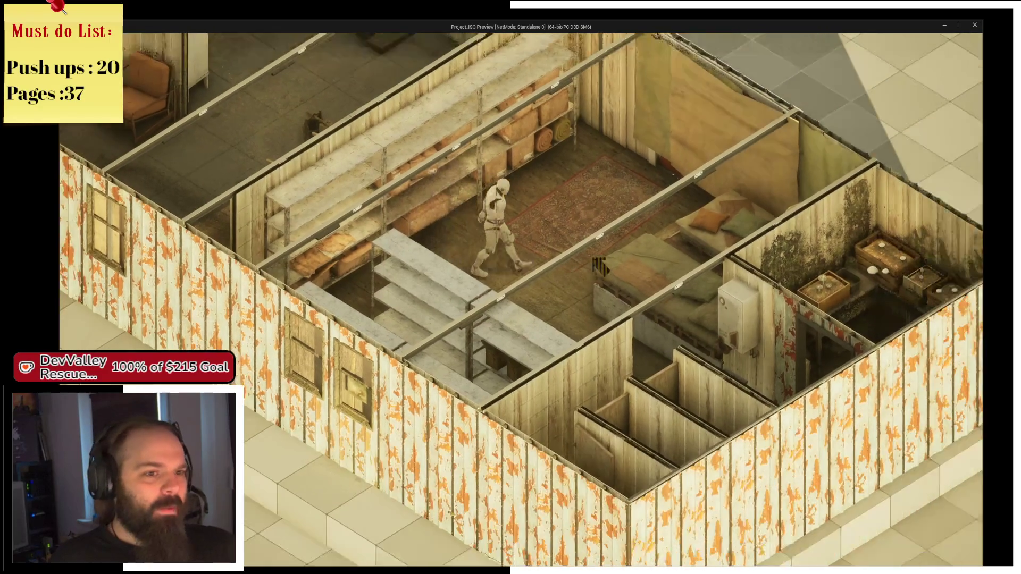
scroll(600, 266, "down", 6)
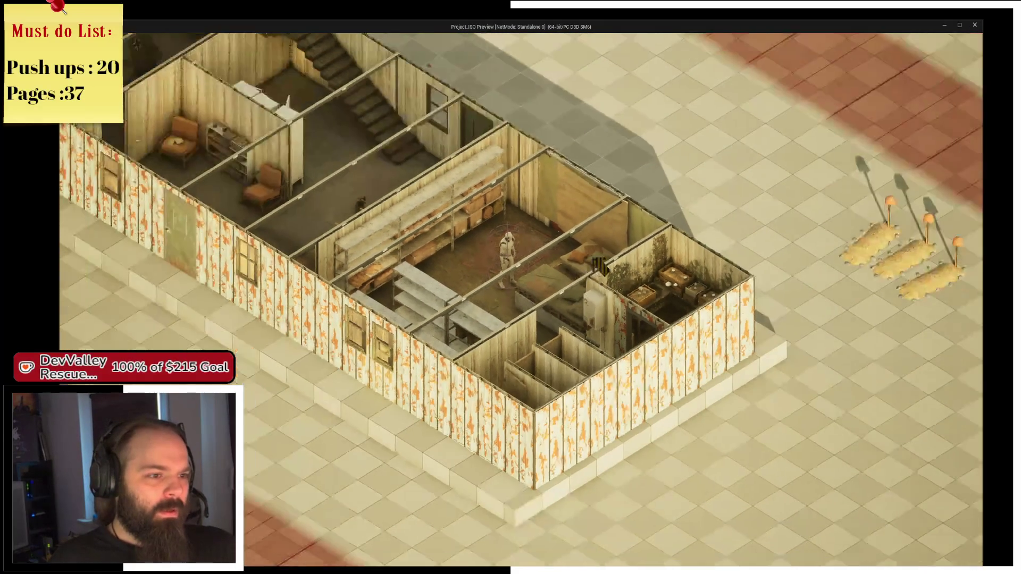
key("s")
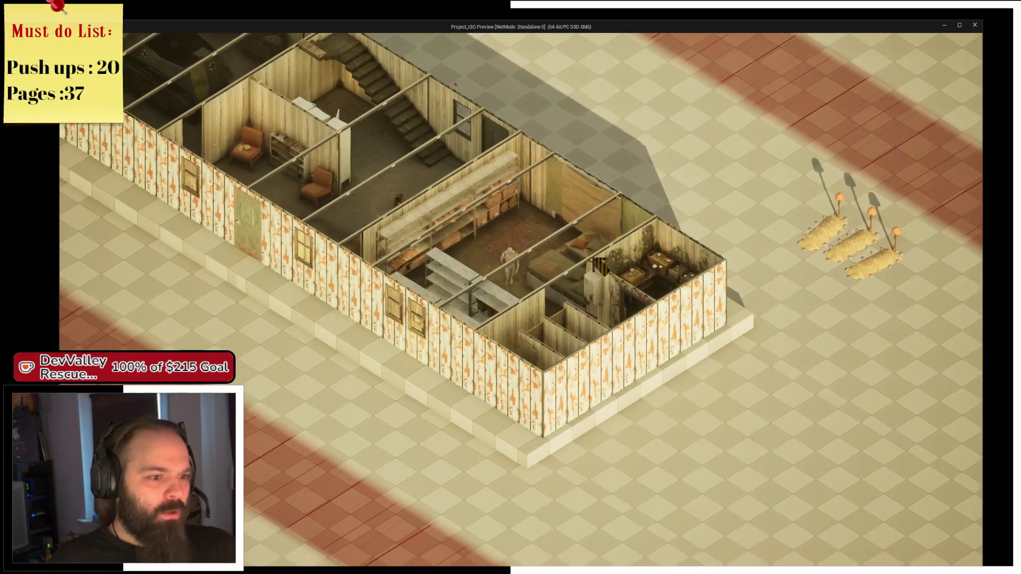
scroll(597, 266, "up", 3)
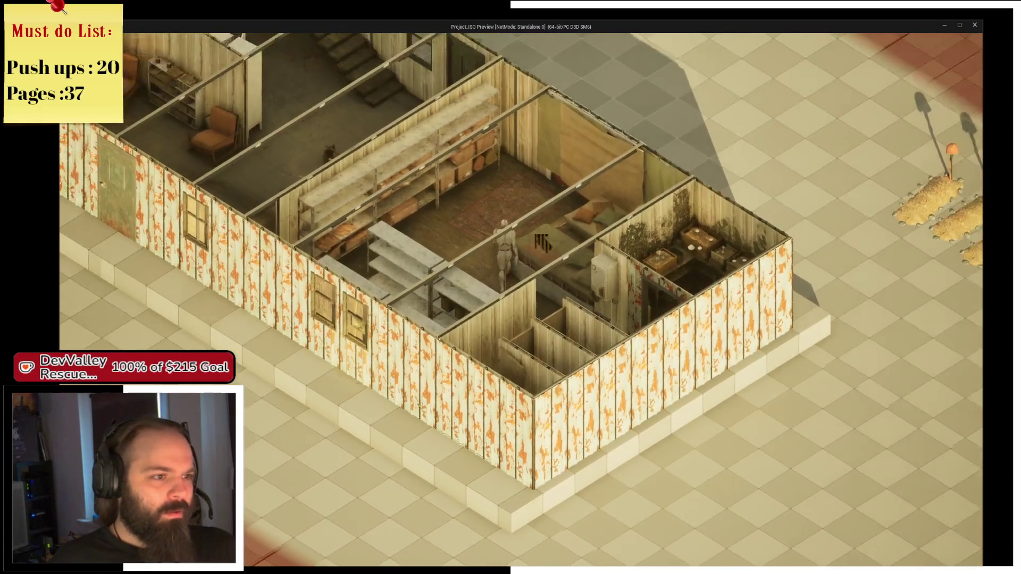
key("q")
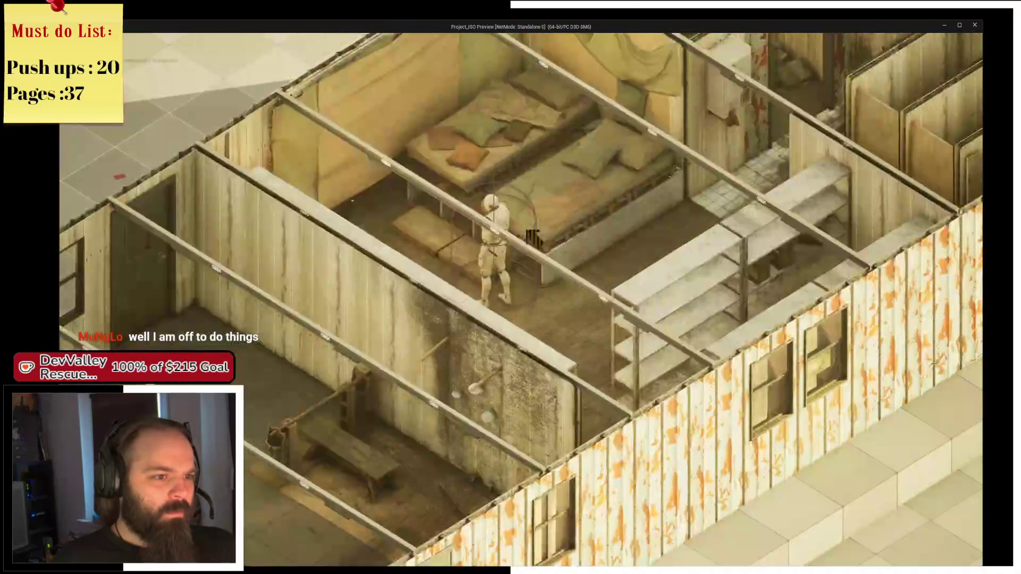
Walk the character onto the bed, pick up the Old Bible, and confirm it in the inventory
key("w")
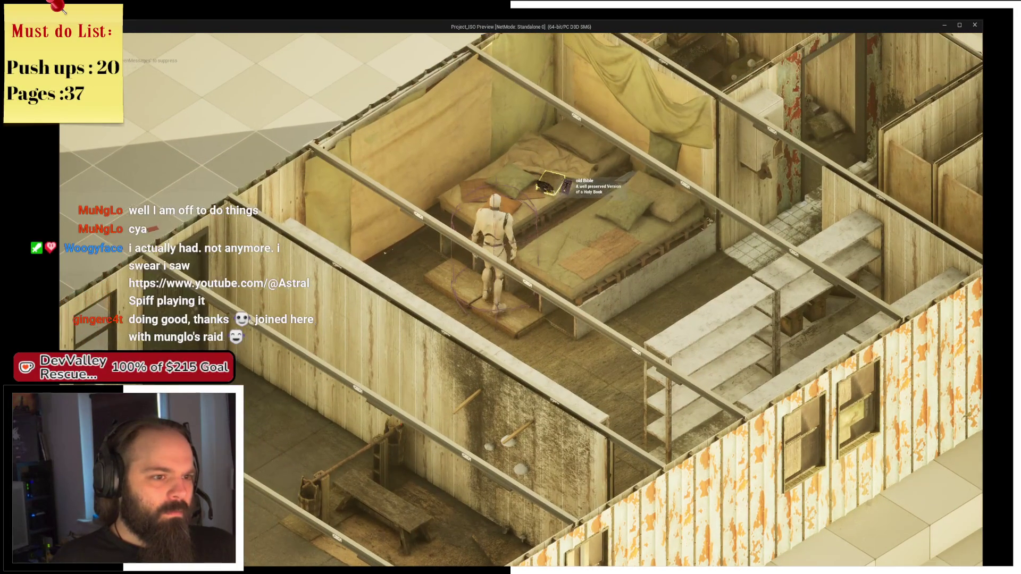
key("w")
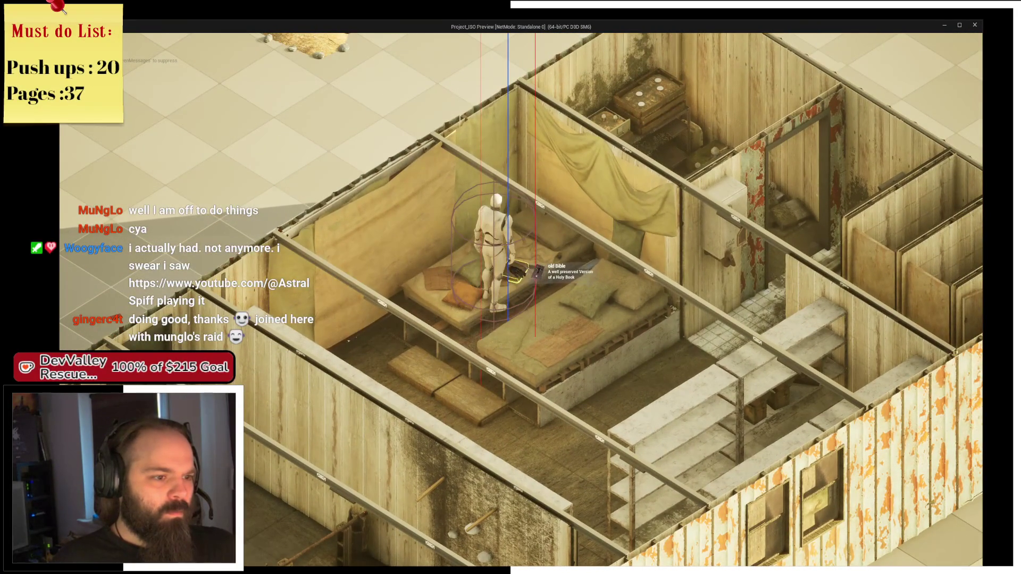
left_click(537, 272)
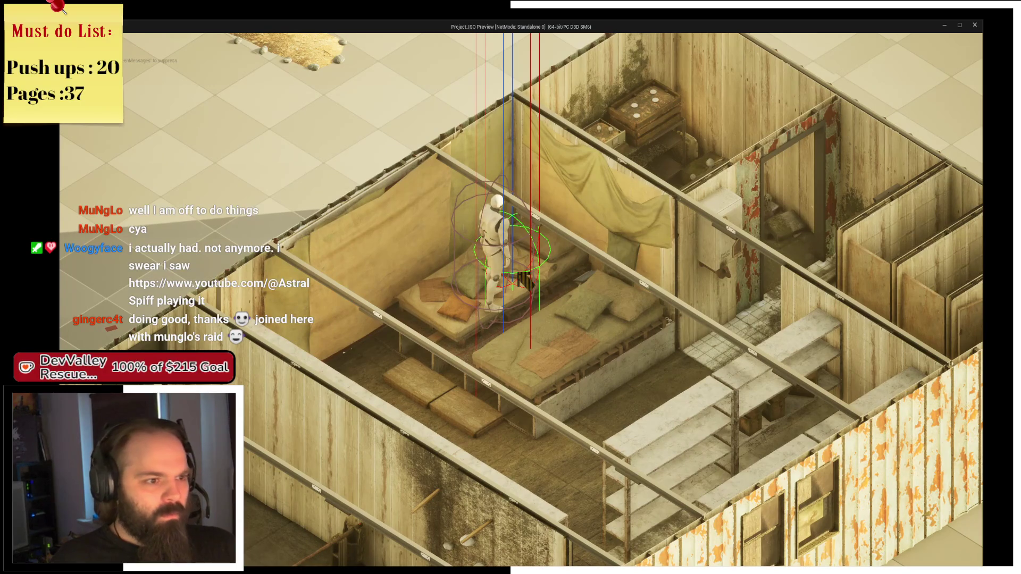
key("i")
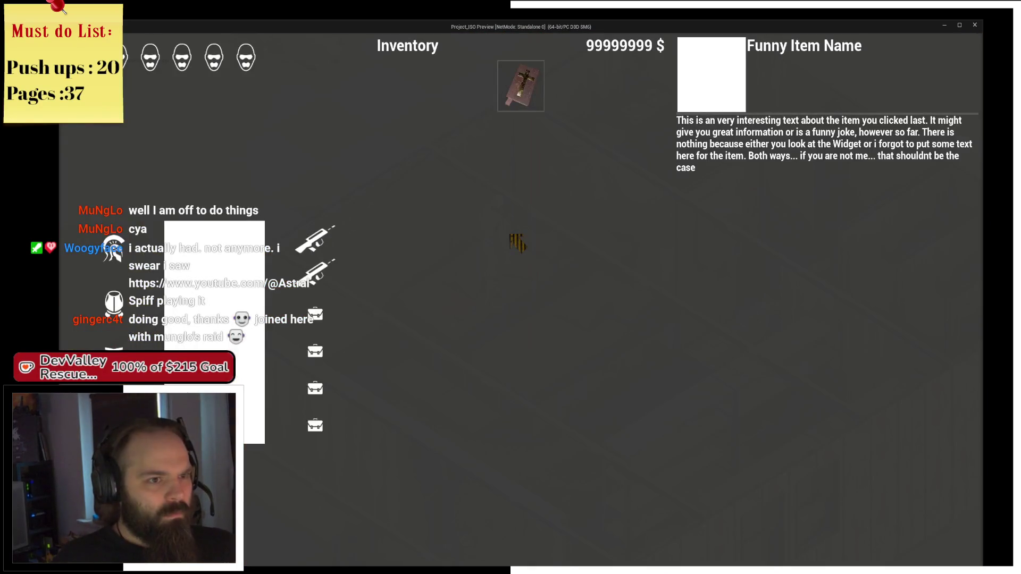
key("i")
Walk the character off the bed and through the rooms into the tiled bathroom
key("s")
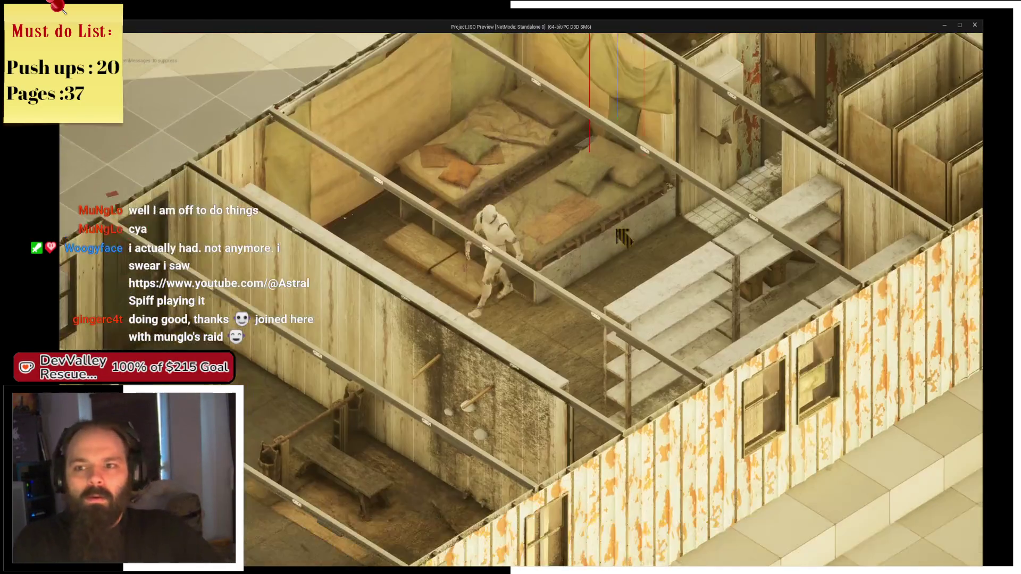
key("d")
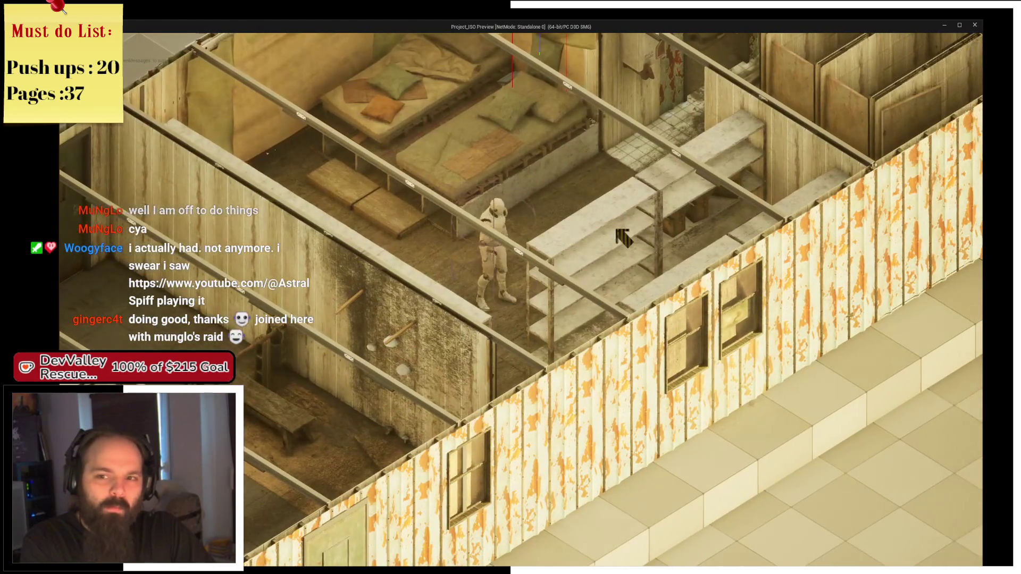
key("d")
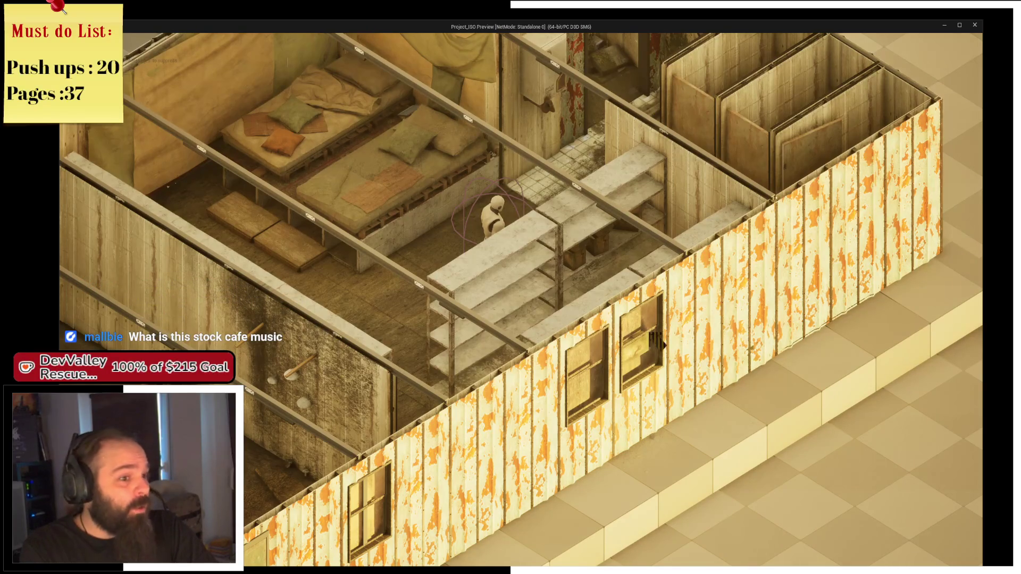
left_click(553, 311)
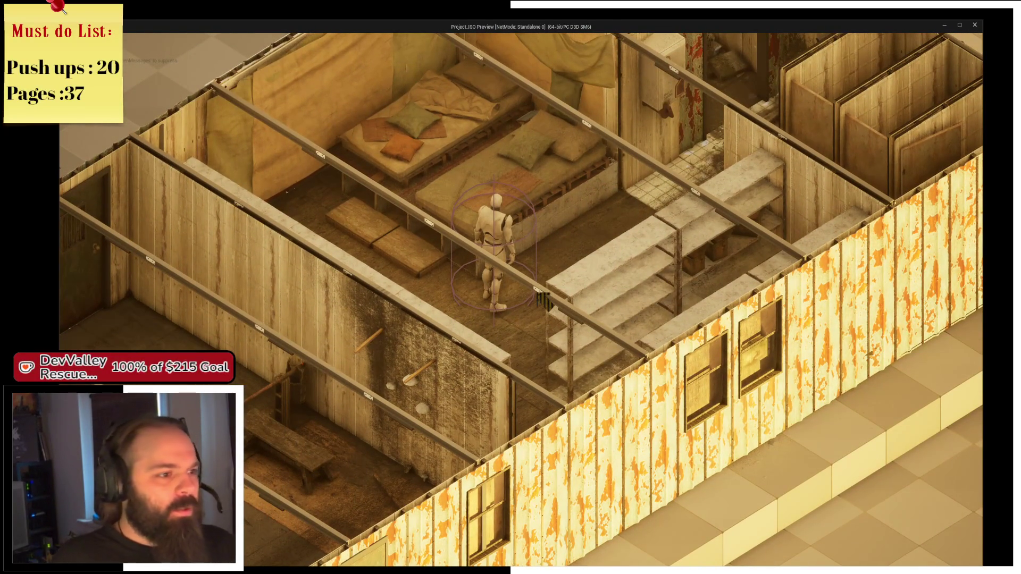
scroll(544, 300, "up", 2)
left_click(541, 298)
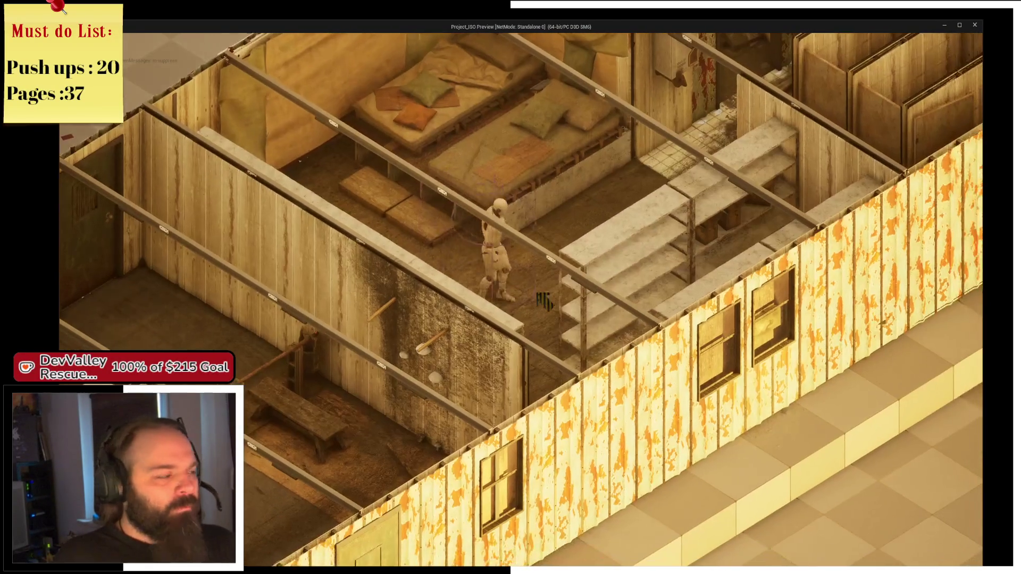
key("w")
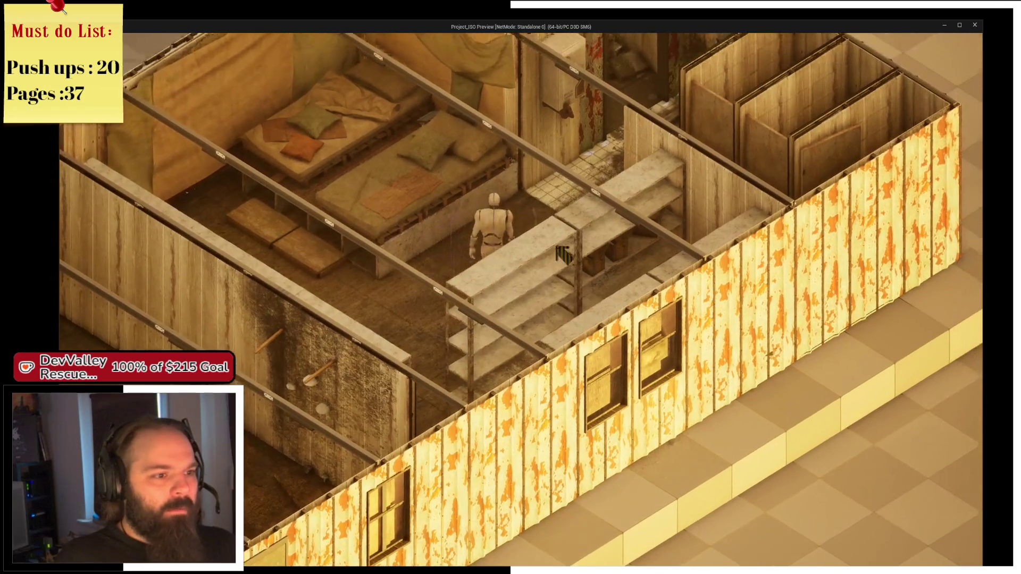
scroll(564, 255, "down", 5)
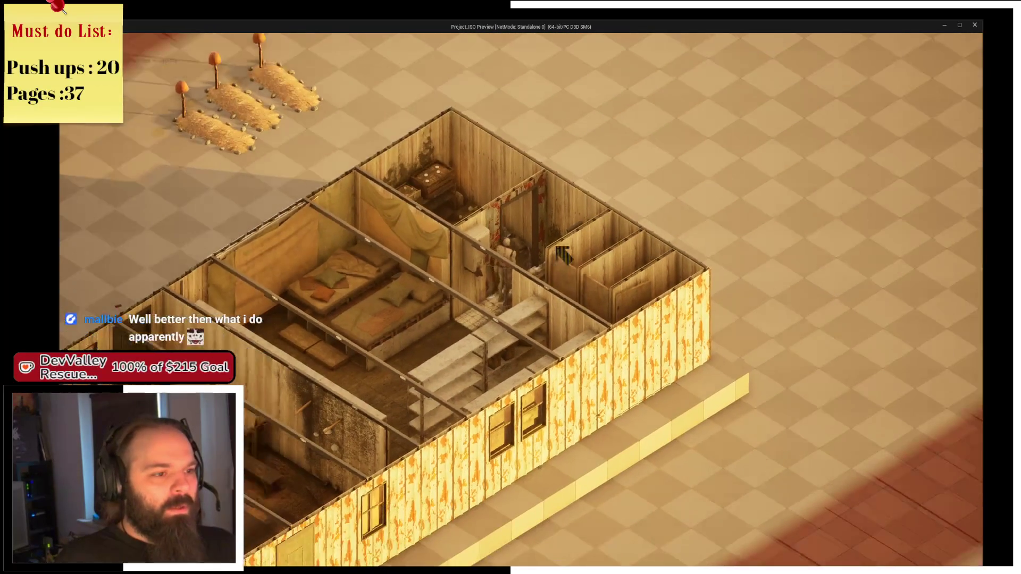